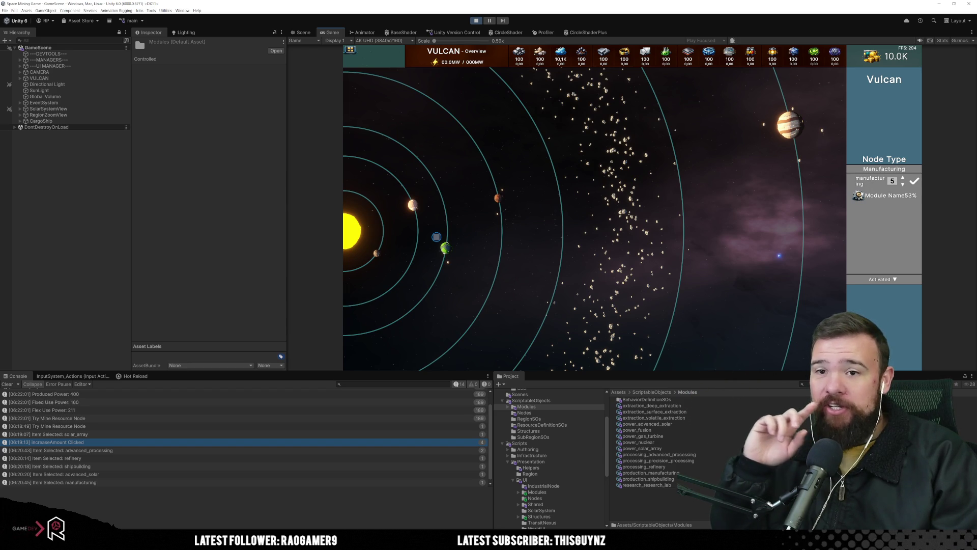
Try solar_array and shipbuilding, then set the module type to deep_extraction and queue it.
left_click(855, 182)
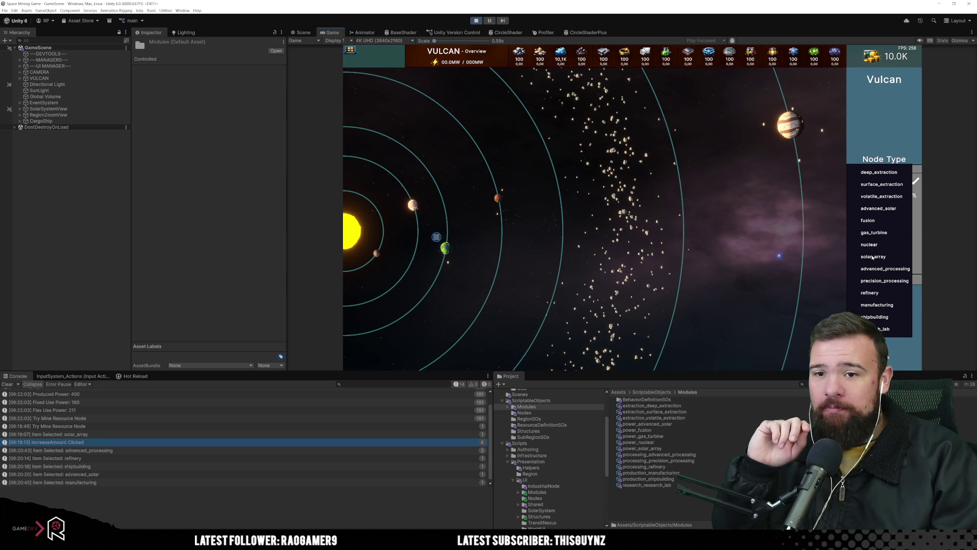
left_click(873, 256)
left_click(853, 182)
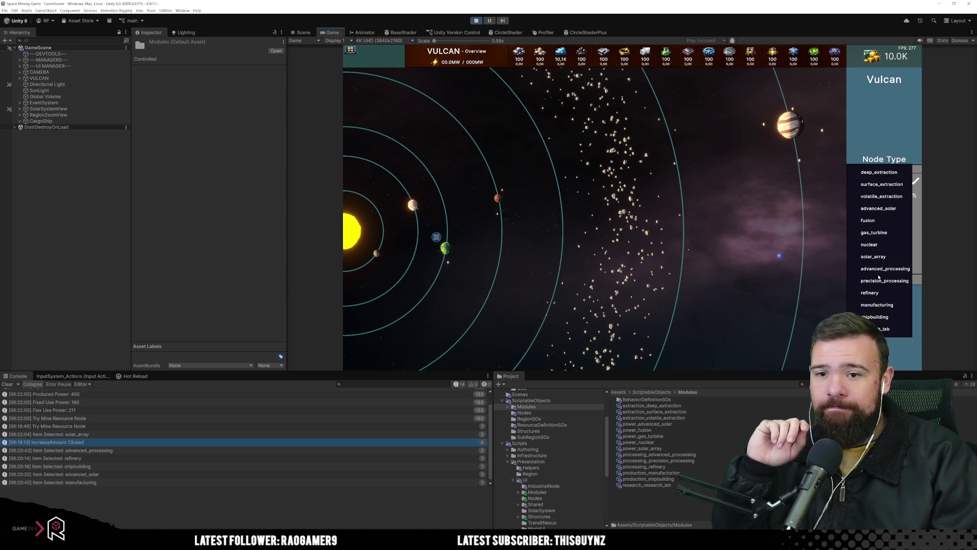
left_click(873, 318)
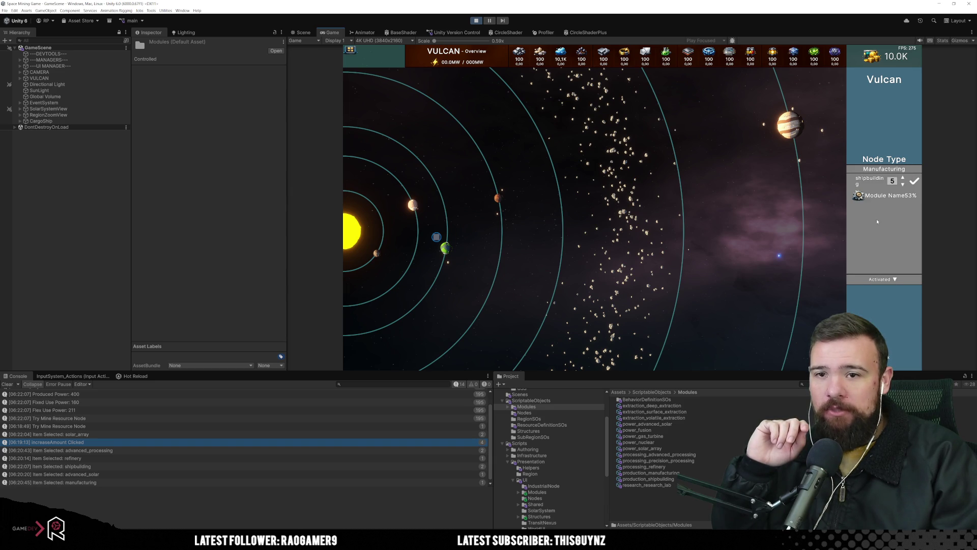
left_click(853, 181)
left_click(876, 172)
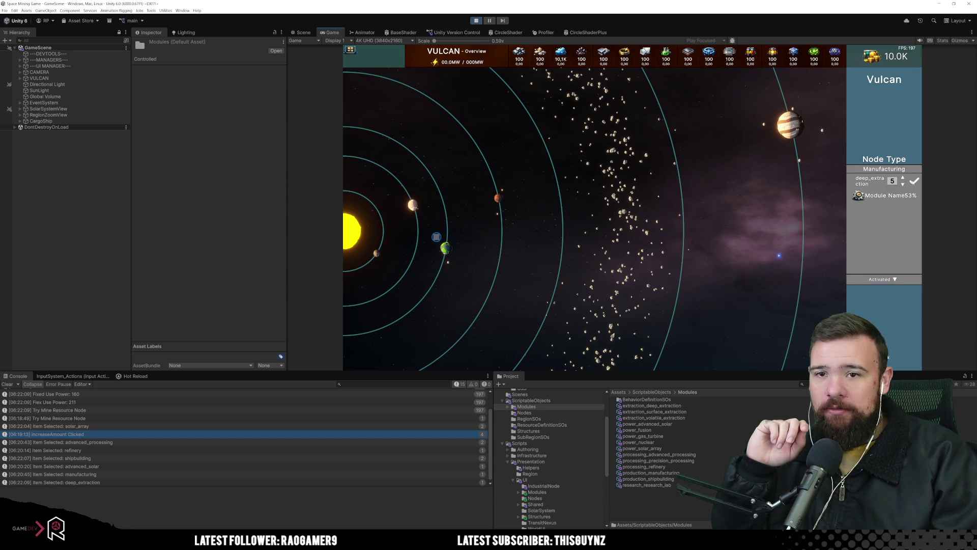
left_click(914, 181)
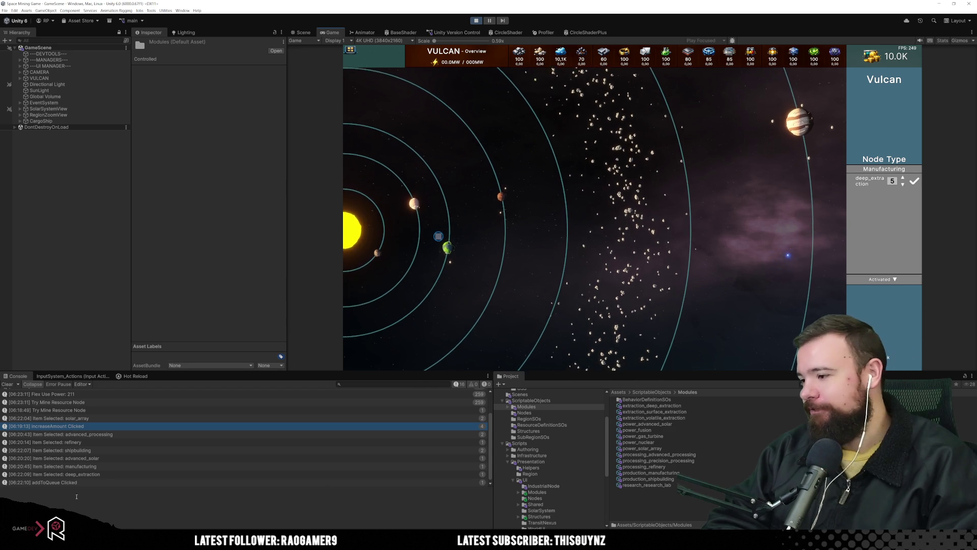
Launch Paint from the Start menu search by typing 'pa'.
key("super")
type("paint")
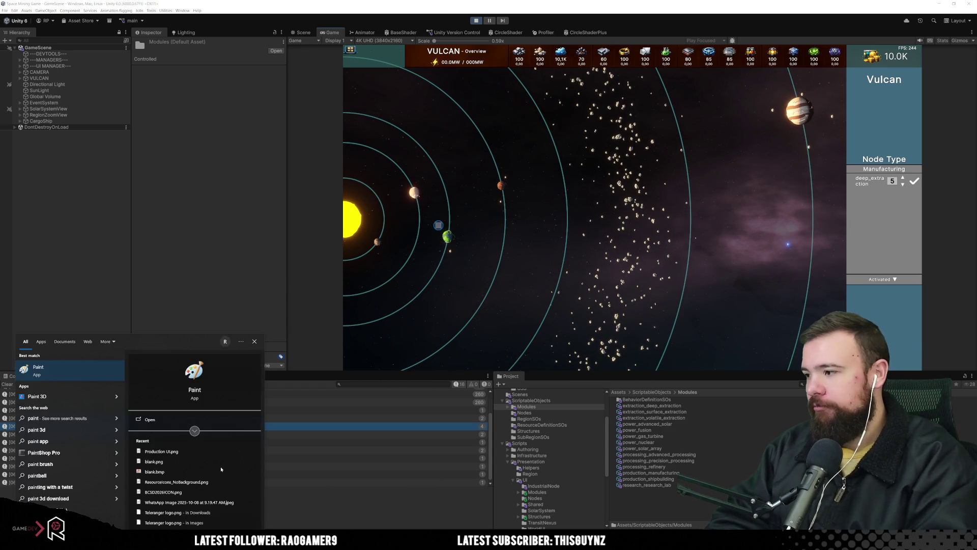
key("Escape")
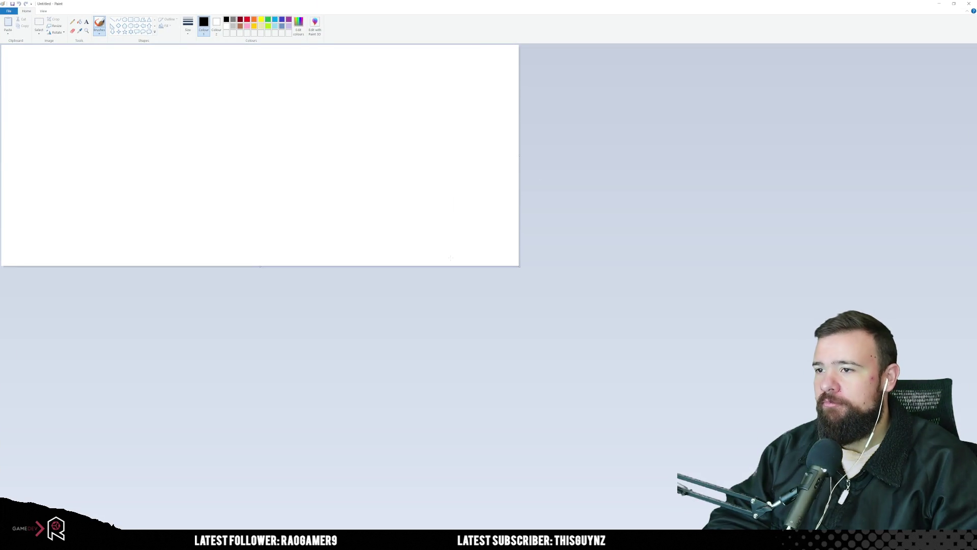
scroll(479, 295, "up", 2)
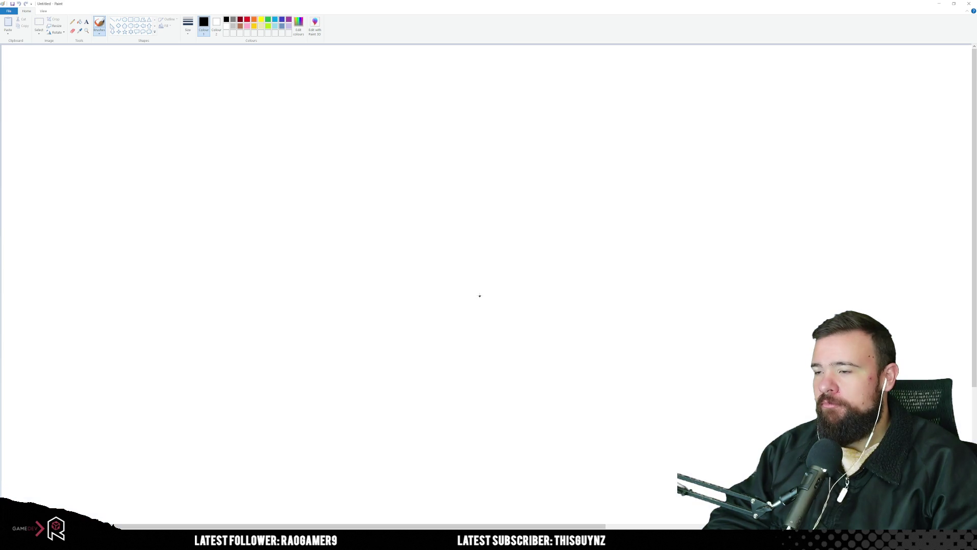
scroll(480, 296, "down", 3)
scroll(479, 295, "up", 2)
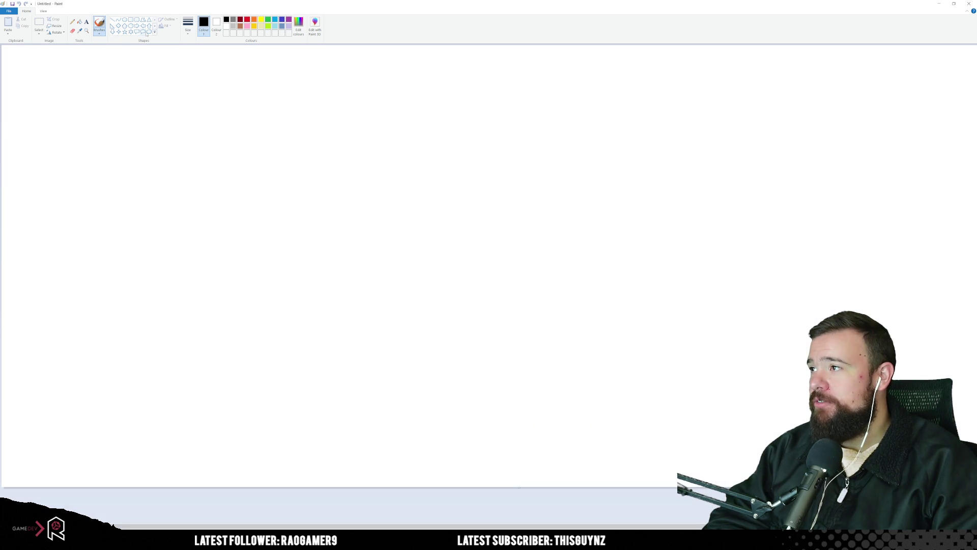
Fill the canvas black, then draw a tall white rectangle outline in the centre.
left_click(79, 21)
left_click(198, 170)
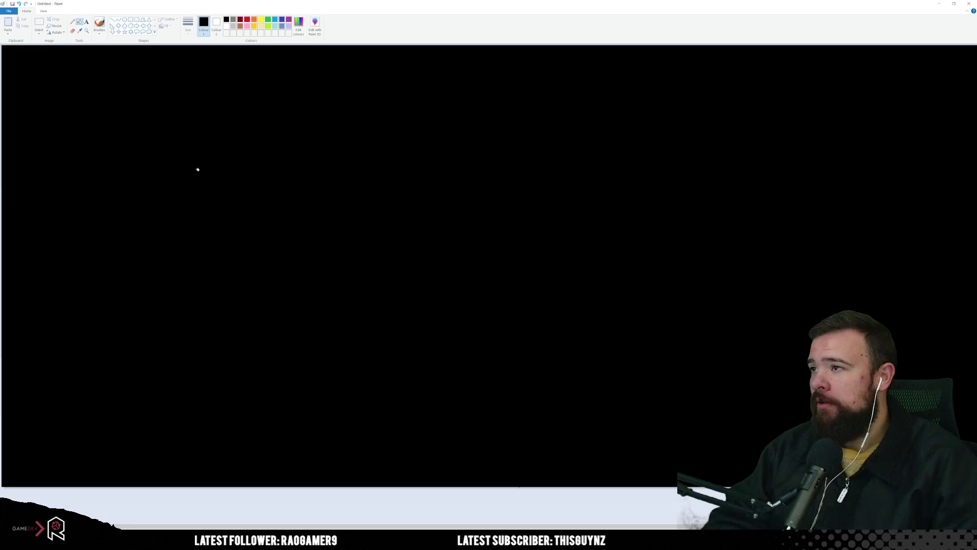
left_click(131, 20)
left_click(226, 26)
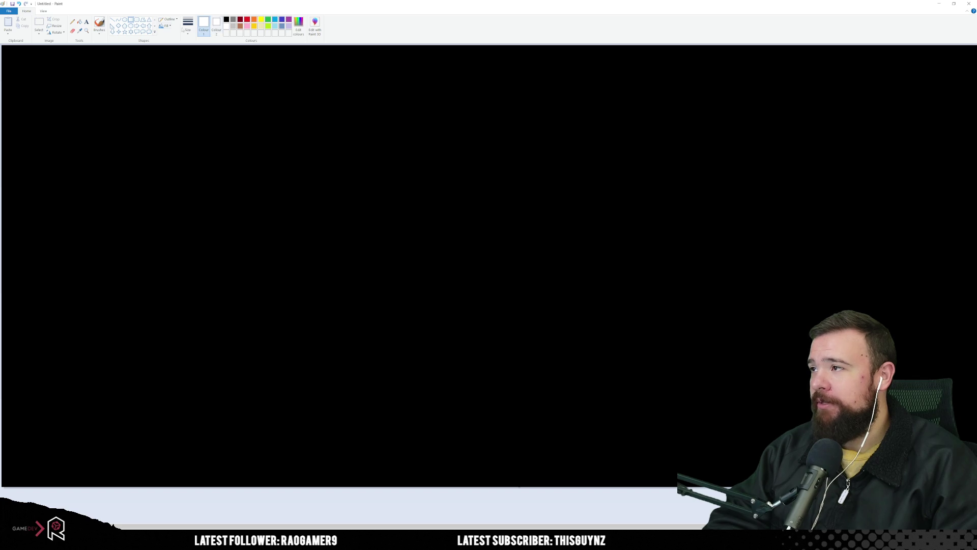
left_click(99, 23)
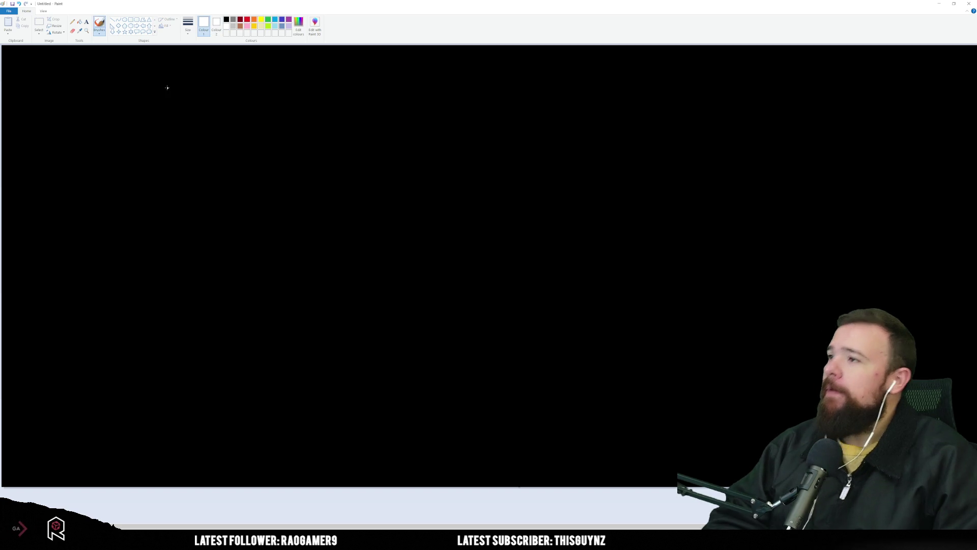
left_click(130, 19)
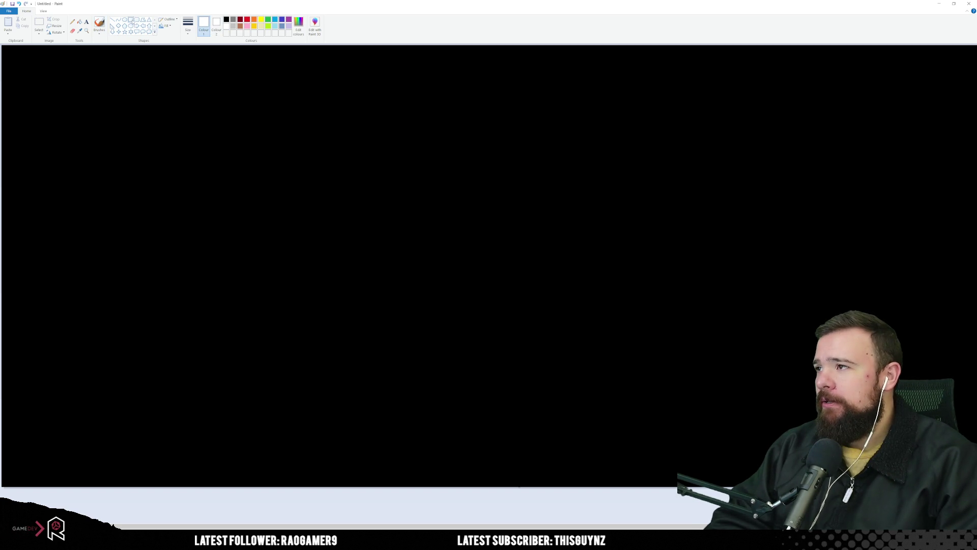
mouse_move(391, 95)
left_mouse_down()
mouse_move(412, 290)
mouse_move(591, 425)
mouse_move(602, 456)
mouse_move(574, 457)
mouse_move(577, 469)
left_mouse_up()
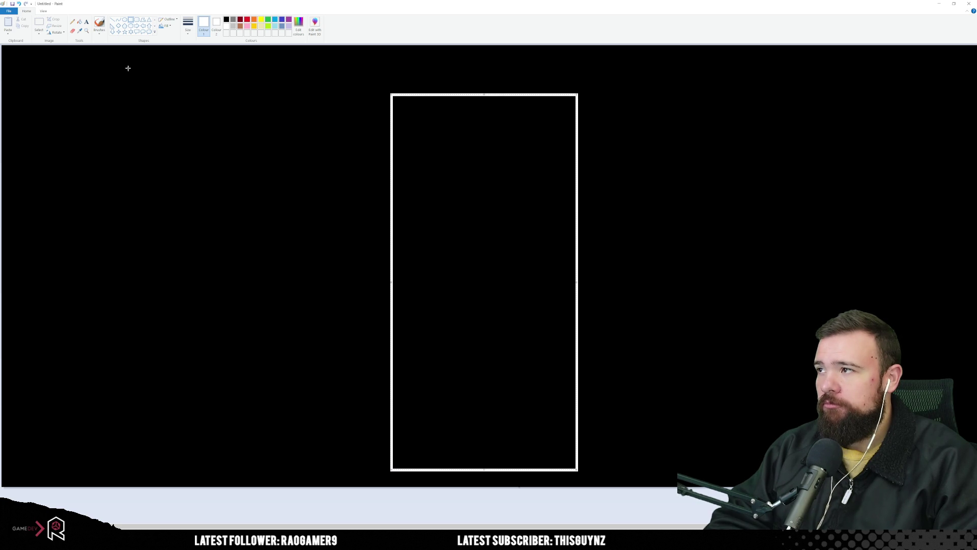
Divide the tall panel outline into stacked horizontal band rectangles, including a thin strip.
key("Escape")
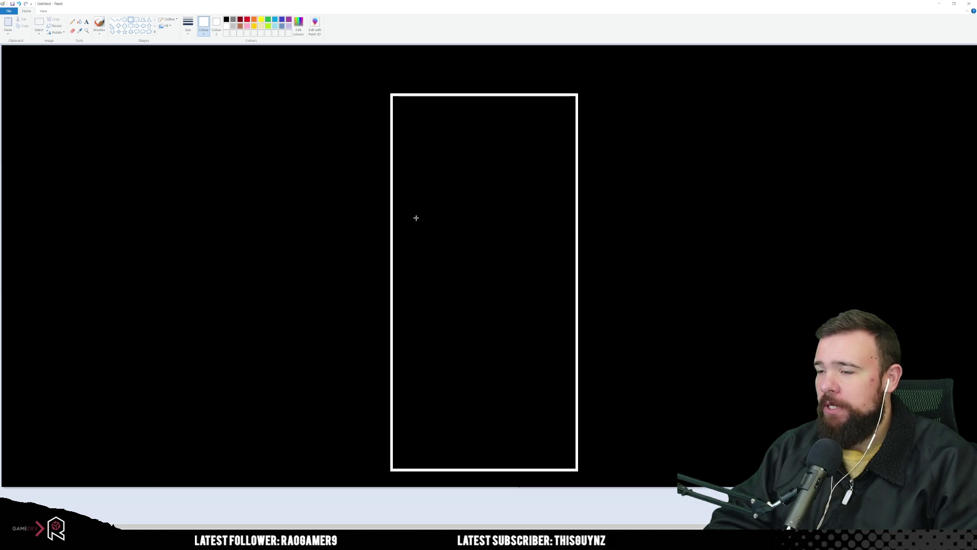
mouse_move(391, 203)
left_mouse_down()
mouse_move(550, 274)
mouse_move(579, 321)
mouse_move(576, 359)
left_mouse_up()
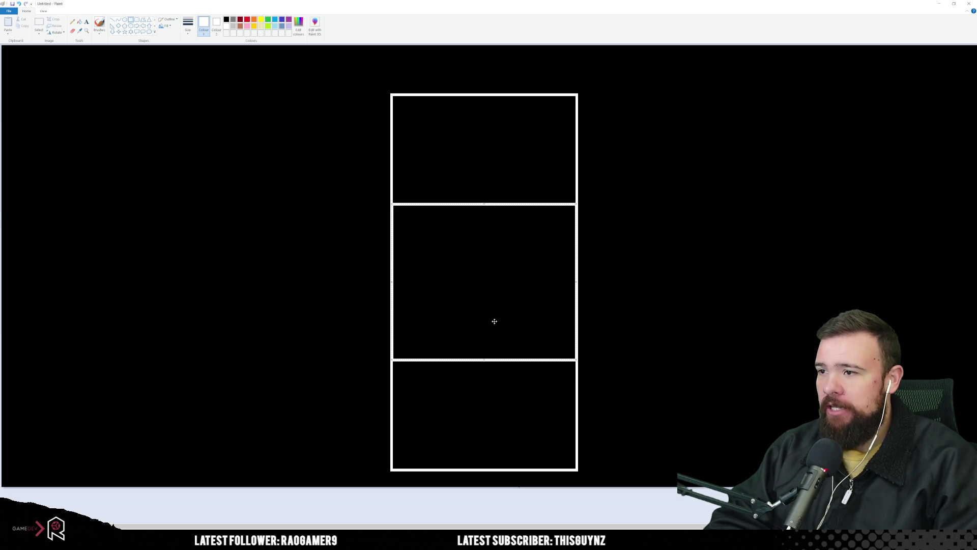
left_click(675, 260)
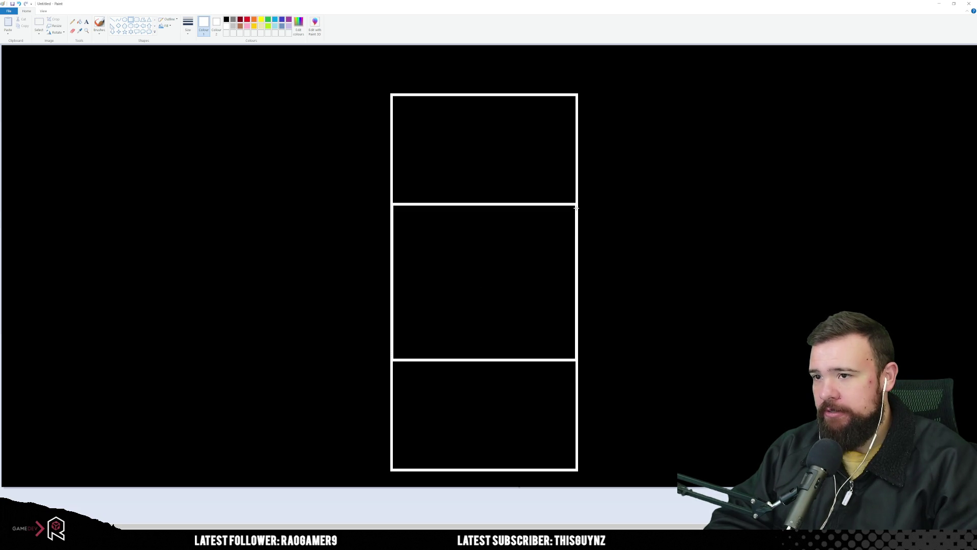
left_click_drag(576, 213, 392, 203)
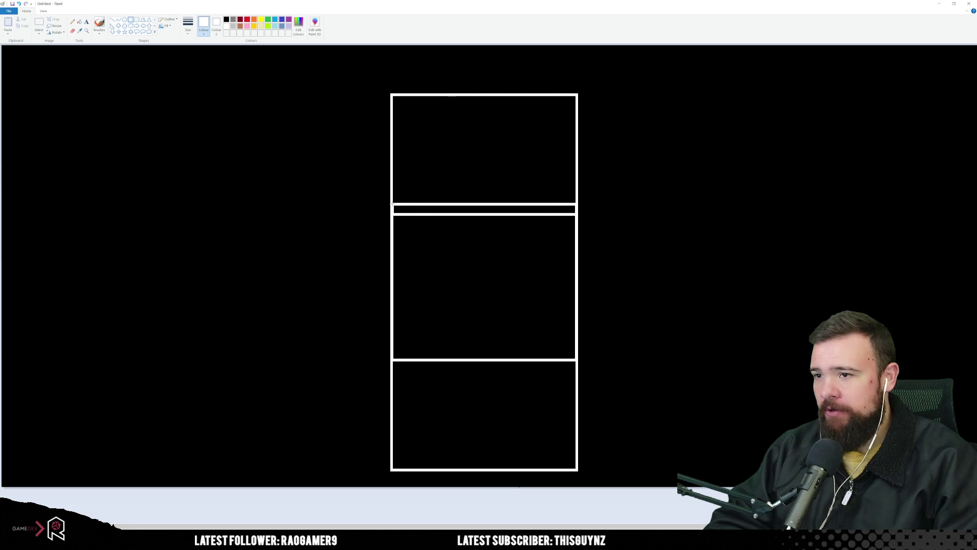
left_click_drag(486, 215, 494, 221)
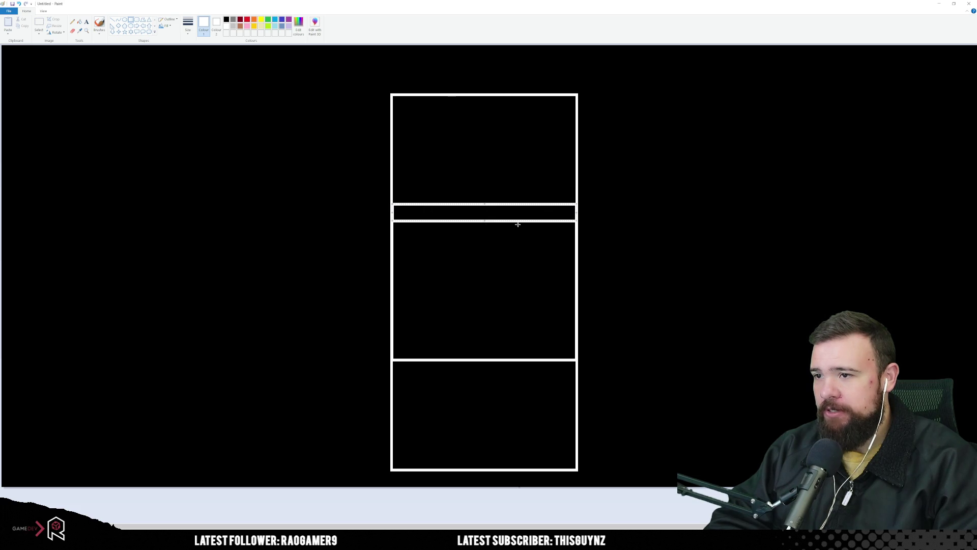
mouse_move(577, 222)
left_mouse_down()
mouse_move(426, 238)
mouse_move(391, 262)
left_mouse_up()
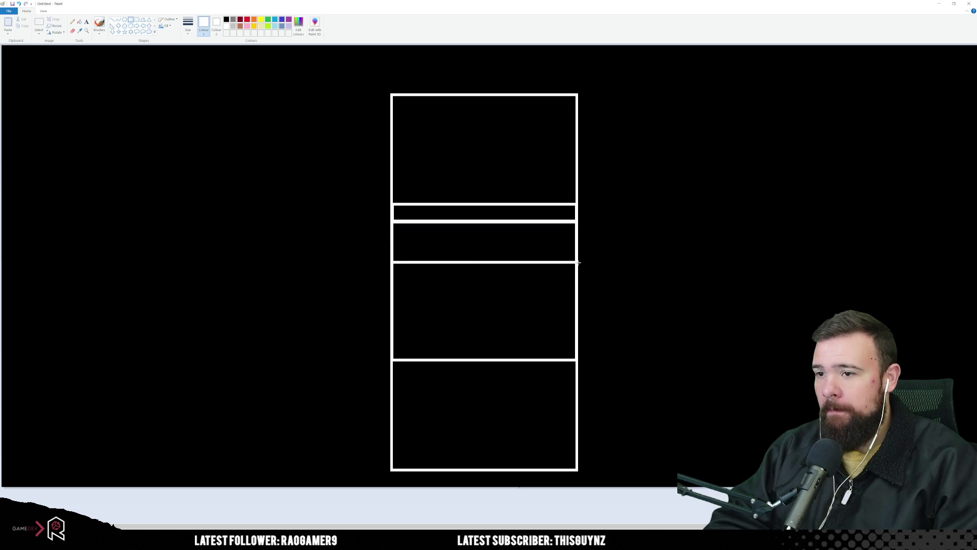
mouse_move(576, 262)
left_mouse_down()
mouse_move(412, 283)
mouse_move(392, 298)
left_mouse_up()
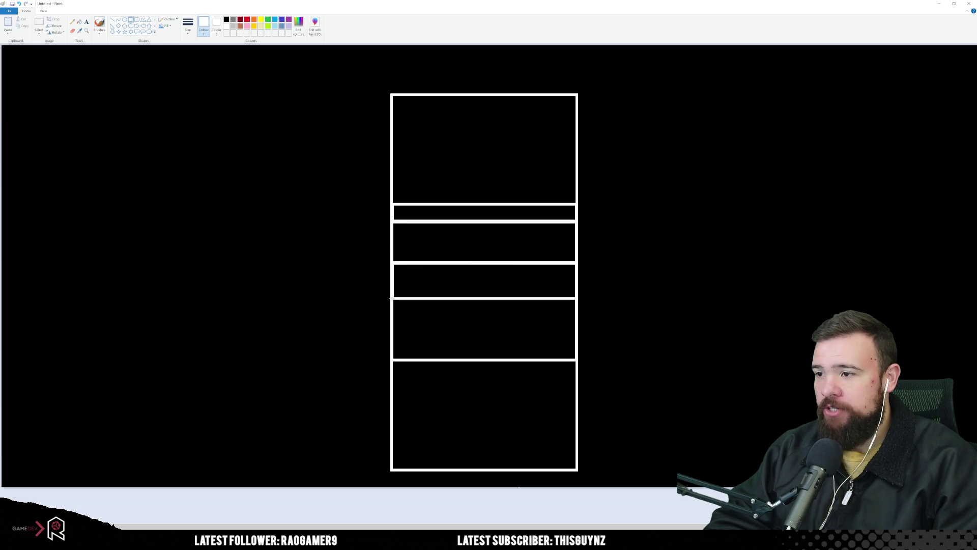
left_click(574, 303)
left_click_drag(565, 307, 394, 357)
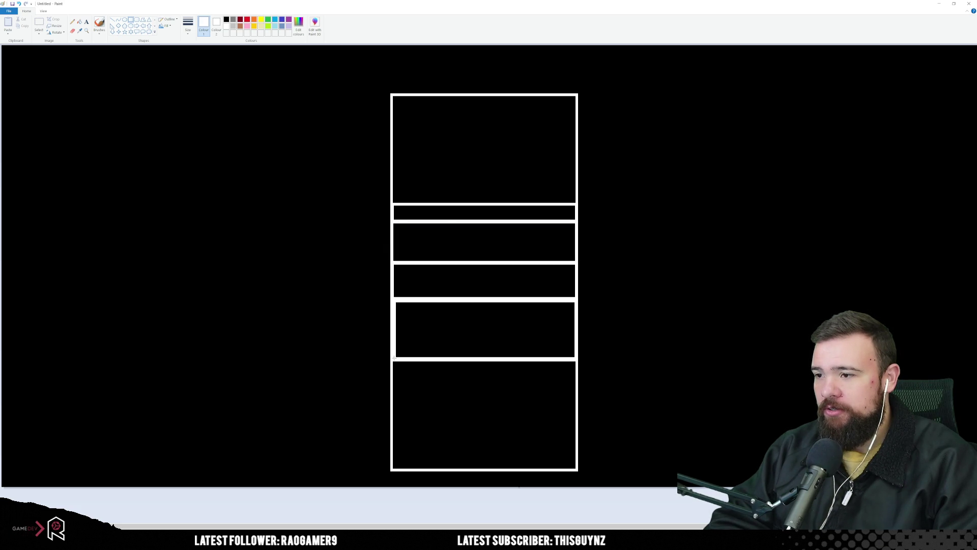
left_click(723, 282)
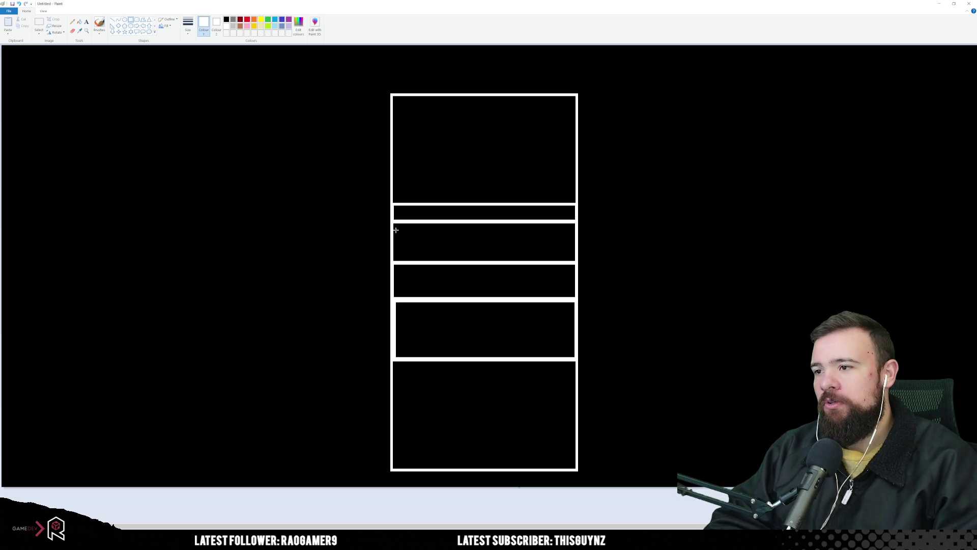
Draw an icon square, a long name bar and two small boxes inside the bands.
left_click_drag(396, 228, 422, 256)
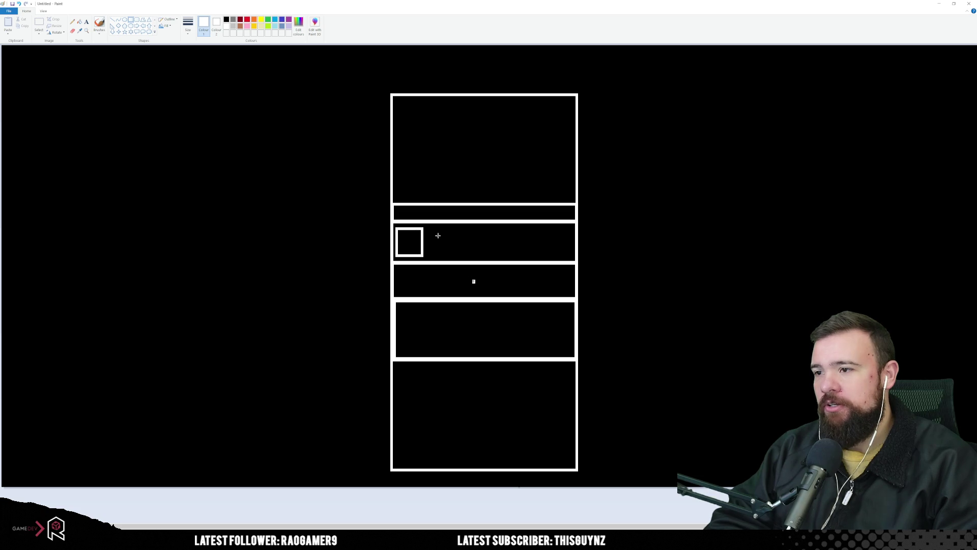
left_click_drag(434, 229, 568, 253)
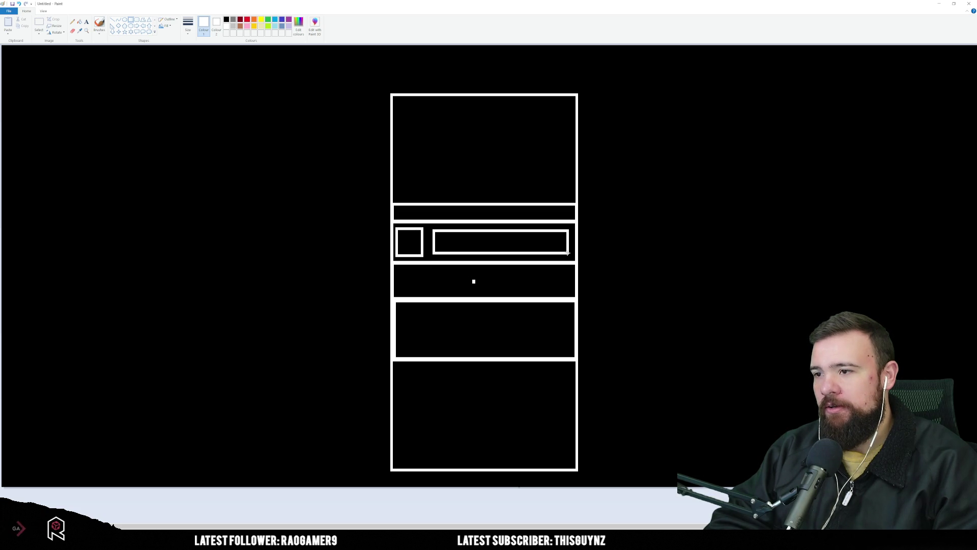
left_click(640, 308)
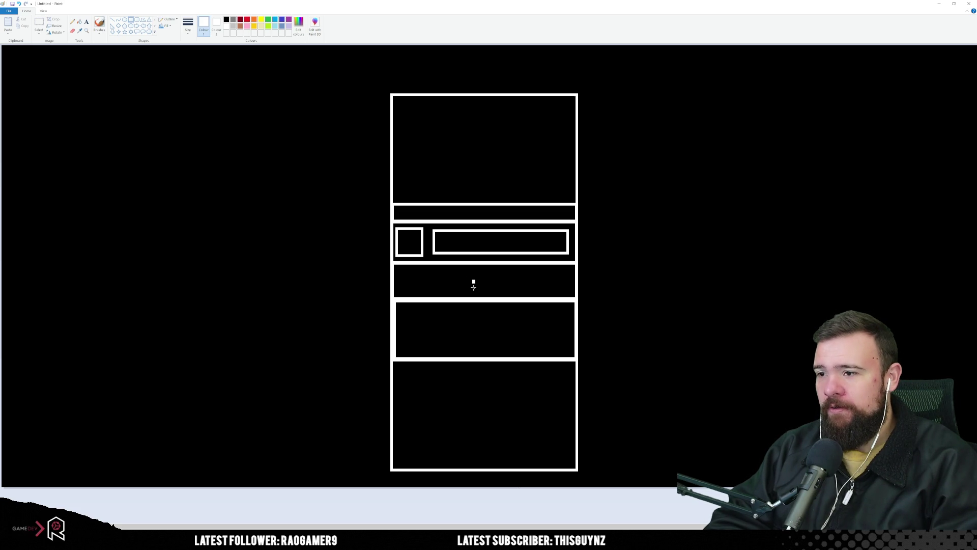
left_click_drag(400, 270, 456, 291)
mouse_move(487, 283)
left_mouse_down()
mouse_move(502, 291)
mouse_move(514, 271)
mouse_move(527, 280)
mouse_move(521, 294)
mouse_move(541, 277)
mouse_move(572, 295)
left_mouse_up()
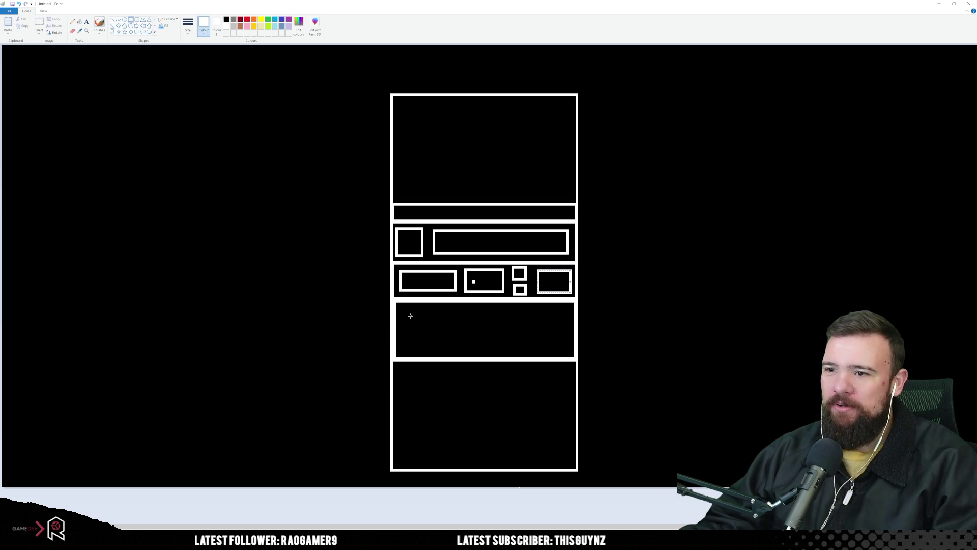
Add a square right of the panel, stop the game, and bring up ProductionBehaviorElement.cs.
left_click(411, 315)
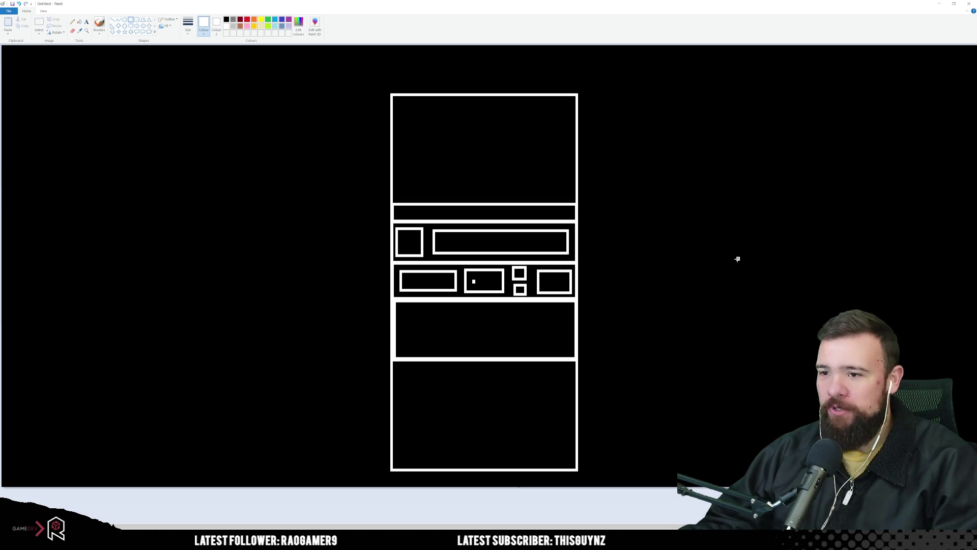
left_click_drag(712, 237, 788, 311)
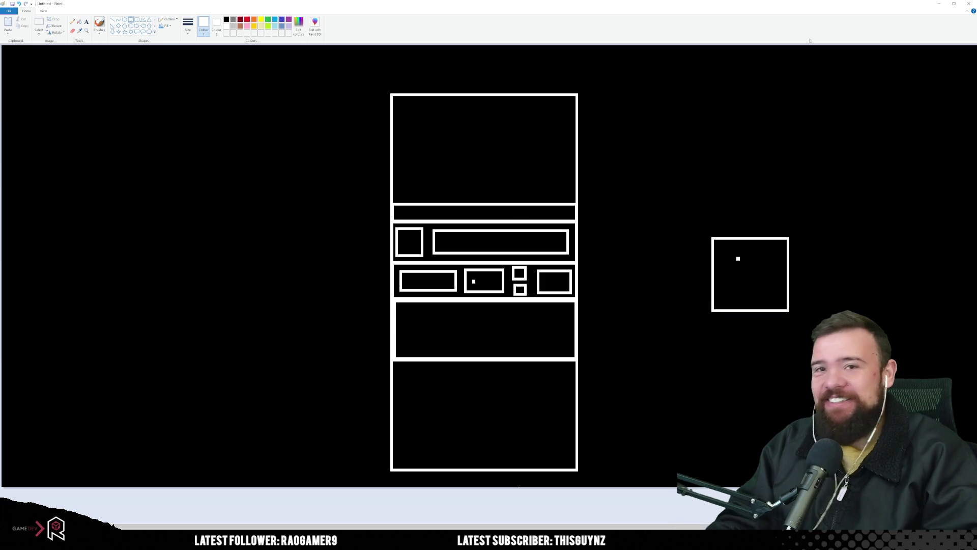
mouse_move(926, 4)
left_mouse_down()
mouse_move(258, 244)
mouse_move(0, 243)
left_mouse_up()
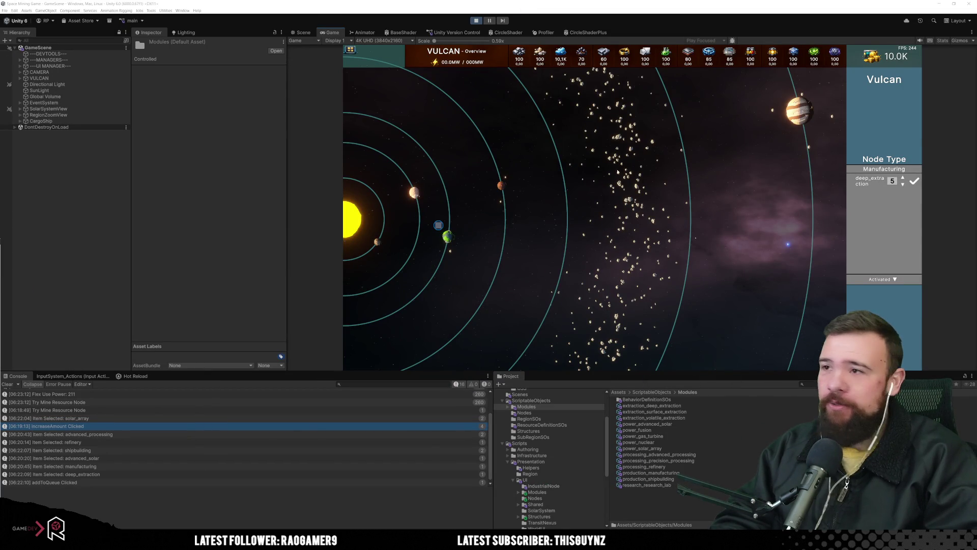
key("ctrl+p")
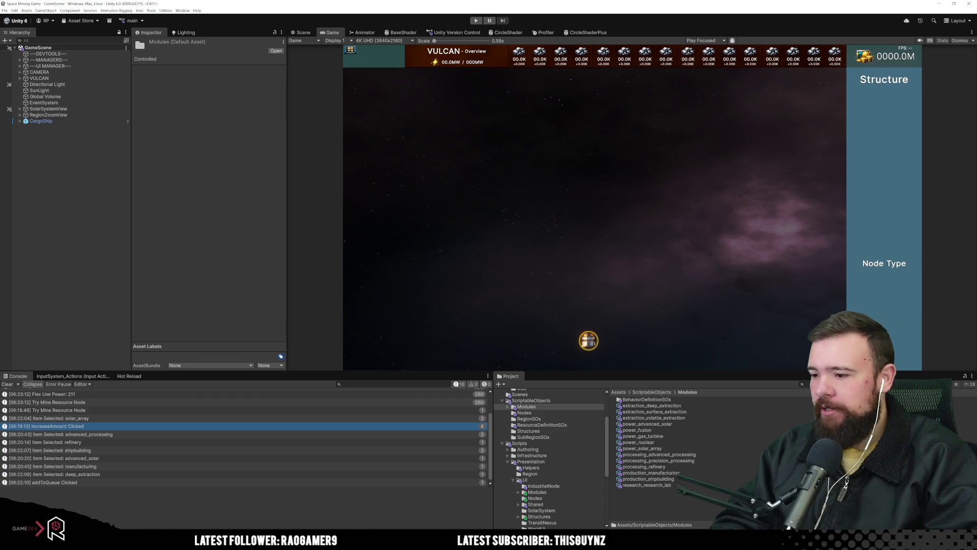
left_click(330, 518)
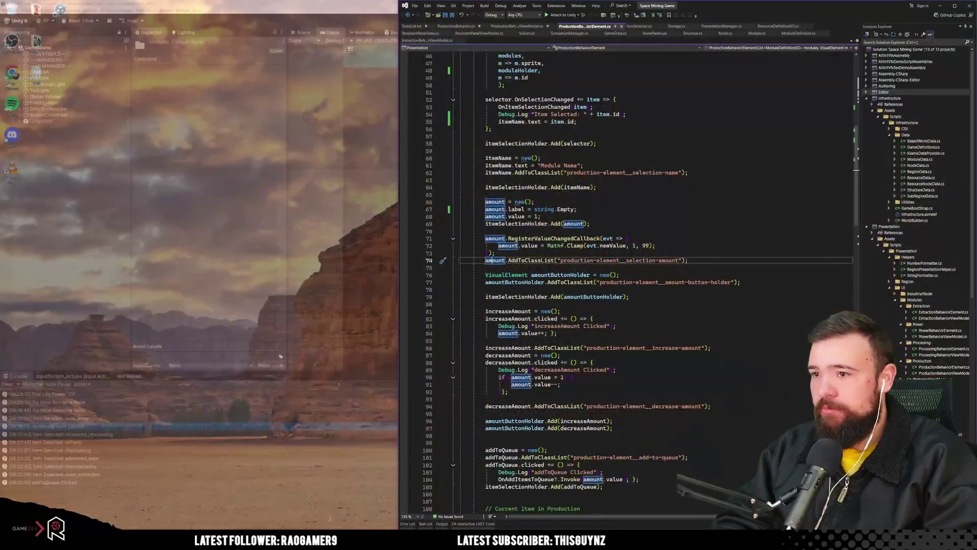
left_click(644, 219)
scroll(626, 297, "up", 15)
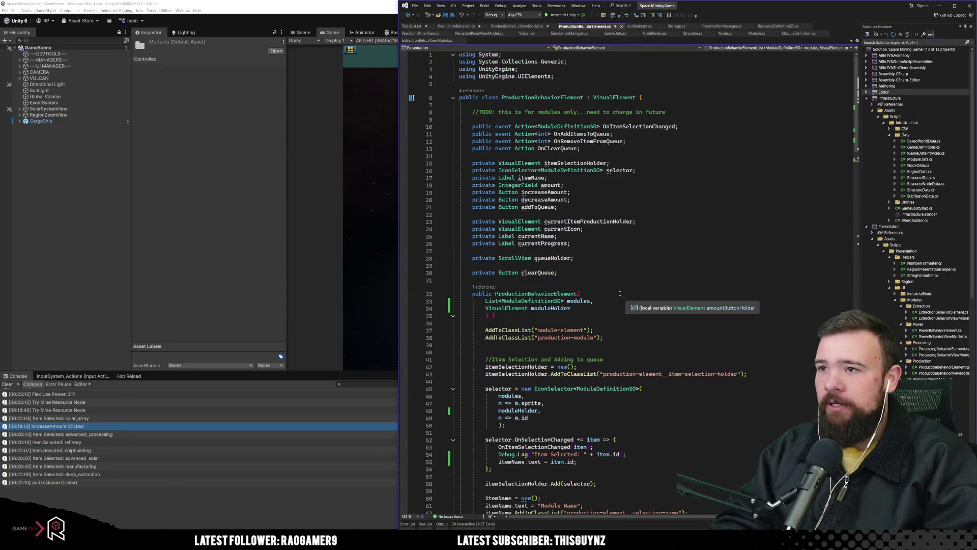
left_click(547, 98)
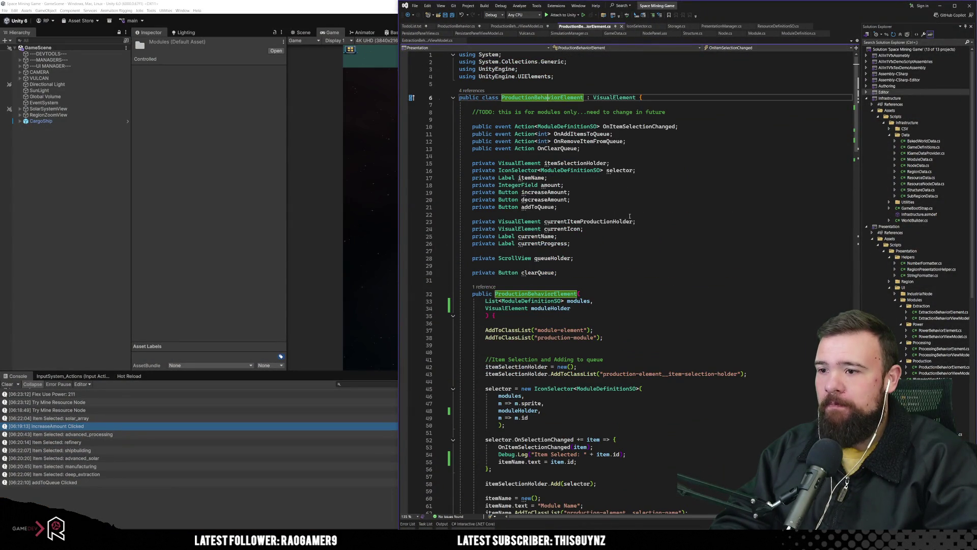
left_click(617, 252)
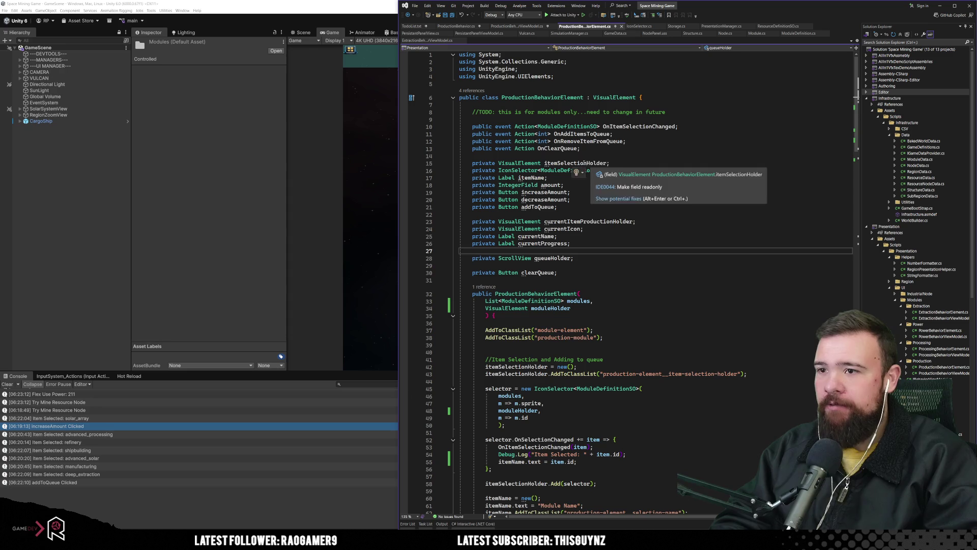
left_click(586, 164)
left_click(627, 264)
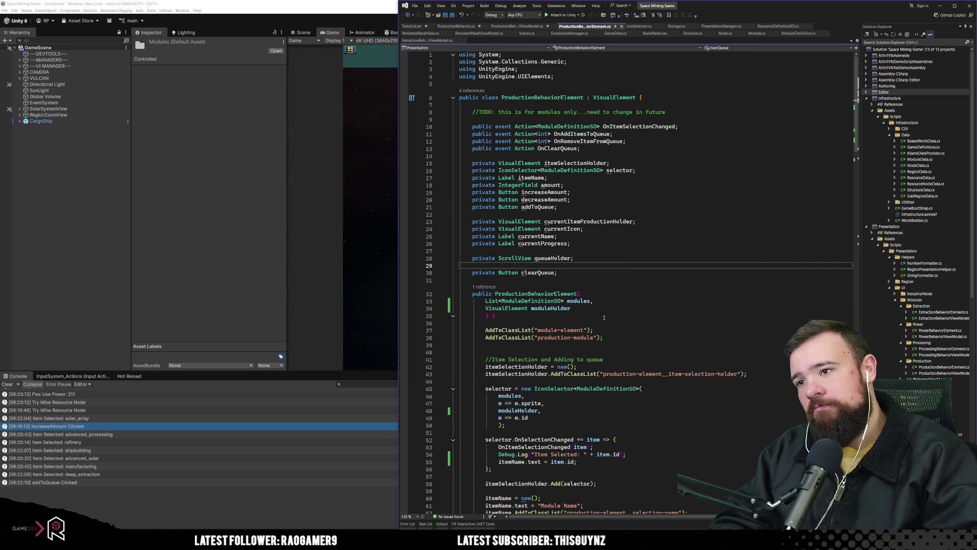
scroll(604, 318, "down", 5)
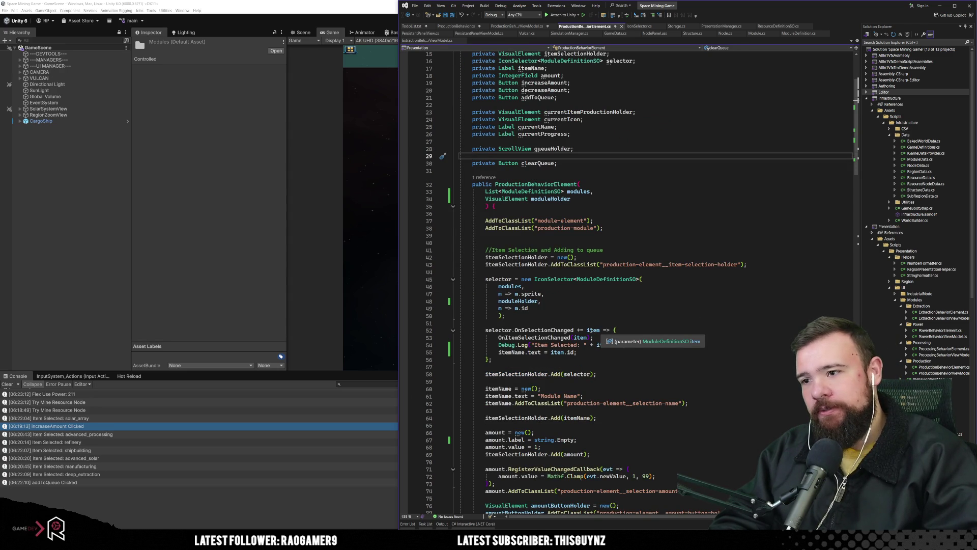
scroll(591, 326, "down", 9)
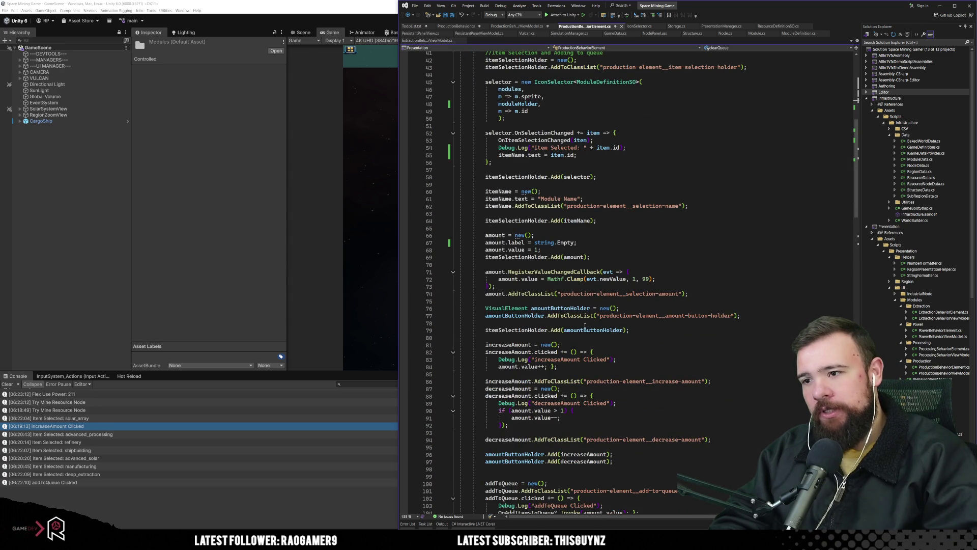
left_click(519, 259)
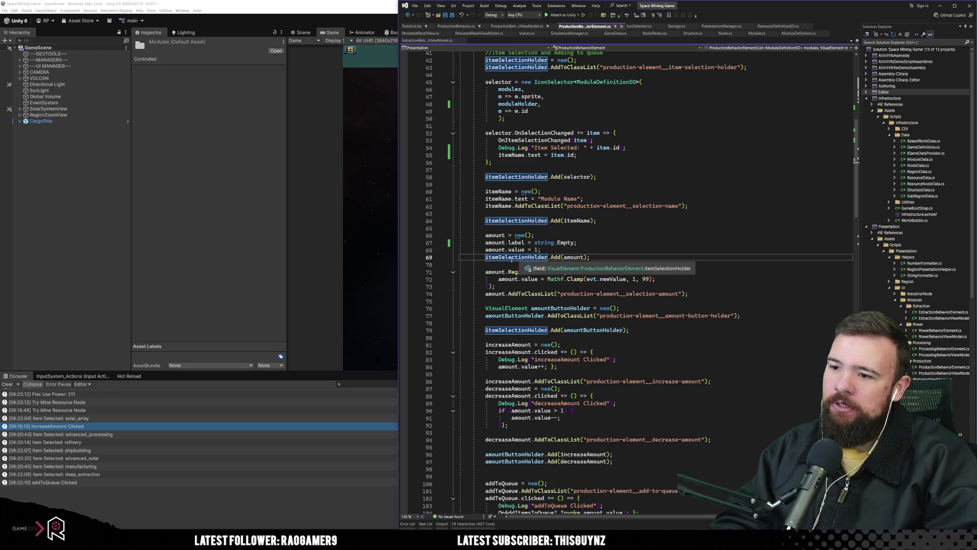
scroll(508, 280, "up", 4)
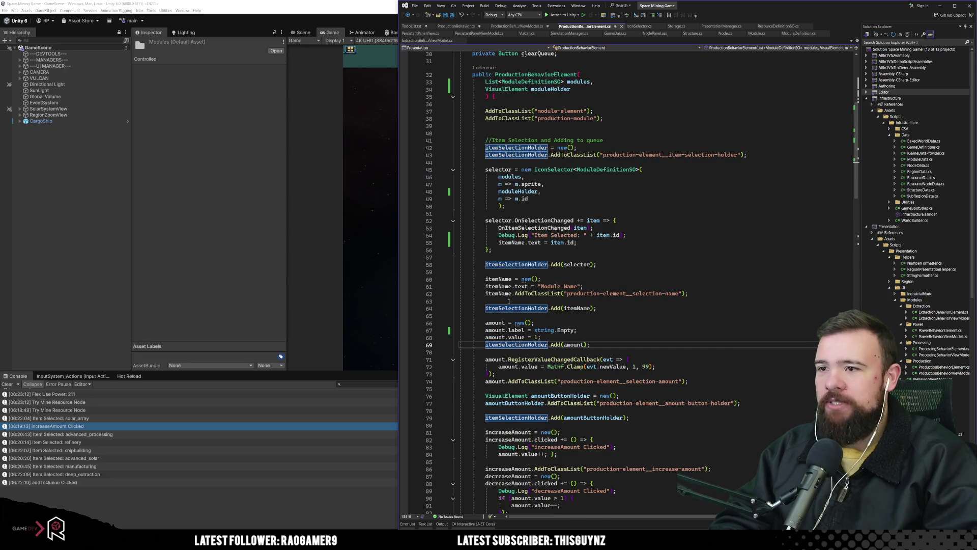
scroll(557, 250, "up", 2)
left_click(724, 206)
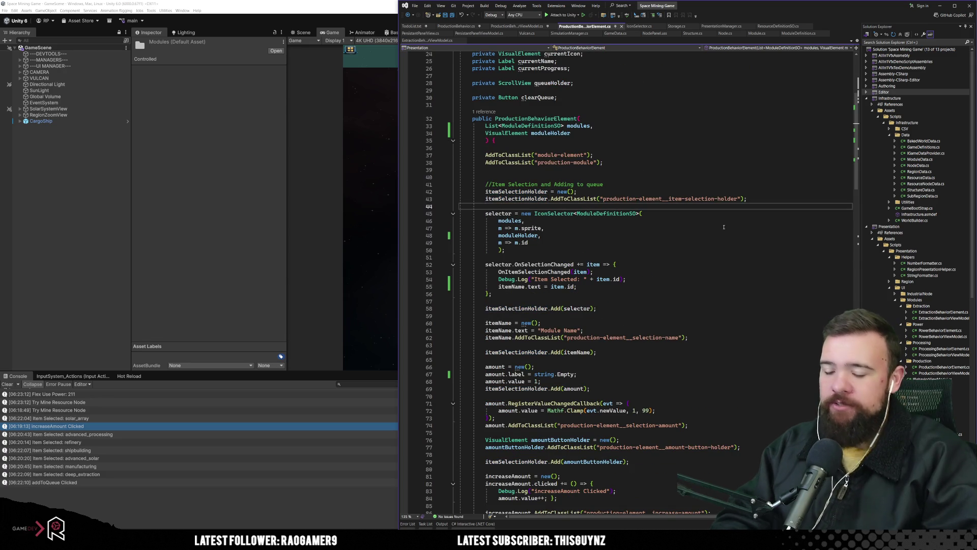
Add 'VisualElement row1 = new VisualElement();' after line 43 and duplicate it as row2.
key("Return")
key("Return")
key("Return")
key("Up")
key("Up")
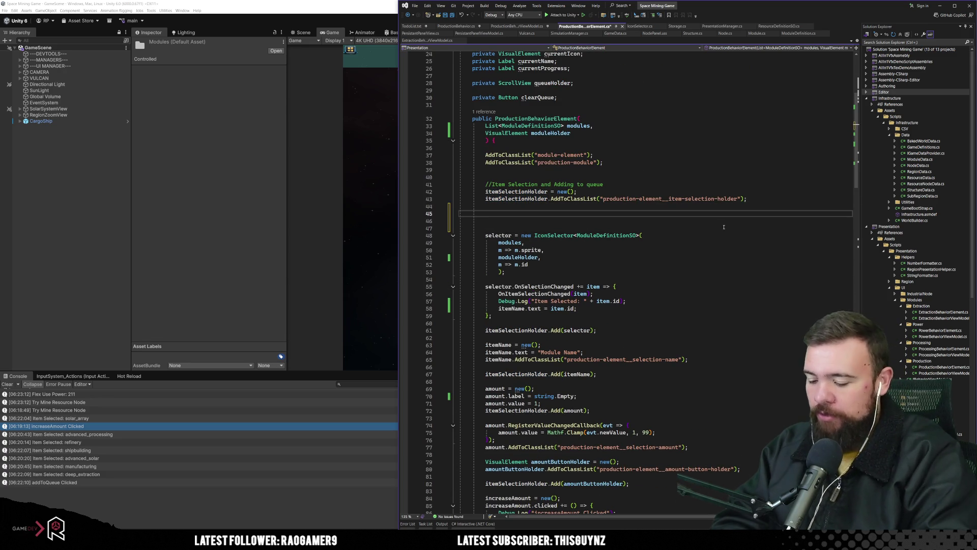
type("vis")
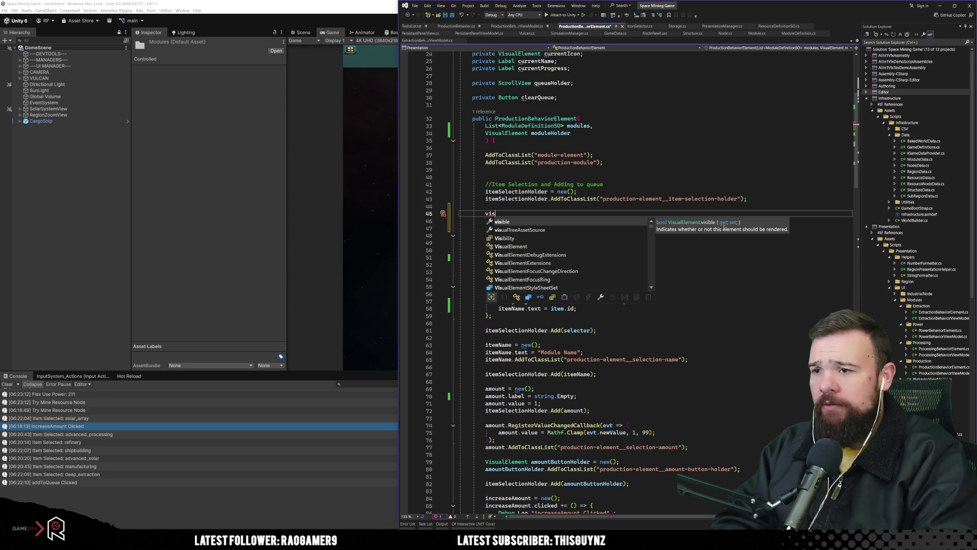
type("Visual")
type("E ro")
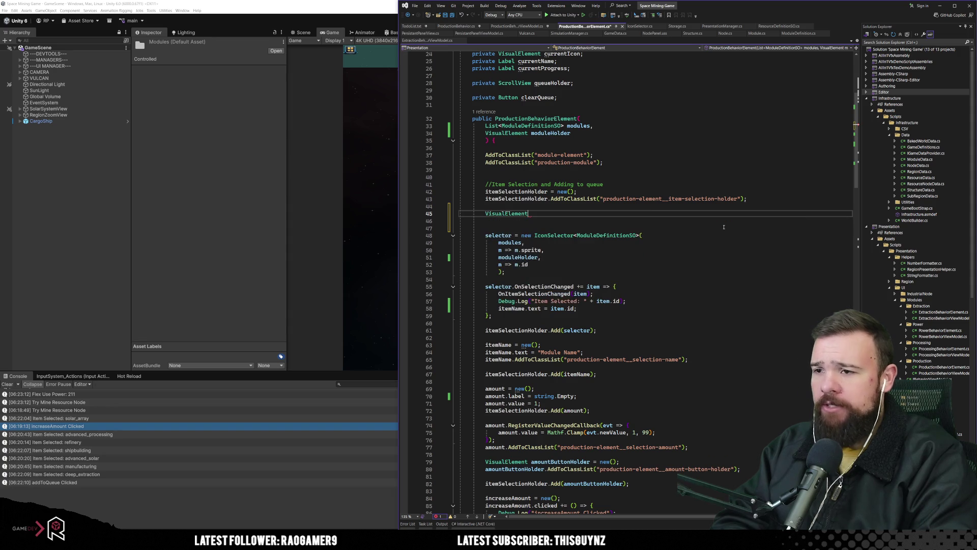
type("w1")
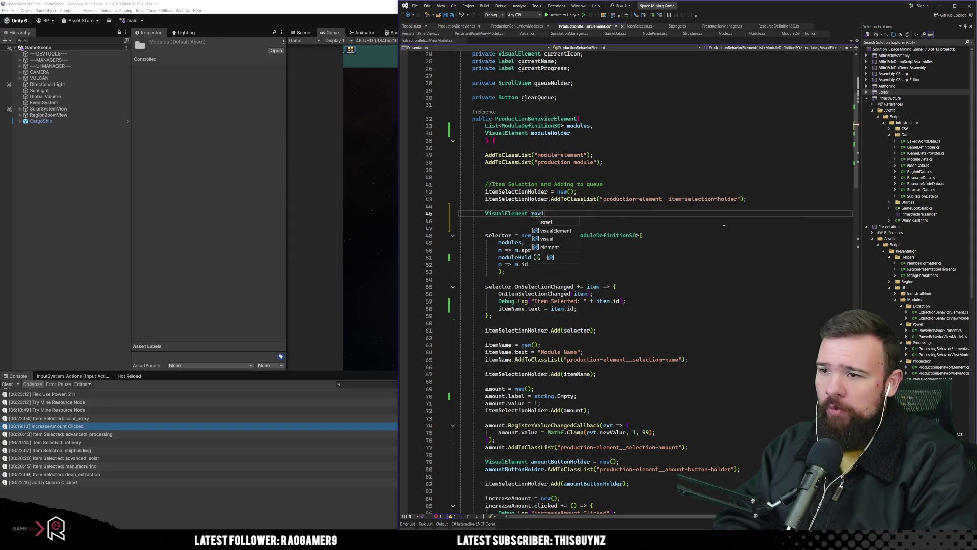
key("Tab")
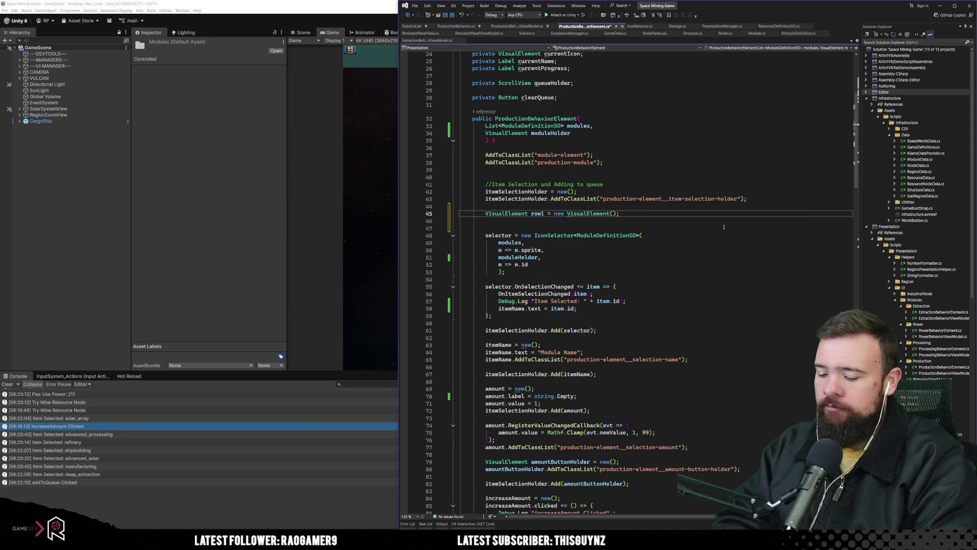
key("ctrl+d")
key("Down")
key("Up")
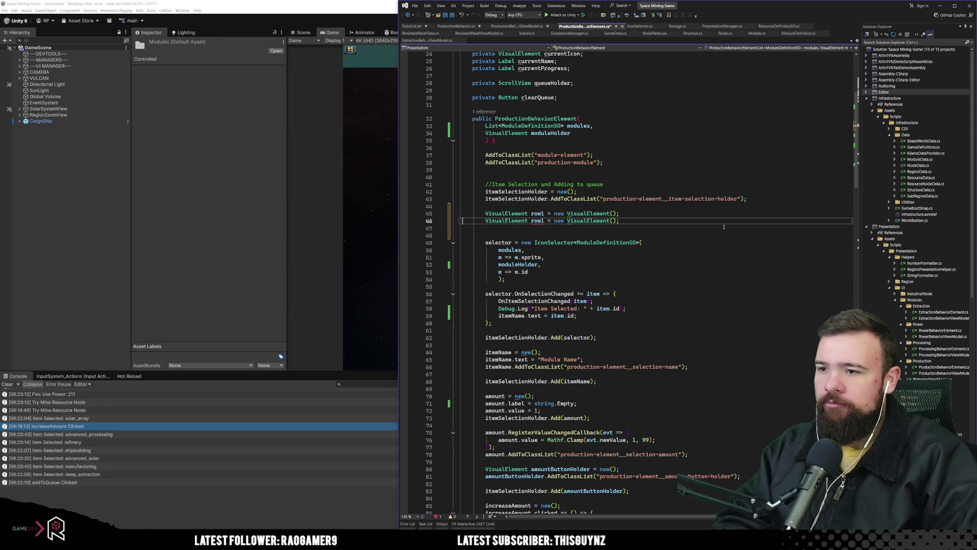
key("ctrl+Right")
key("Right")
key("Right")
key("Right")
key("BackSpace")
type("2")
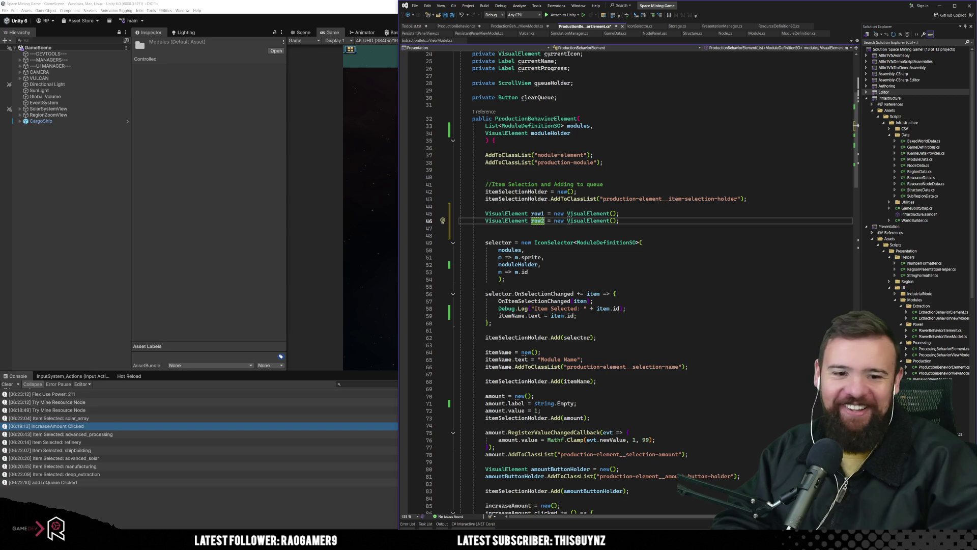
left_click(657, 243)
left_click(637, 235)
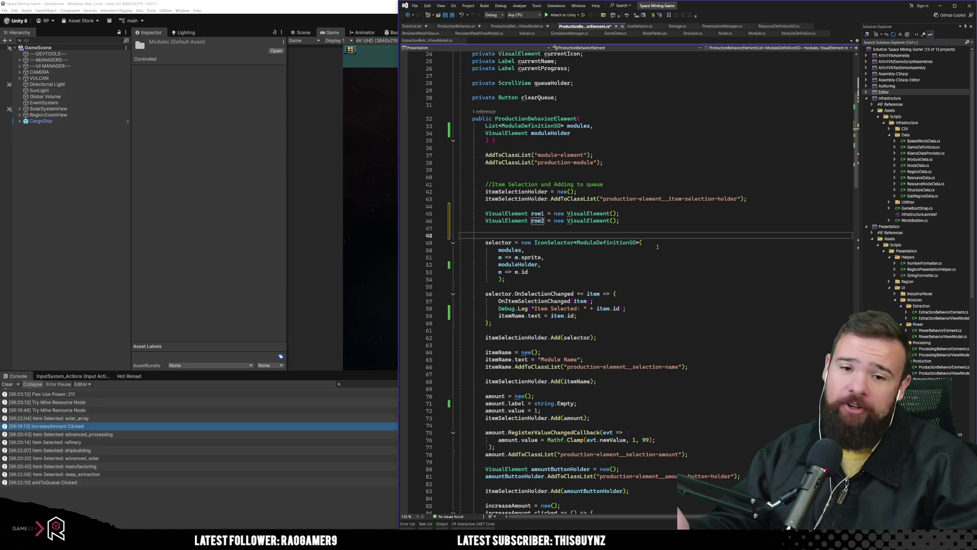
left_click(656, 231)
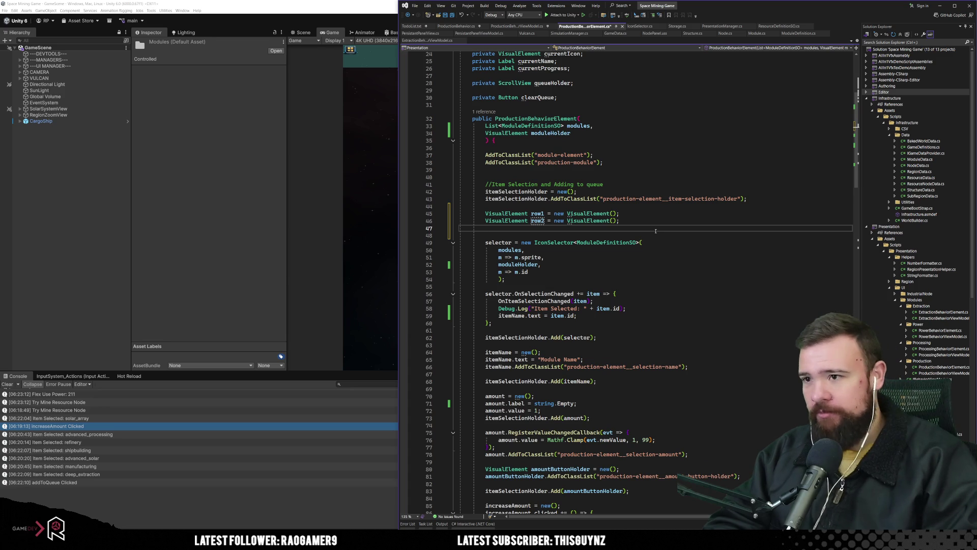
Add itemSelectionHolder.Add(row1) and itemSelectionHolder.Add(row2) calls to the constructor.
key("Return")
key("Return")
key("Return")
key("Up")
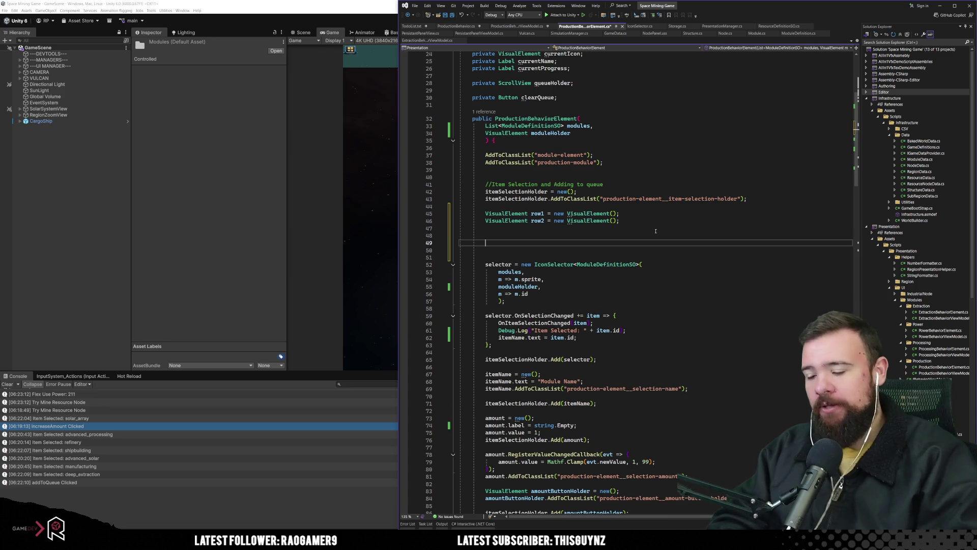
type("itemse")
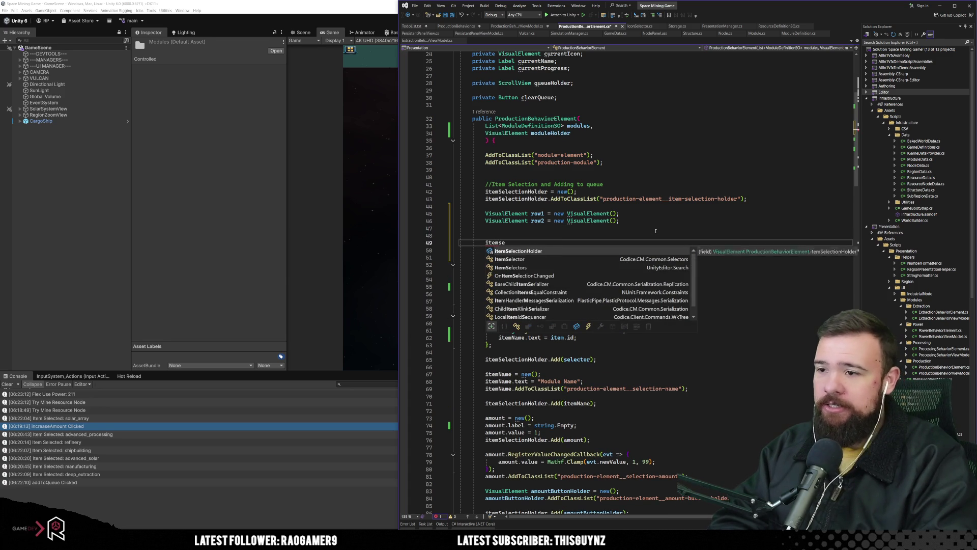
key("Tab")
type(".Add")
key("Tab")
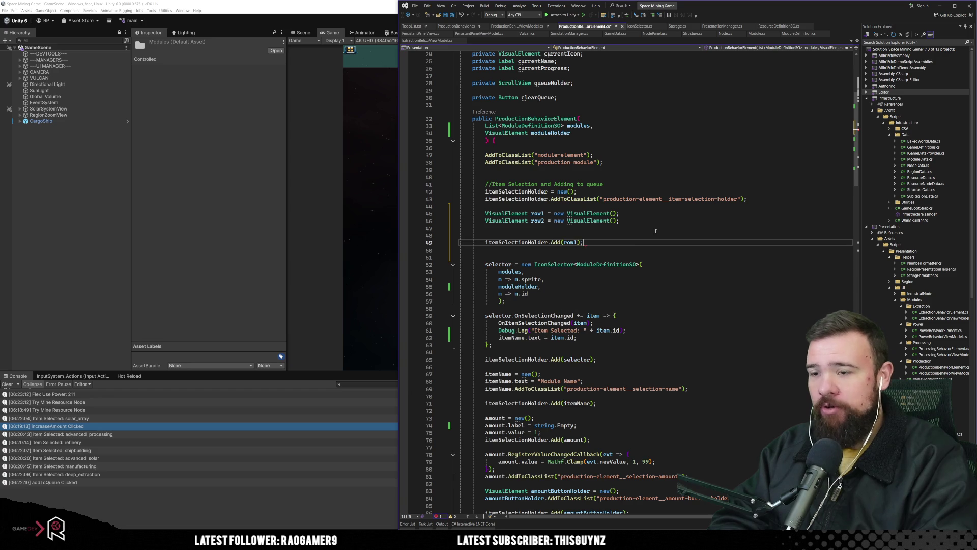
key("ctrl+d")
key("BackSpace")
type("2);")
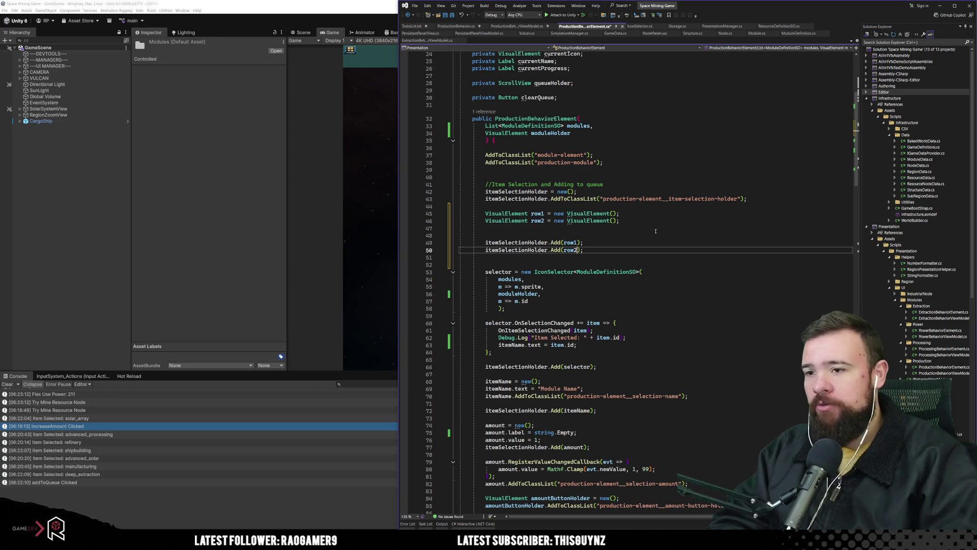
key("Down")
key("Down")
Make row1 the parent of the selector and itemName instead of itemSelectionHolder.
scroll(609, 347, "down", 3)
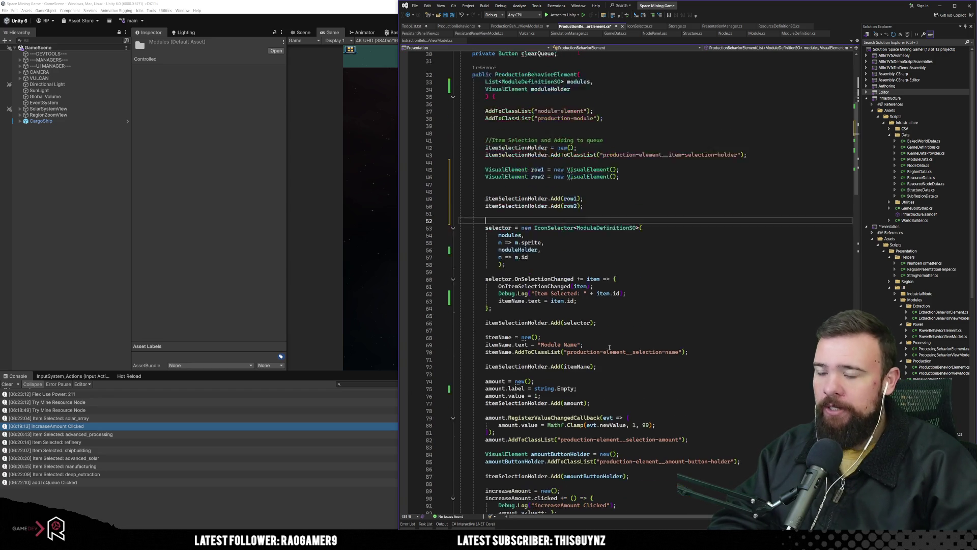
left_click(537, 148)
double_click(515, 301)
type("row1")
left_click(701, 295)
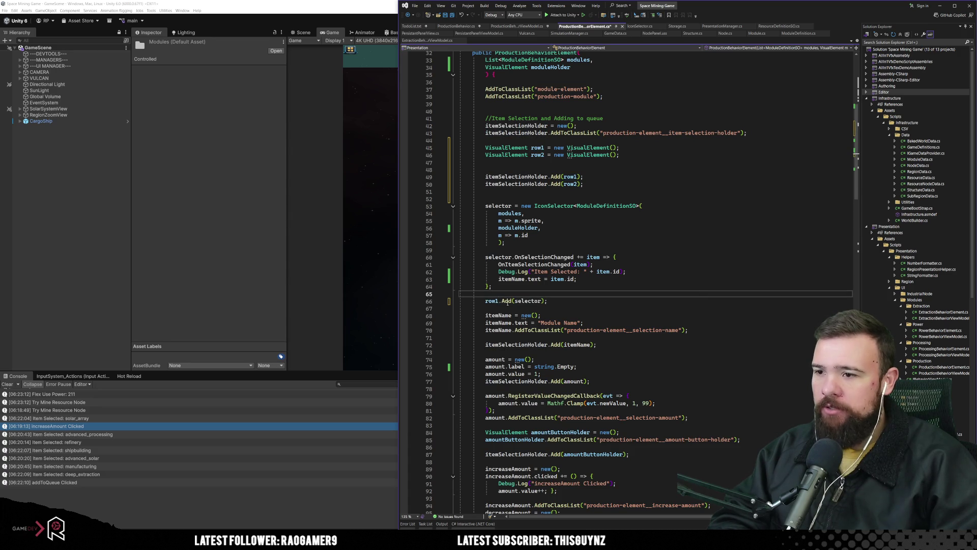
double_click(515, 344)
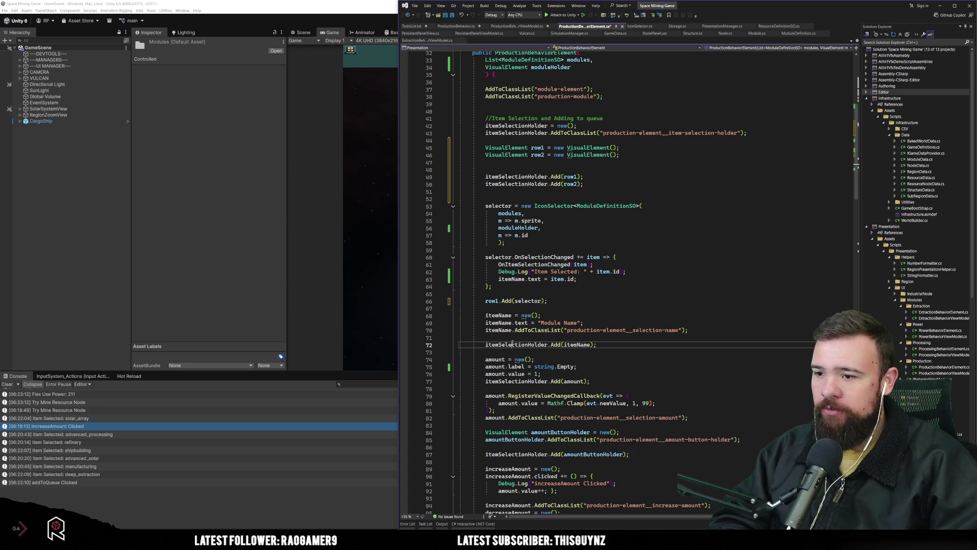
type("row1")
left_click(676, 302)
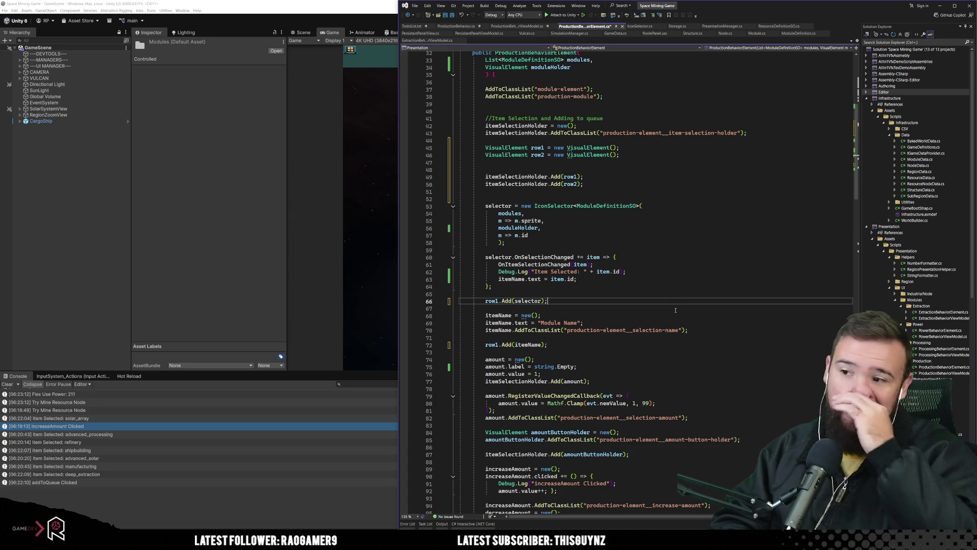
Make row2 the parent of the amount field, amount buttons and addToQueue button.
double_click(570, 183)
key("ctrl+c")
scroll(635, 275, "down", 5)
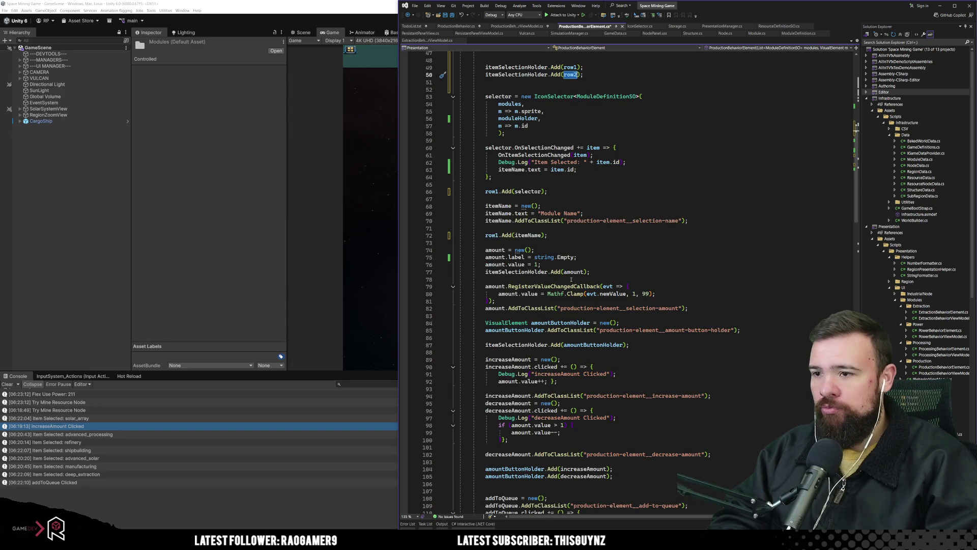
left_click(538, 271)
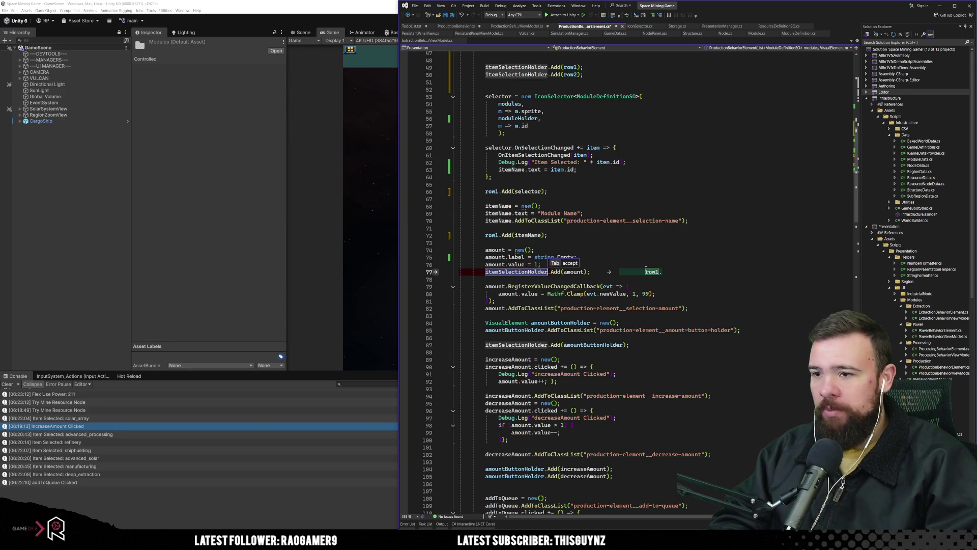
key("ctrl+v")
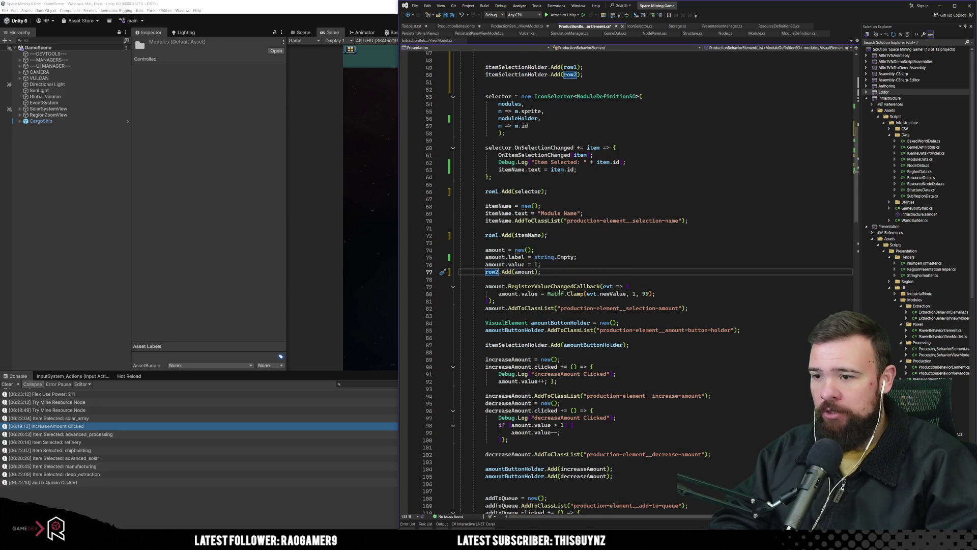
scroll(560, 293, "down", 2)
double_click(544, 301)
key("ctrl+v")
scroll(588, 300, "down", 6)
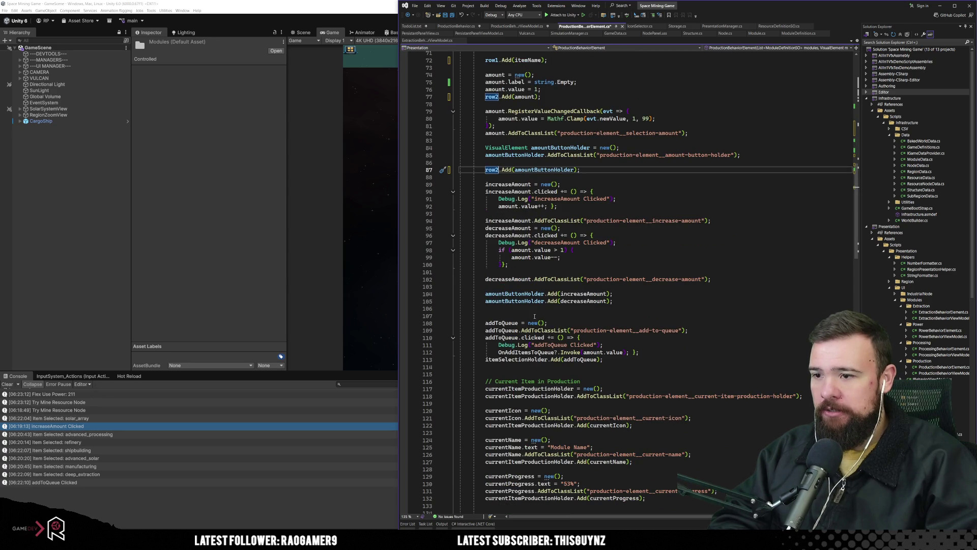
double_click(536, 359)
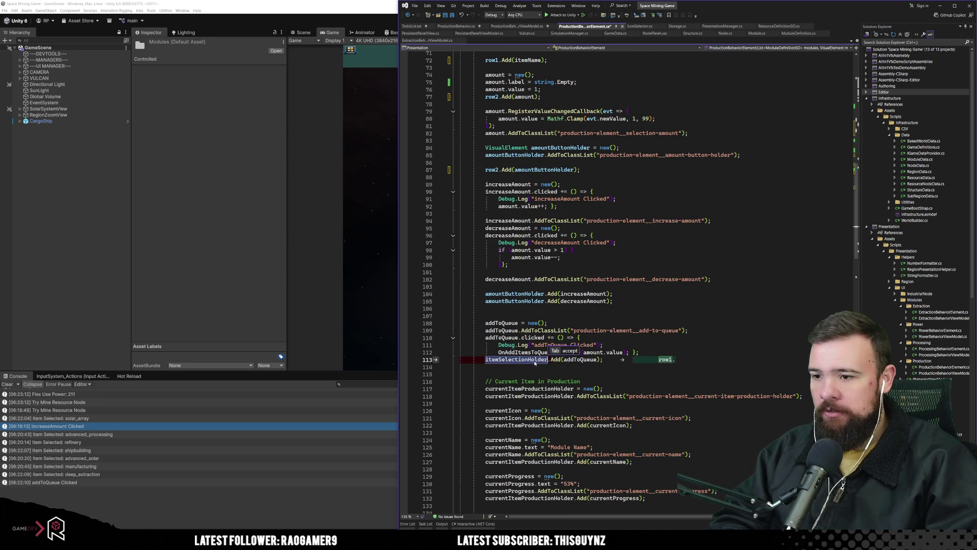
key("ctrl+v")
left_click(688, 331)
left_click(528, 360)
scroll(586, 377, "up", 15)
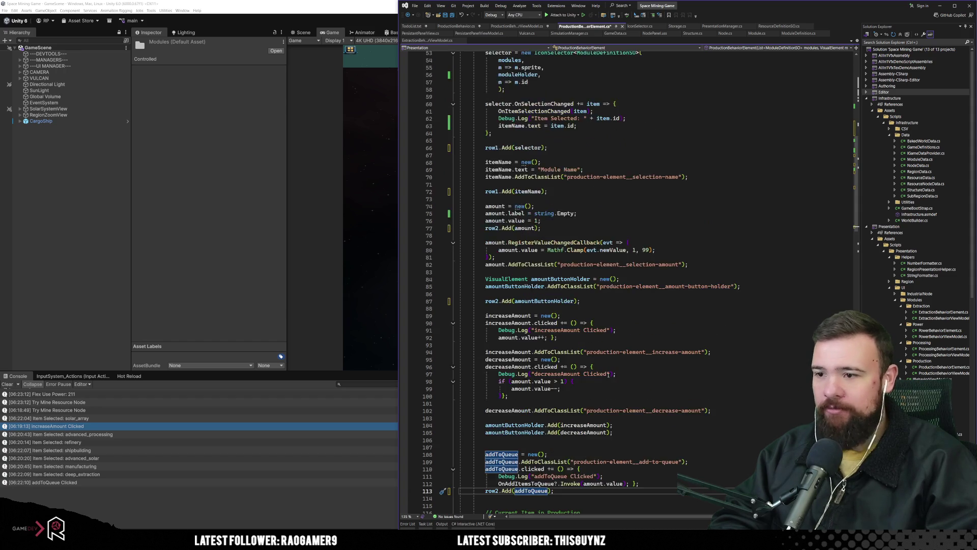
left_click(691, 300)
left_click(687, 345)
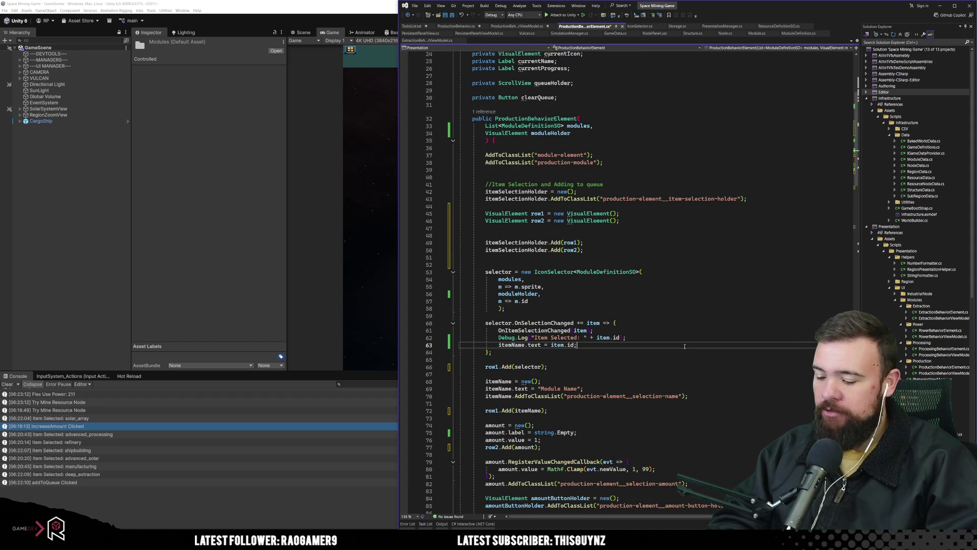
Insert blank lines after the holder's Add(row1)/Add(row2) calls and below the row declarations.
left_click(532, 191)
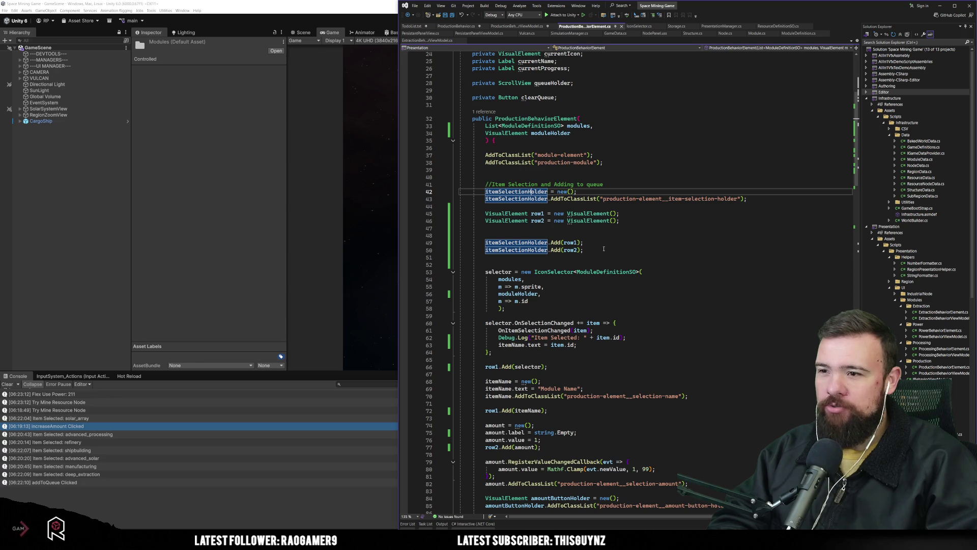
left_click(622, 246)
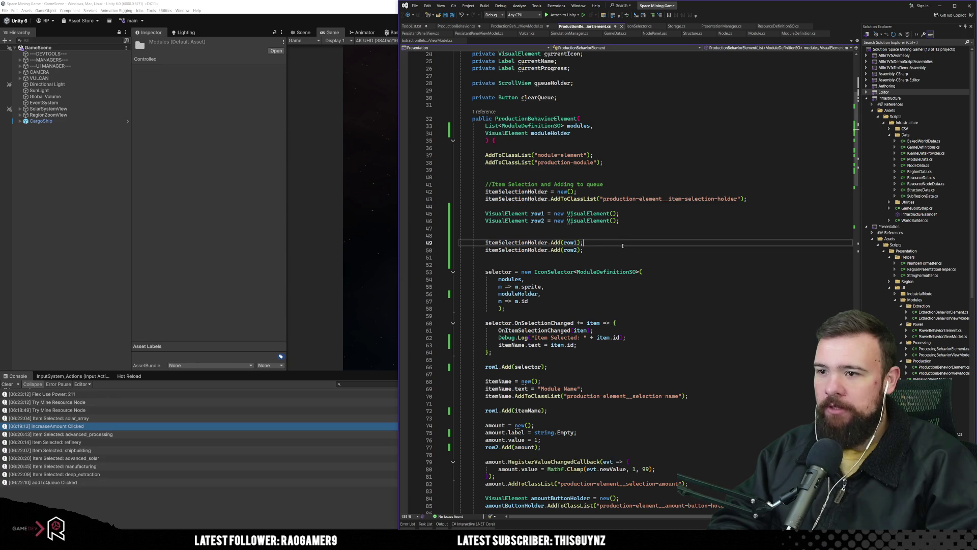
key("Down")
key("Down")
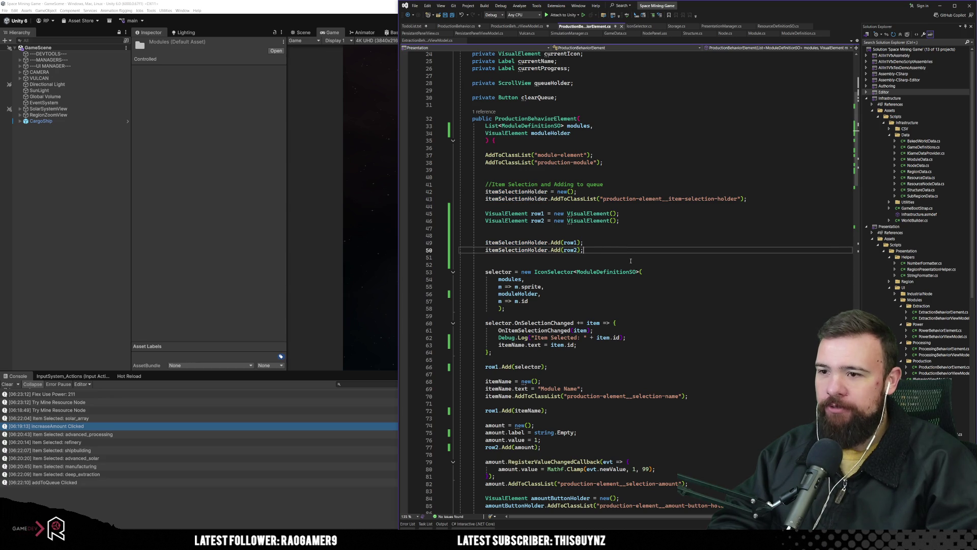
key("Return")
key("Return")
key("Up")
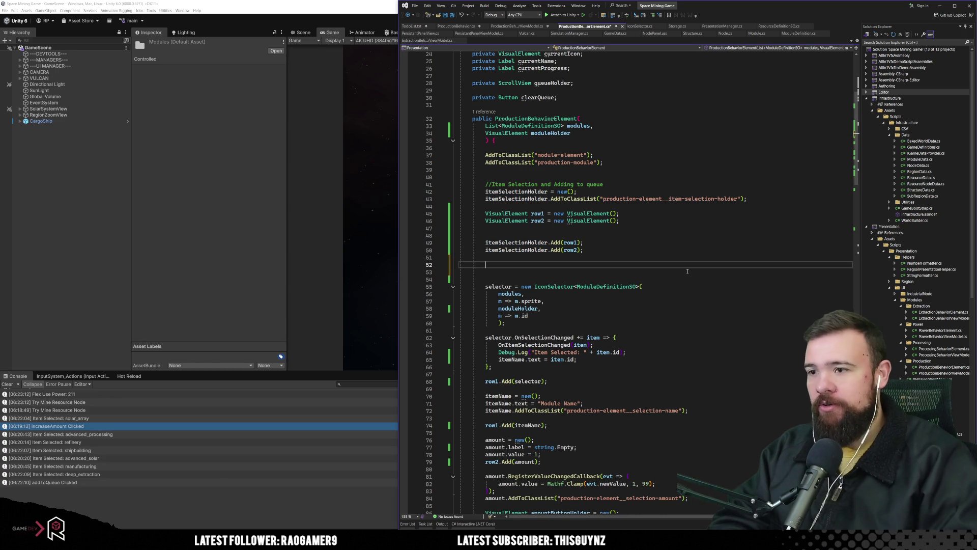
key("Up")
key("Up")
key("Up")
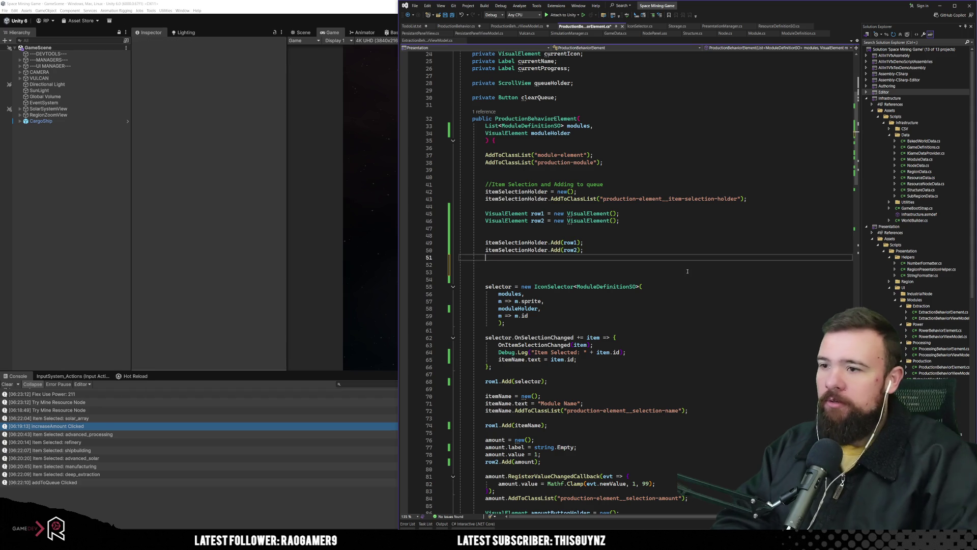
key("Return")
key("Return")
key("Up")
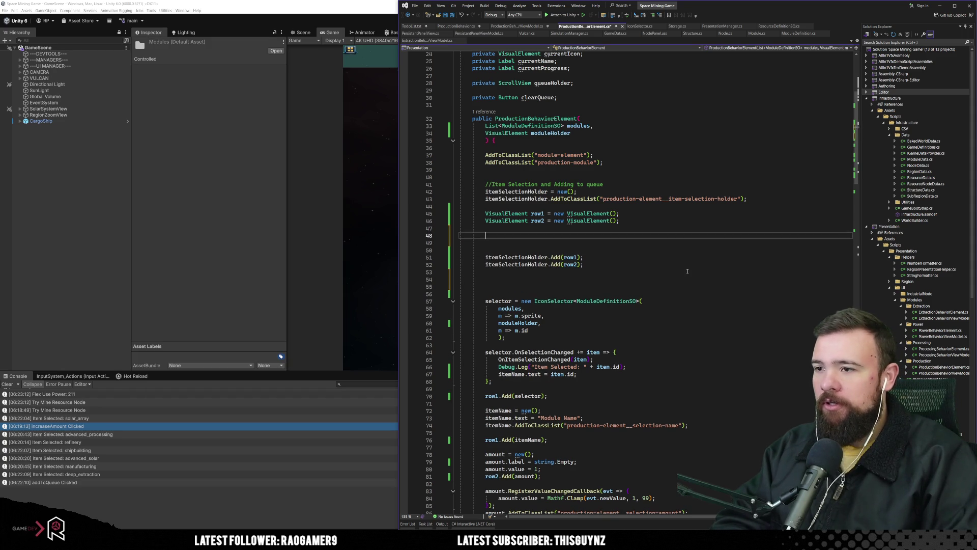
left_click(217, 2)
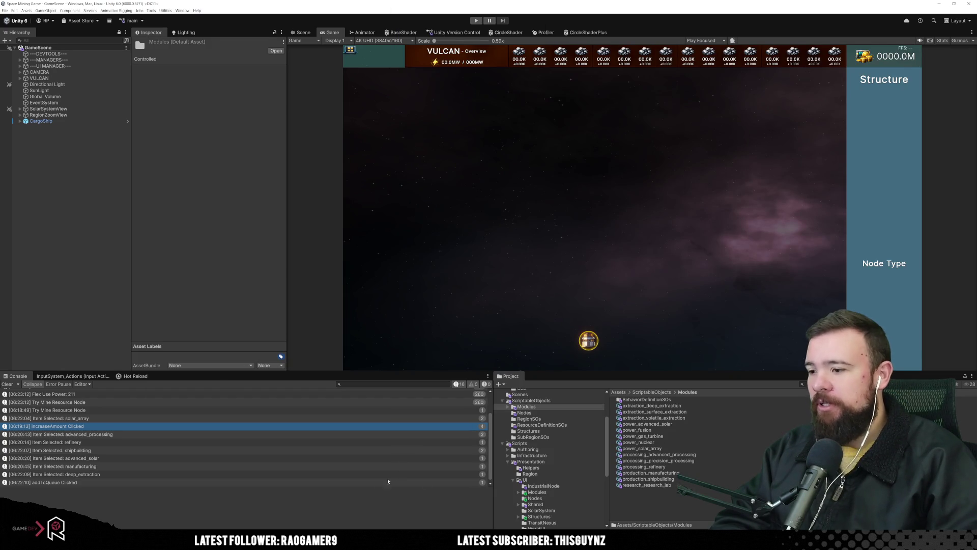
key("alt+Tab")
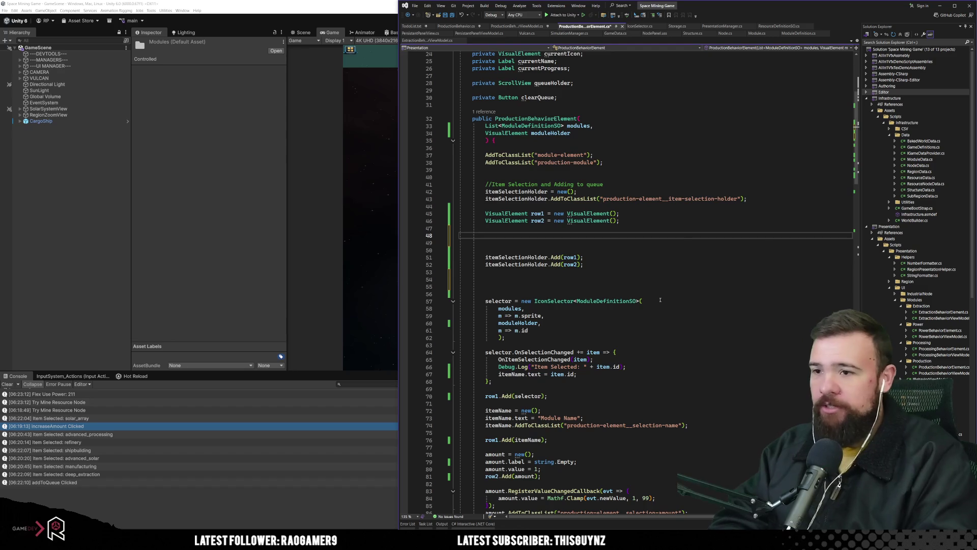
Give row1 the 'production-element__item-selection-holder__row' class via AddToClassList.
type("row")
type("1.Add")
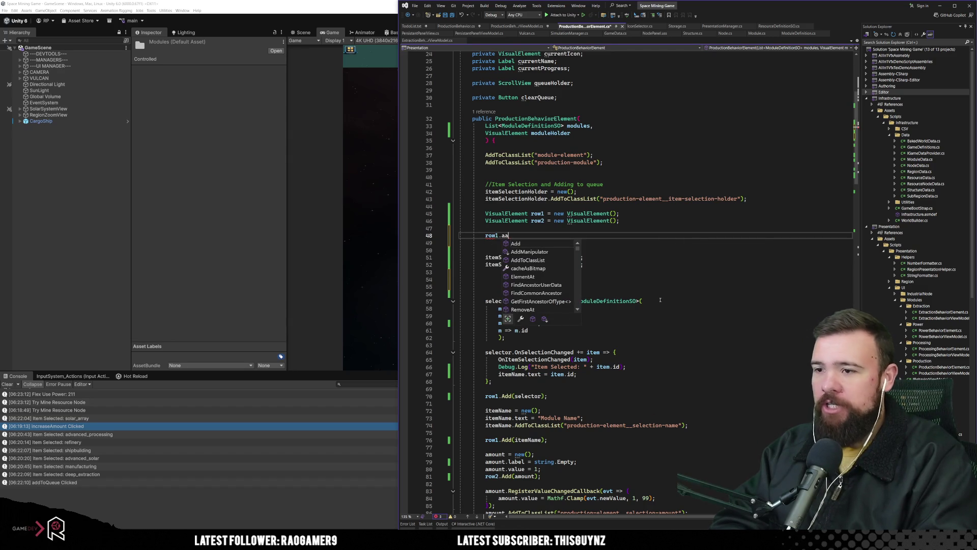
type("ToClassList();")
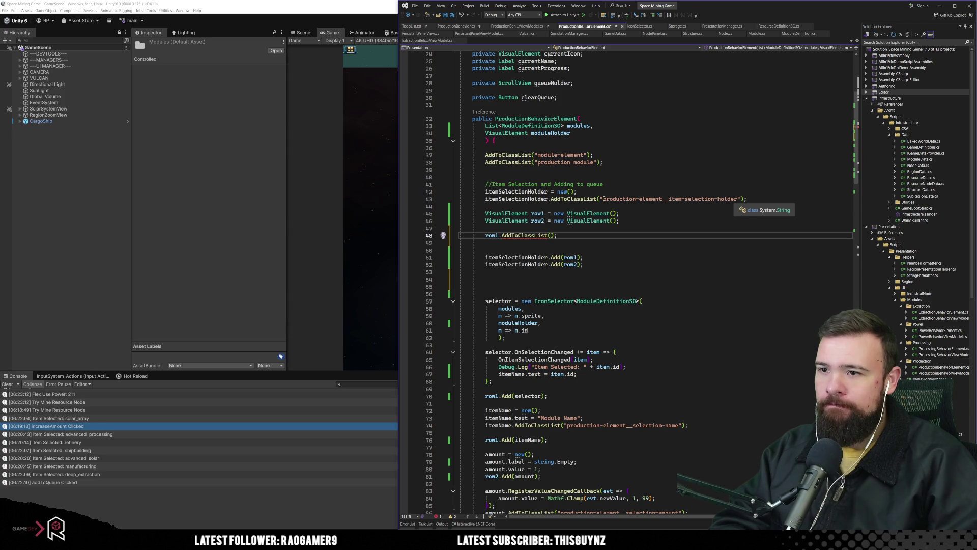
left_click_drag(601, 198, 741, 199)
key("ctrl+c")
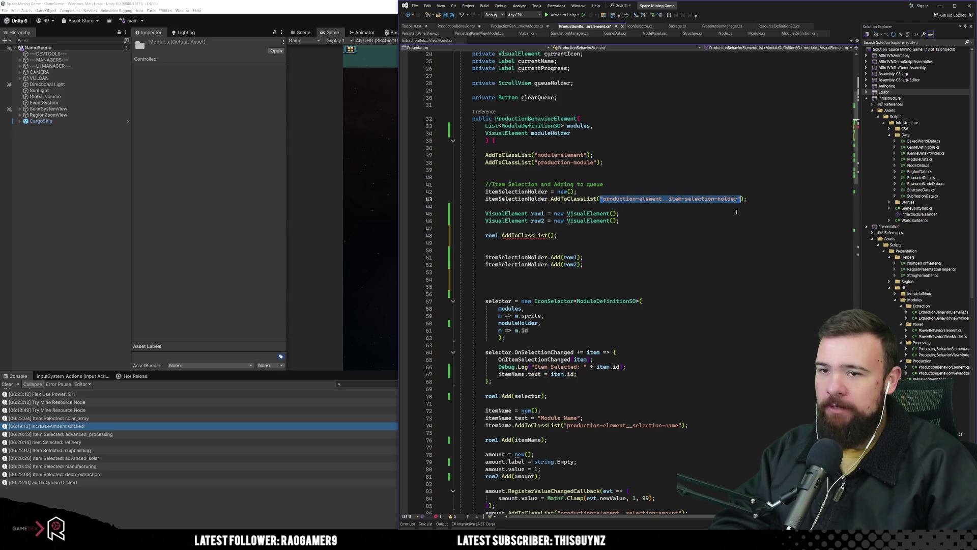
left_click(549, 235)
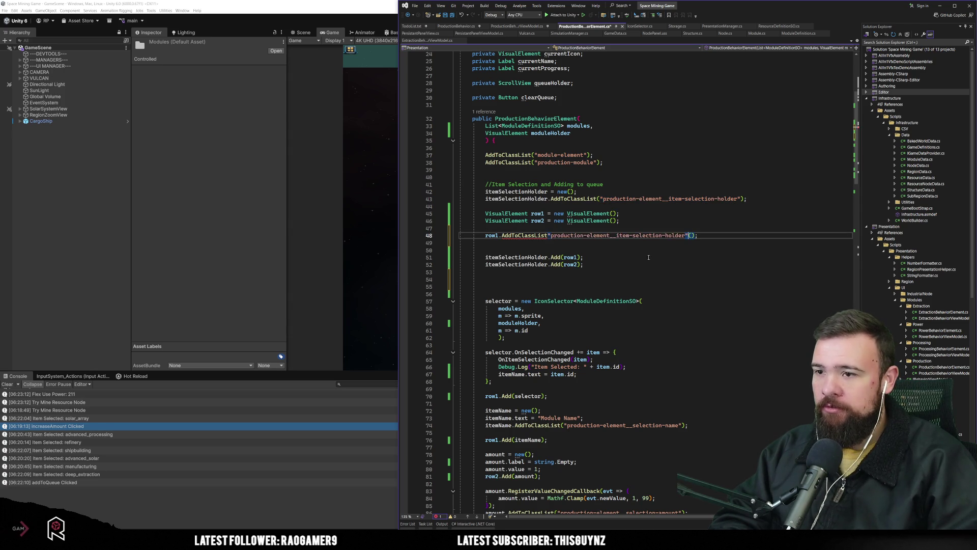
key("ctrl+v")
key("Down")
key("Down")
key("Down")
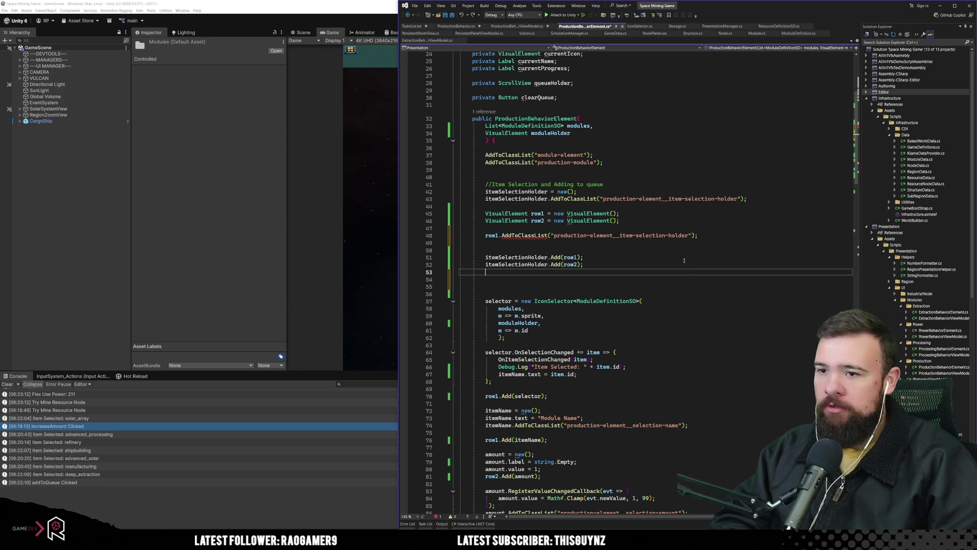
left_click(690, 235)
type("__row")
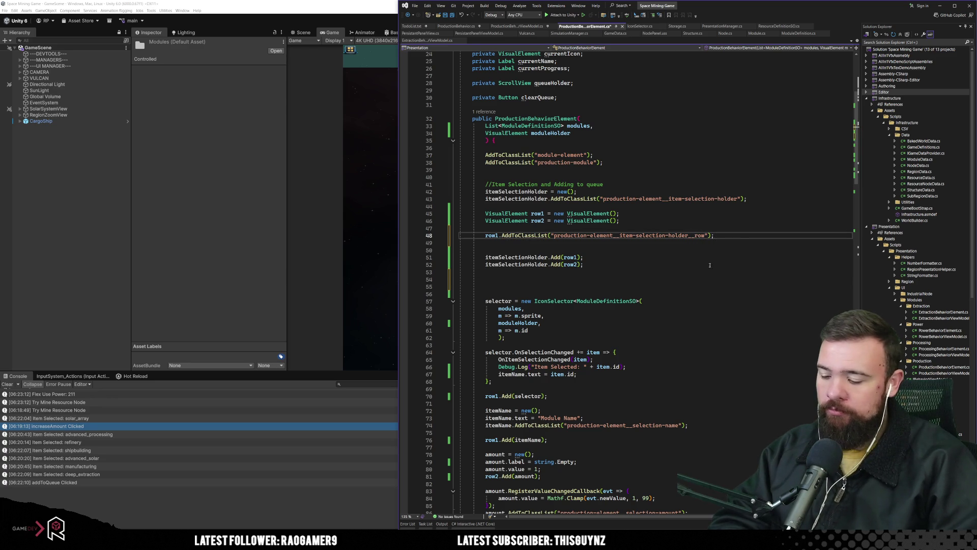
Duplicate the class-list line so row2 gets the same row class.
key("ctrl+d")
key("Down")
key("Down")
key("Down")
left_click(537, 221)
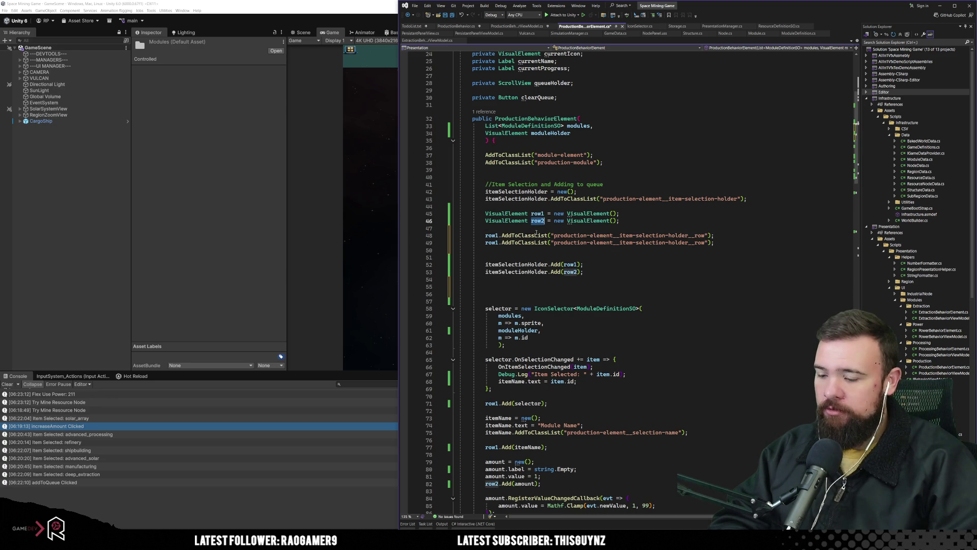
left_click(496, 243)
key("Delete")
type("2")
left_click(661, 274)
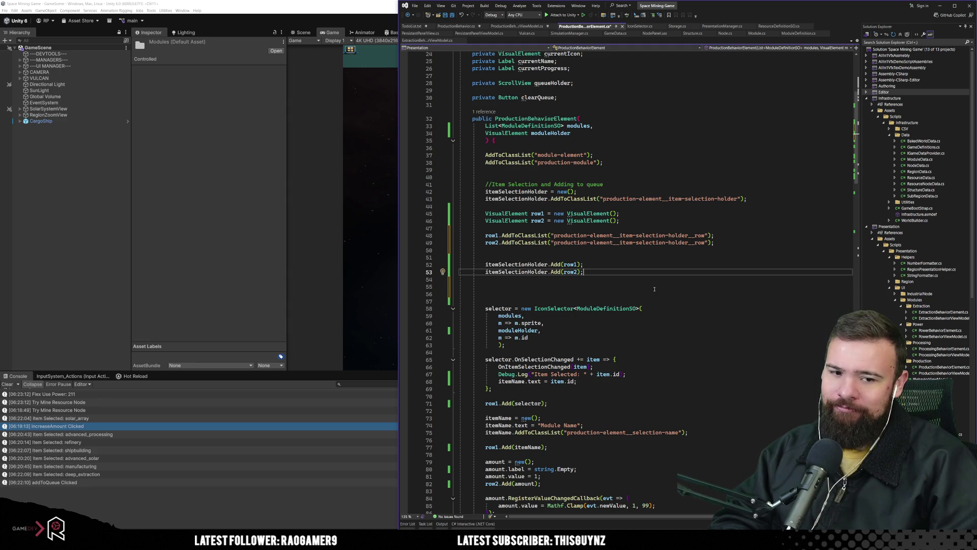
Delete the surplus blank lines before the selector setup code.
left_click(706, 257)
left_click(736, 245)
key("Delete")
key("Down")
key("Down")
key("Down")
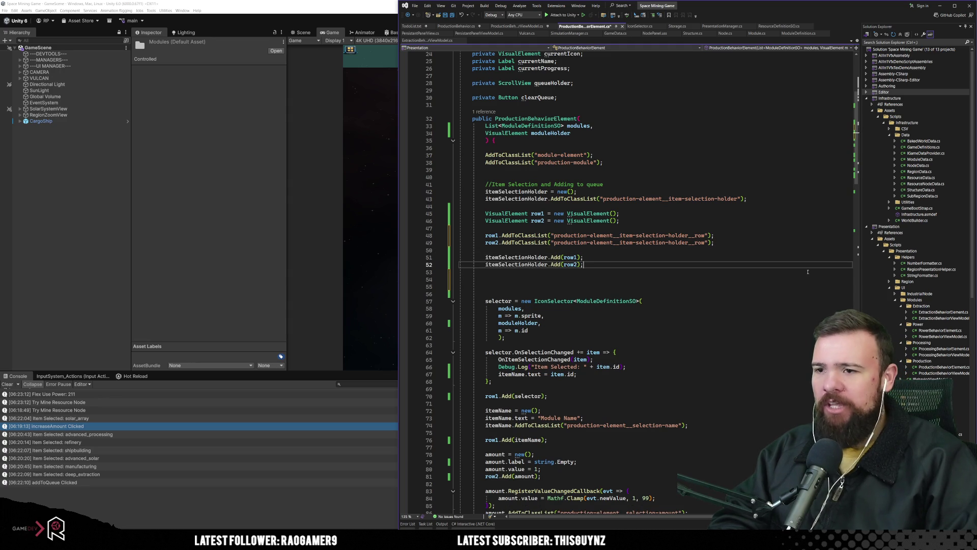
key("Delete")
key("Delete")
key("Delete")
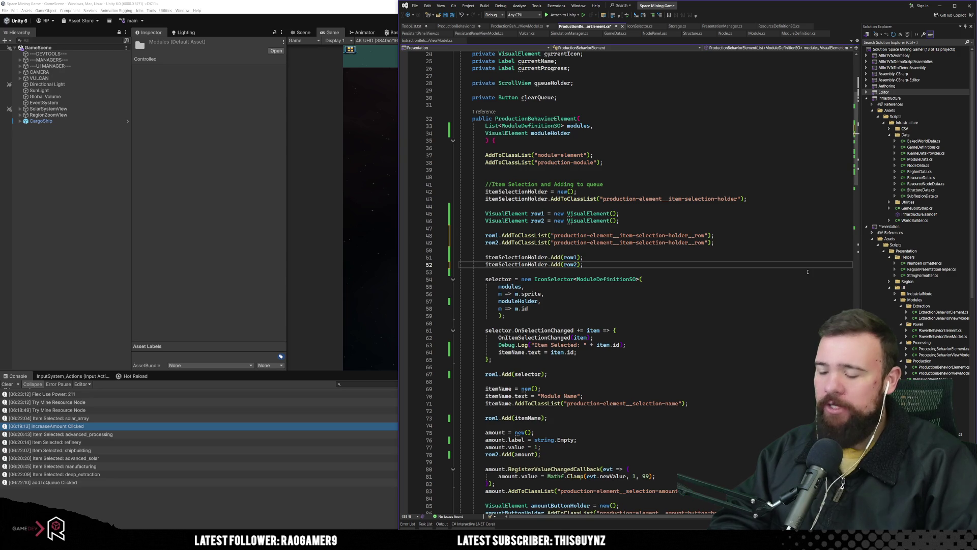
left_click_drag(732, 322, 731, 328)
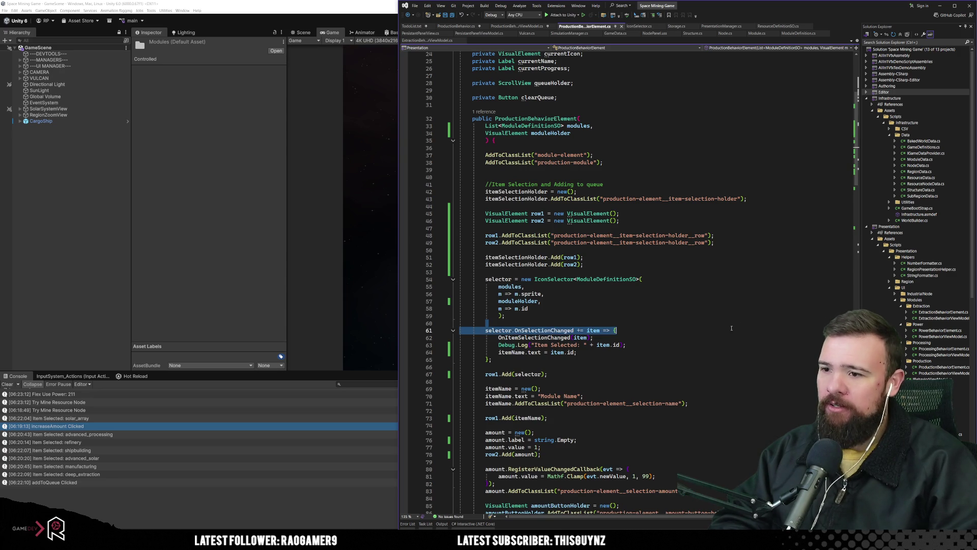
left_click(545, 316)
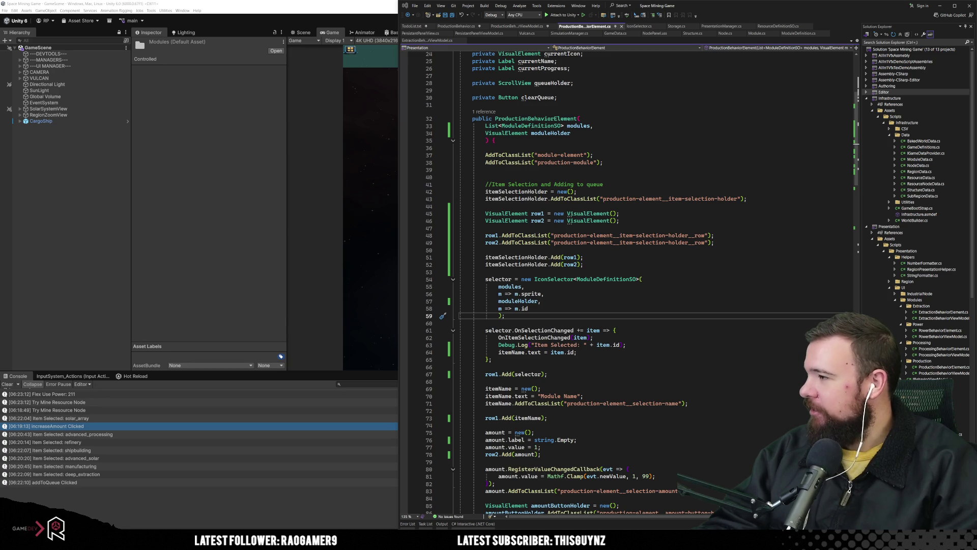
Return to Visual Studio to view the HealthBarDelay script's USS class names.
key("alt+Tab")
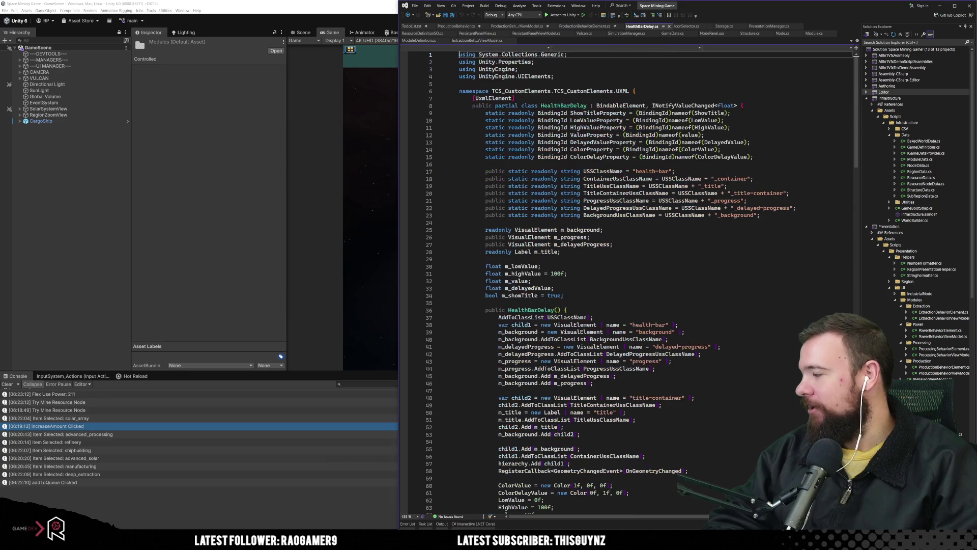
left_click(673, 292)
mouse_move(515, 113)
left_mouse_down()
mouse_move(638, 122)
mouse_move(693, 158)
left_mouse_up()
left_click_drag(754, 156, 530, 112)
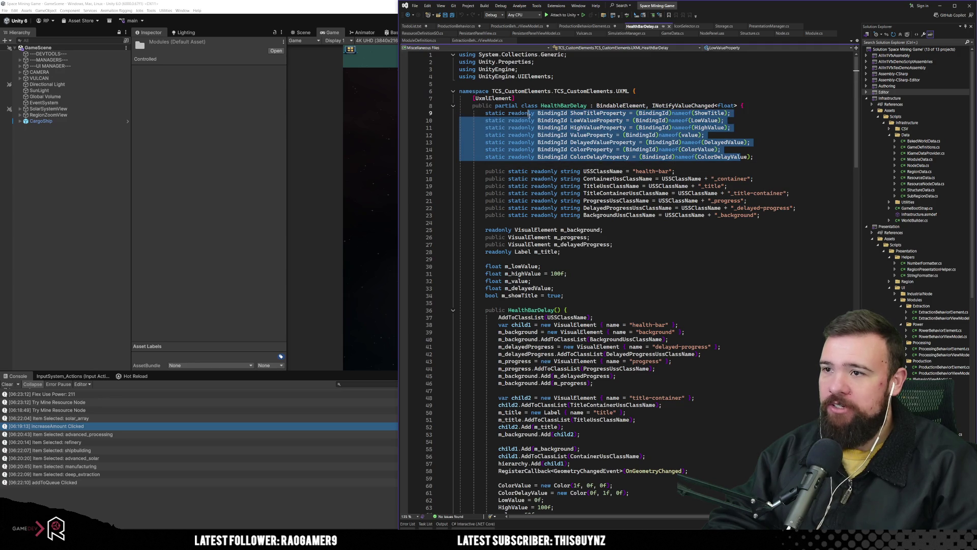
left_click(567, 149)
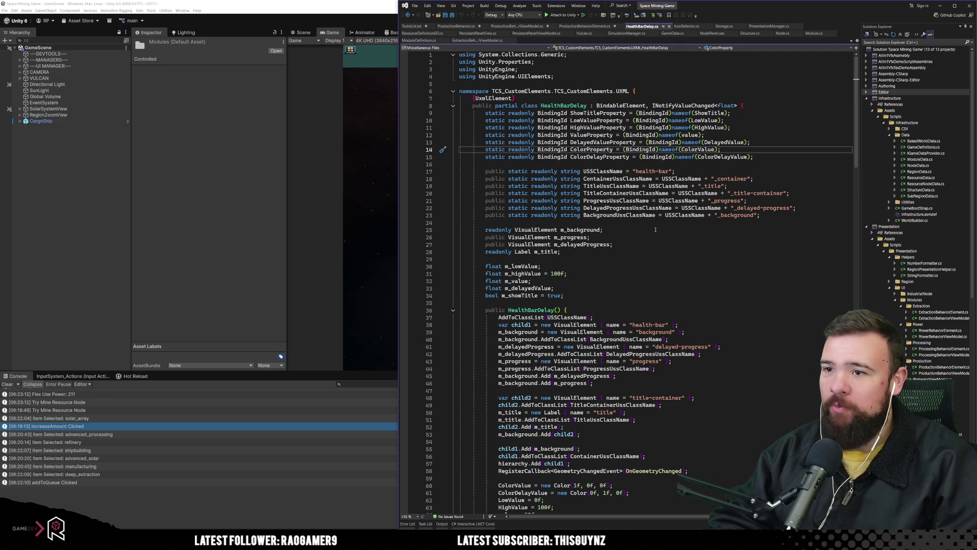
left_click(541, 171)
left_click_drag(676, 172, 744, 209)
left_click(616, 244)
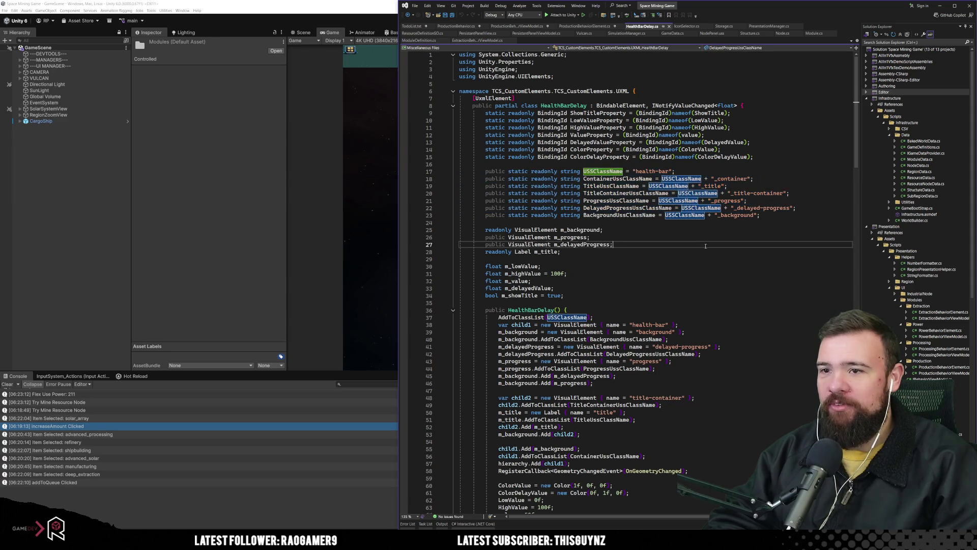
mouse_move(677, 172)
left_mouse_down()
mouse_move(560, 228)
mouse_move(786, 215)
left_mouse_up()
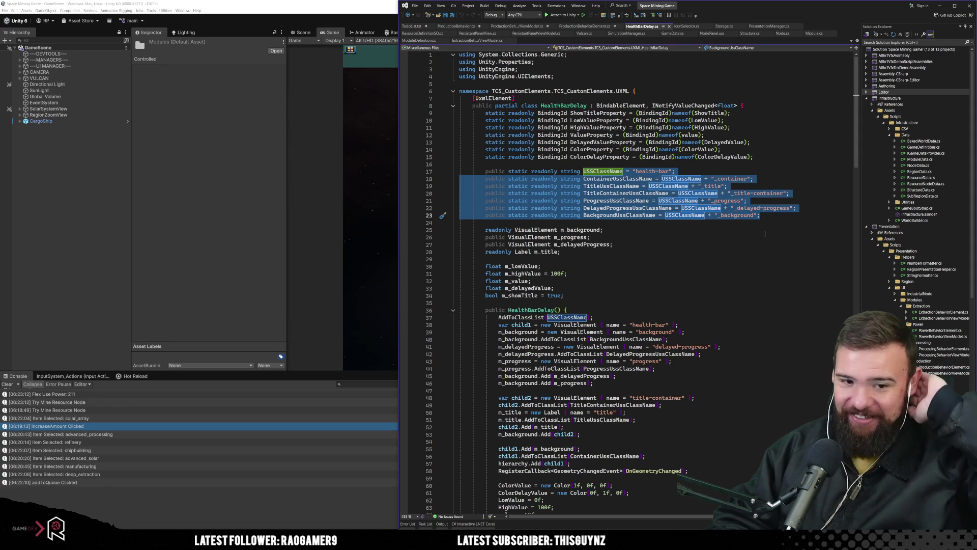
left_click(718, 236)
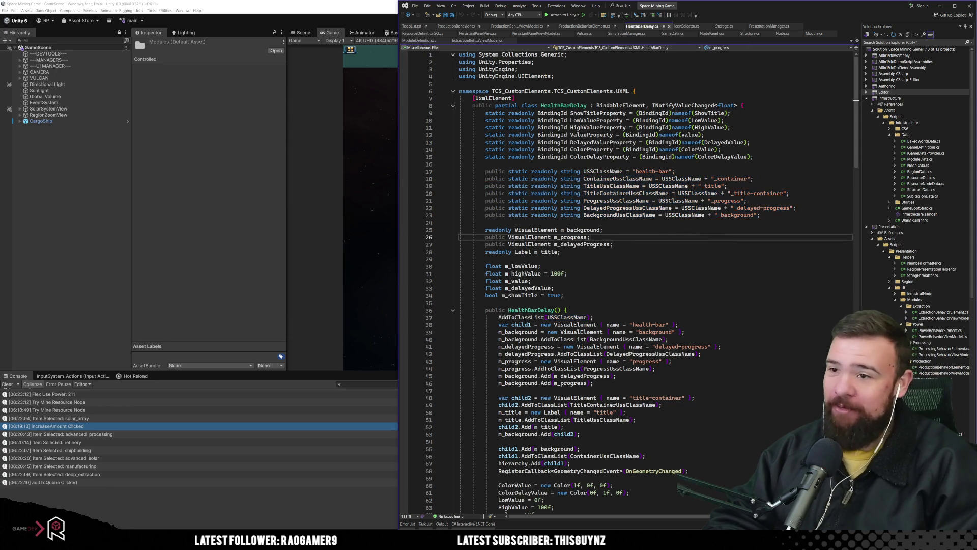
left_click_drag(596, 172, 794, 216)
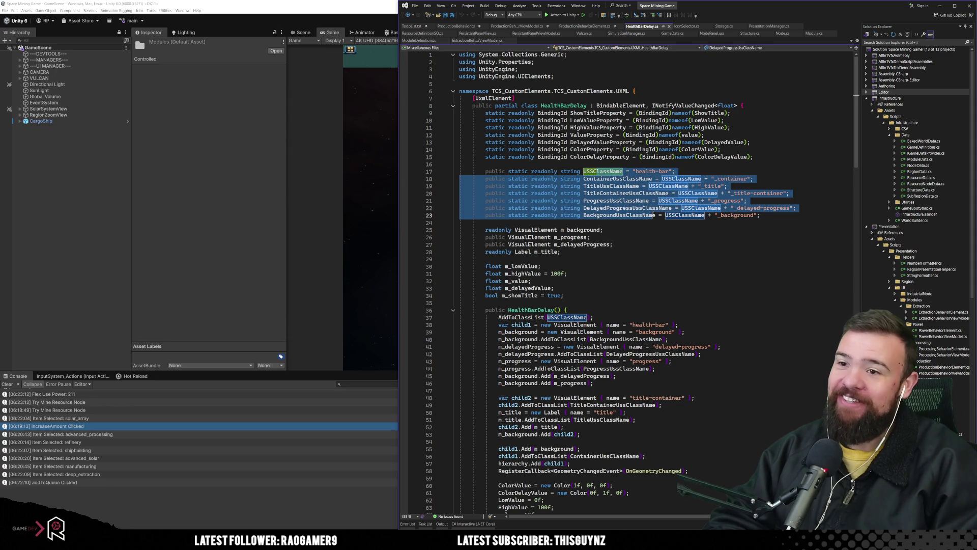
left_click(657, 240)
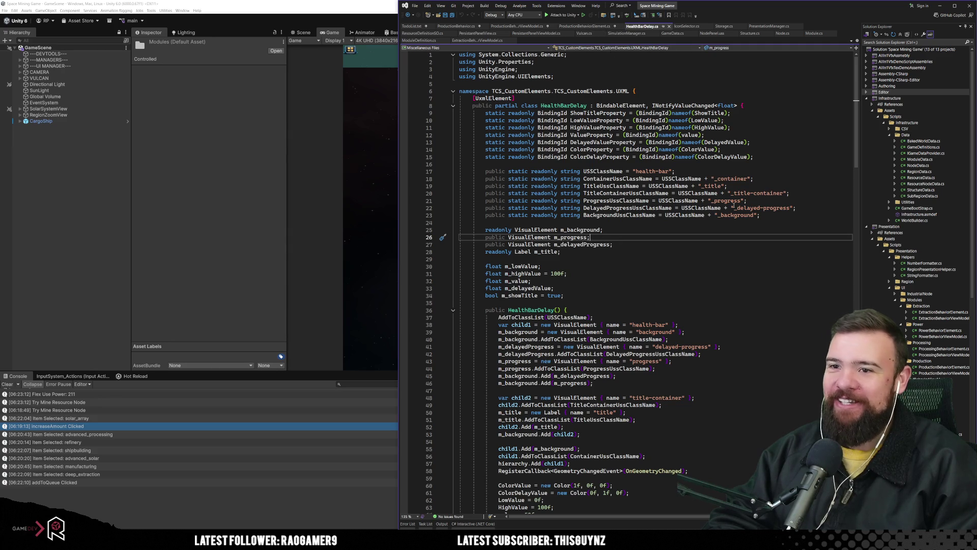
left_click(589, 26)
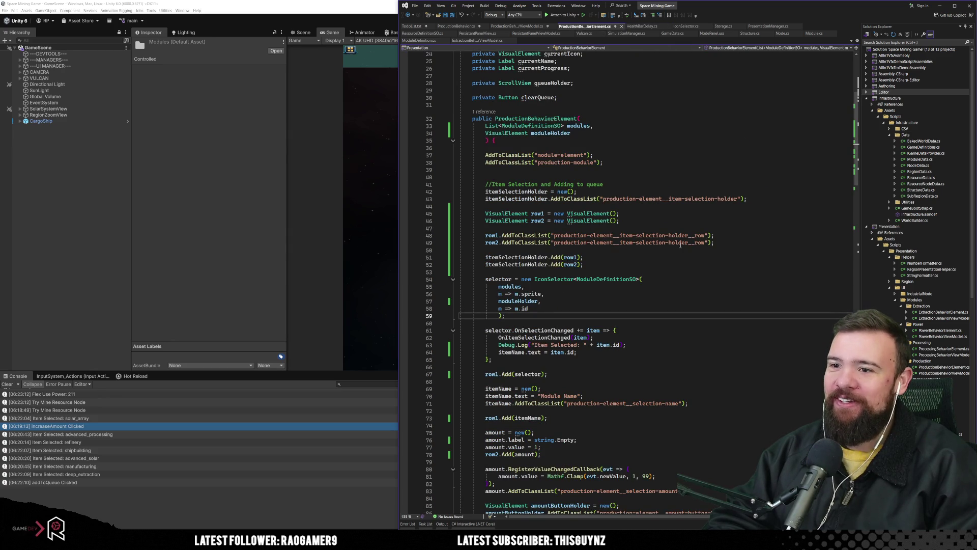
left_click_drag(592, 243, 673, 242)
left_click(677, 274)
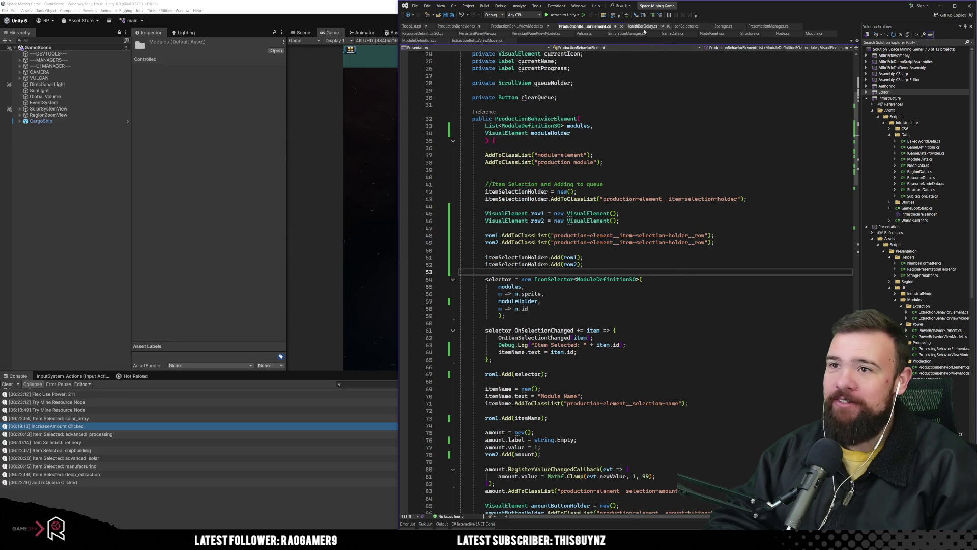
left_click(642, 26)
left_click(612, 203)
left_click(707, 202)
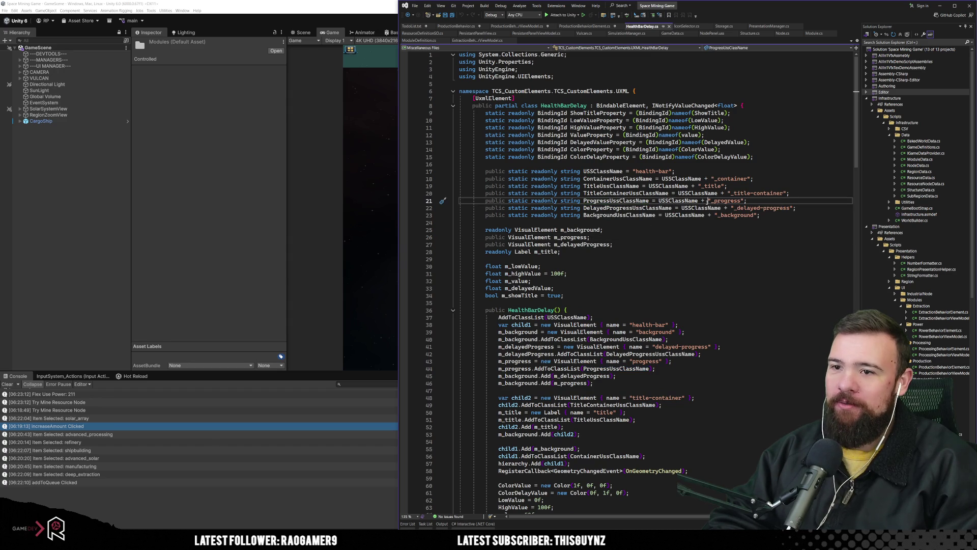
left_click(694, 245)
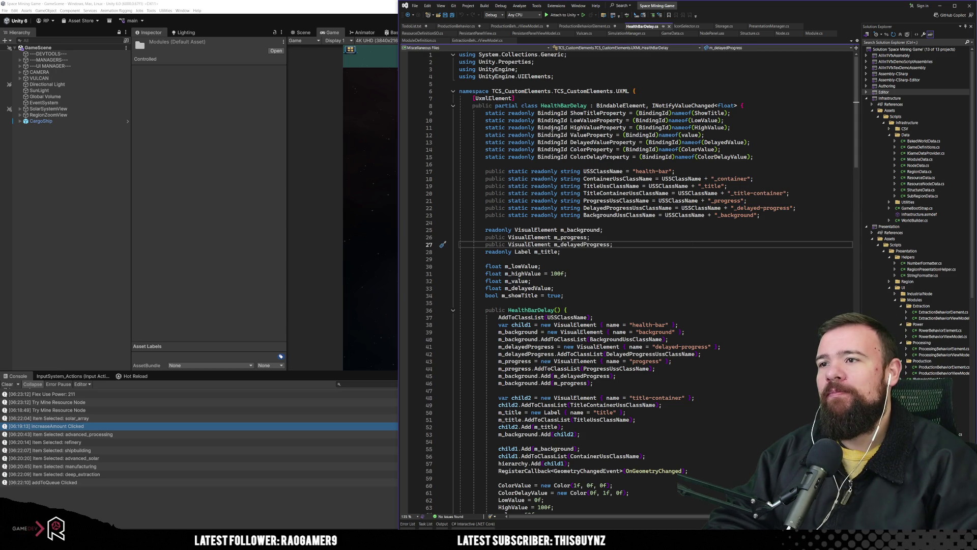
scroll(552, 128, "down", 20)
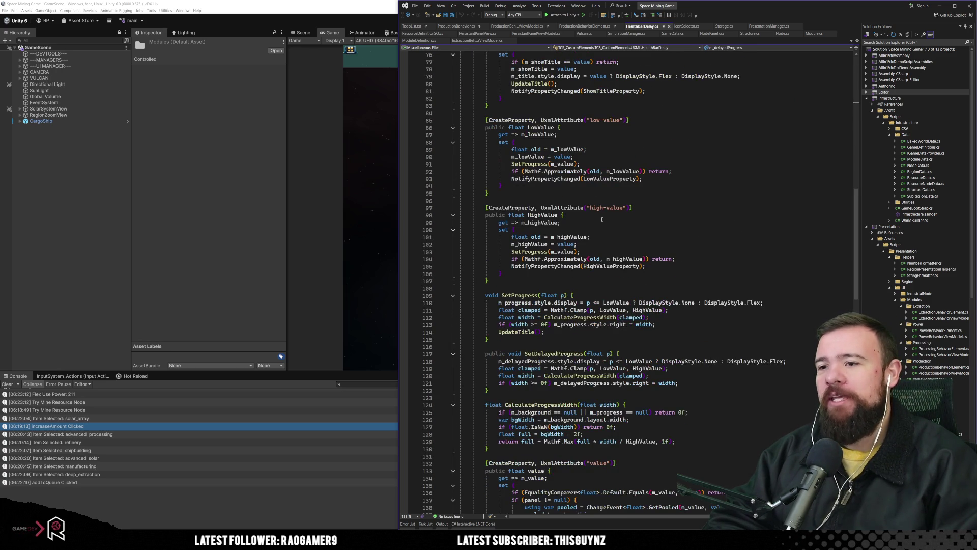
left_click(595, 215)
scroll(586, 244, "up", 20)
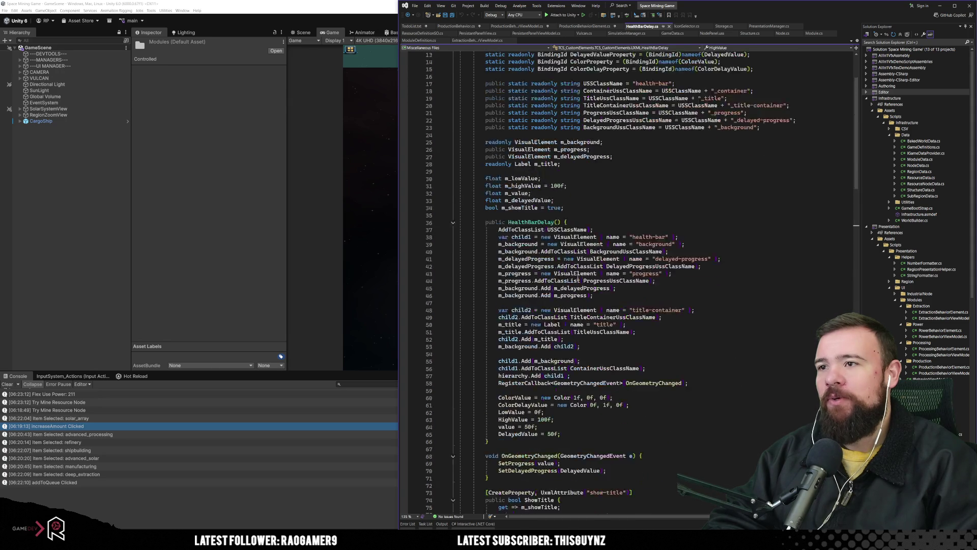
scroll(578, 277, "up", 4)
scroll(586, 305, "down", 16)
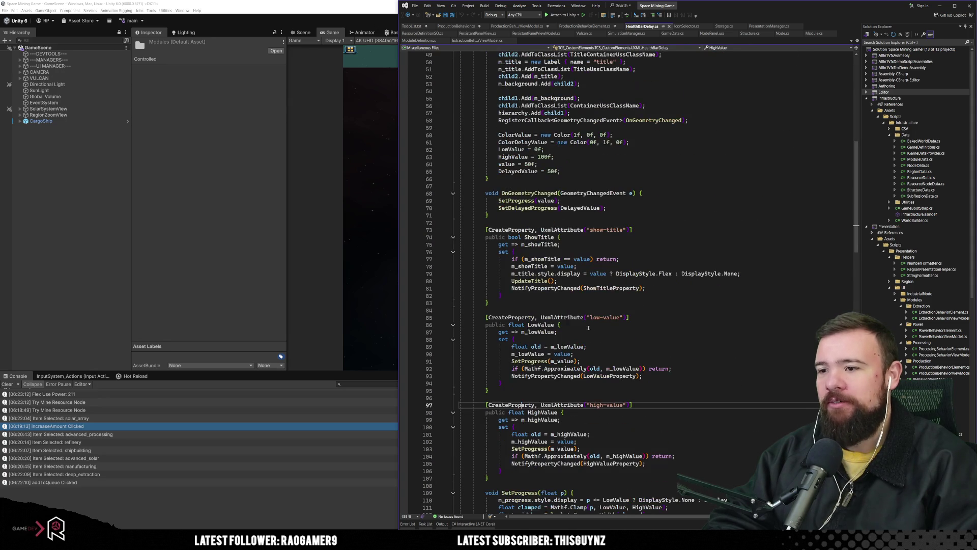
left_click(530, 237)
scroll(532, 285, "down", 20)
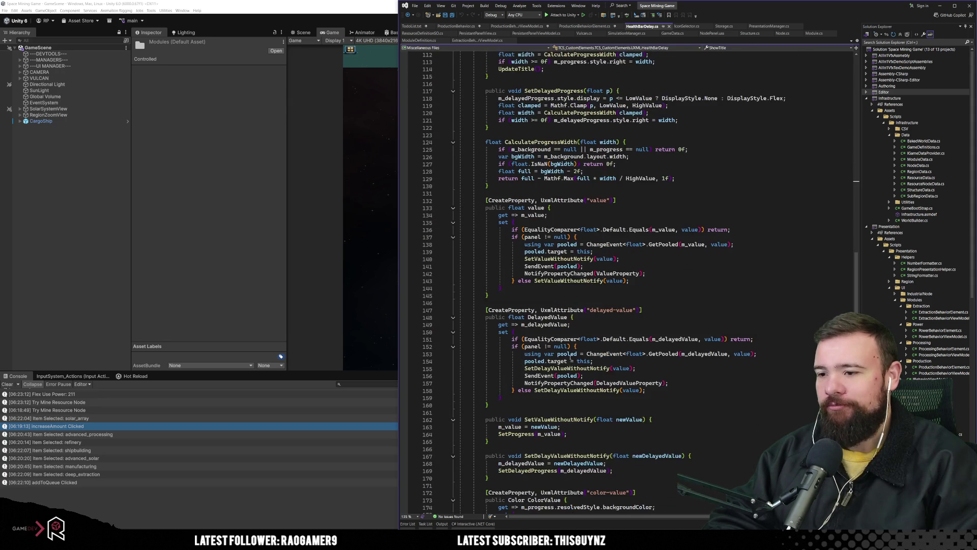
scroll(534, 343, "down", 6)
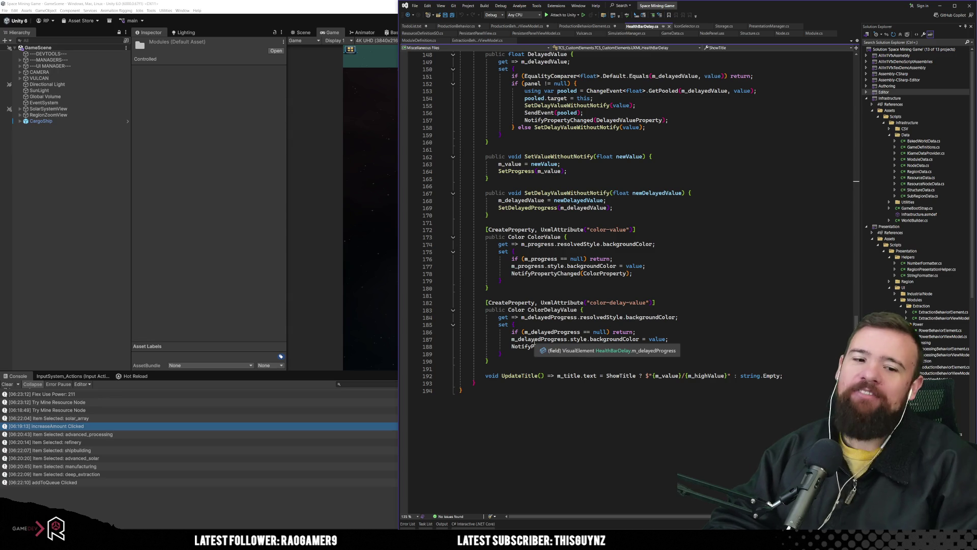
scroll(535, 342, "up", 19)
scroll(535, 342, "up", 20)
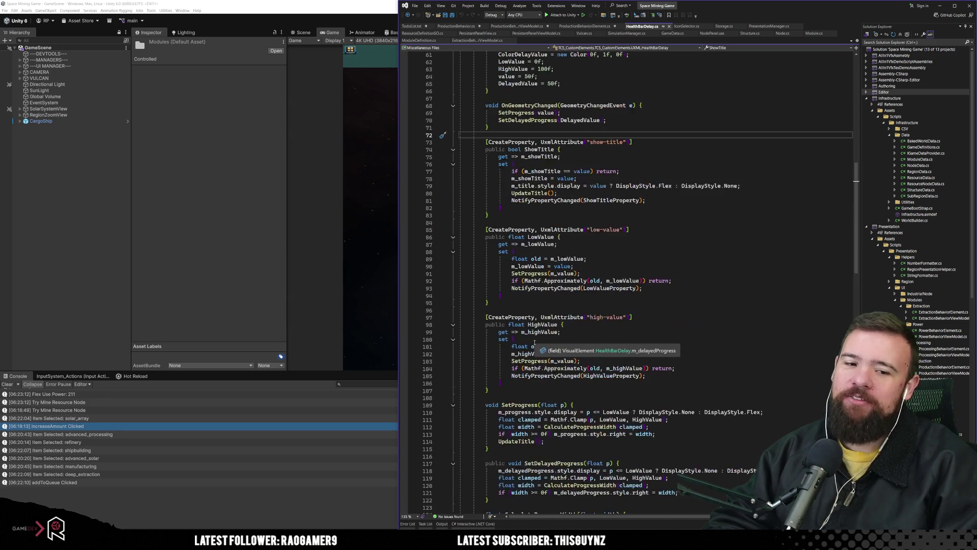
scroll(531, 333, "down", 13)
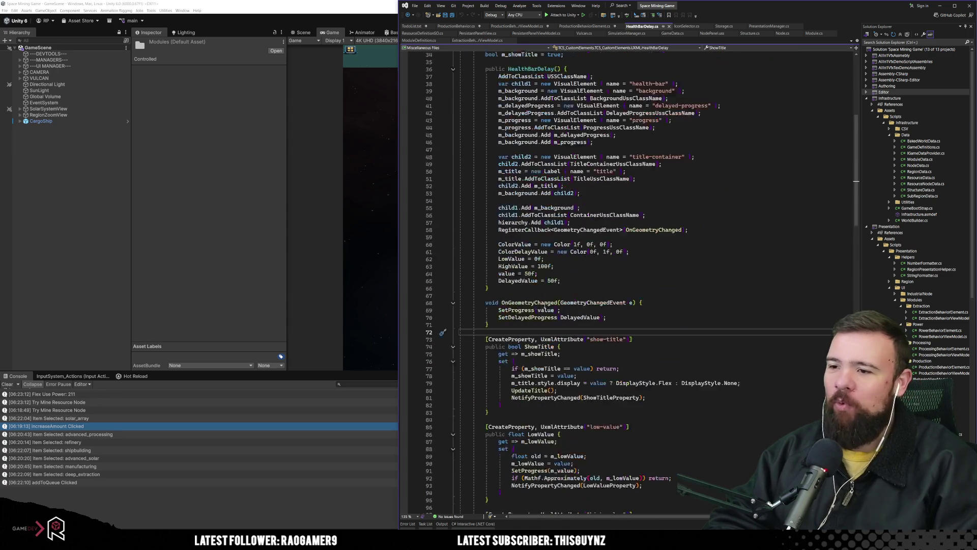
left_click_drag(486, 295, 536, 296)
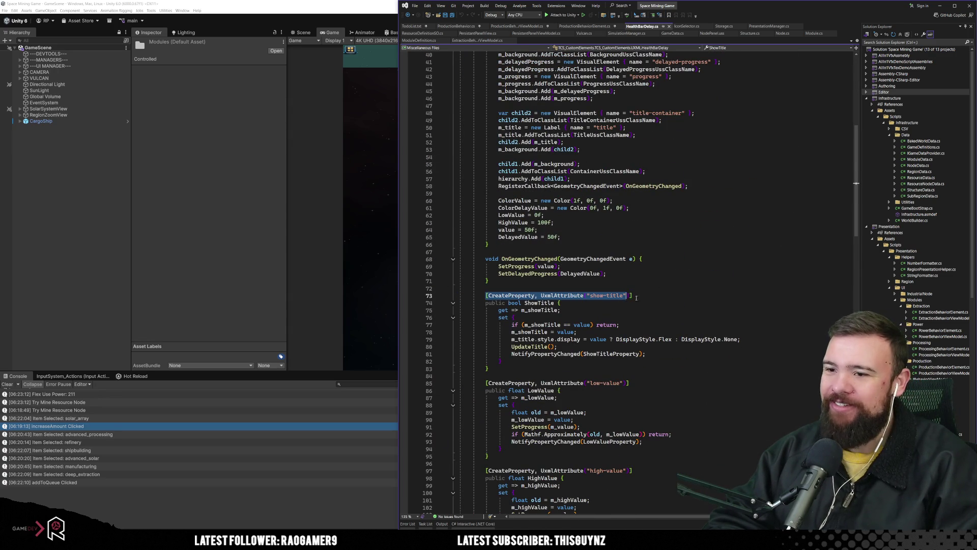
left_click(562, 296)
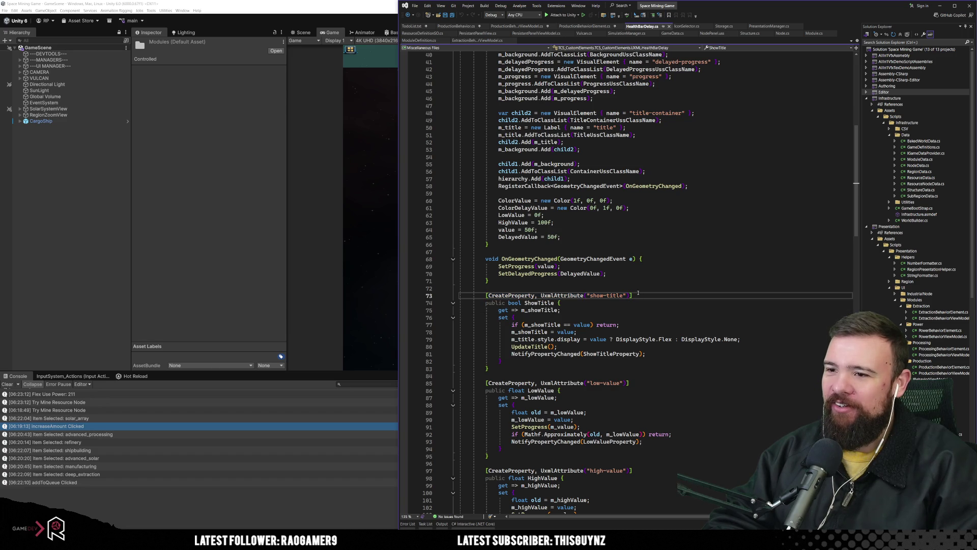
double_click(565, 295)
left_click(585, 299)
scroll(481, 385, "down", 6)
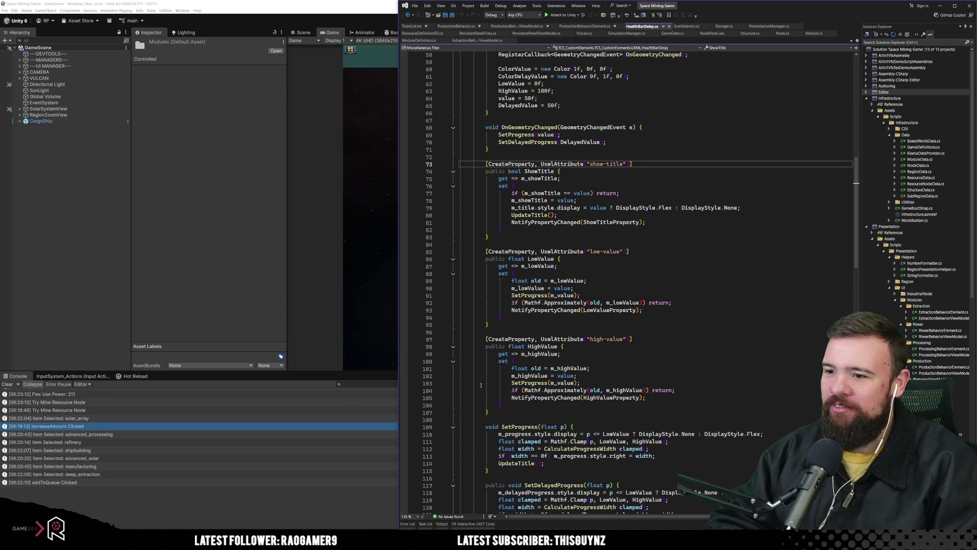
scroll(613, 339, "down", 11)
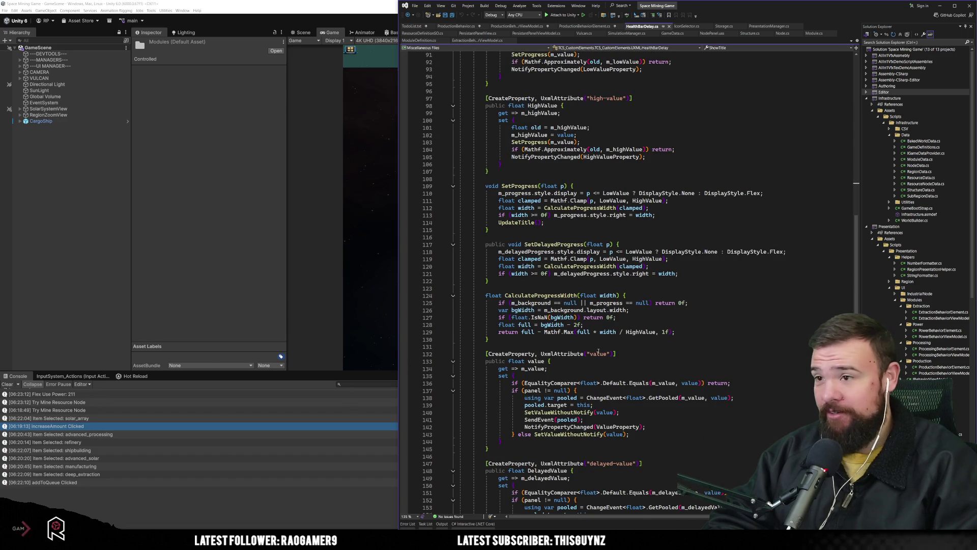
scroll(586, 351, "down", 5)
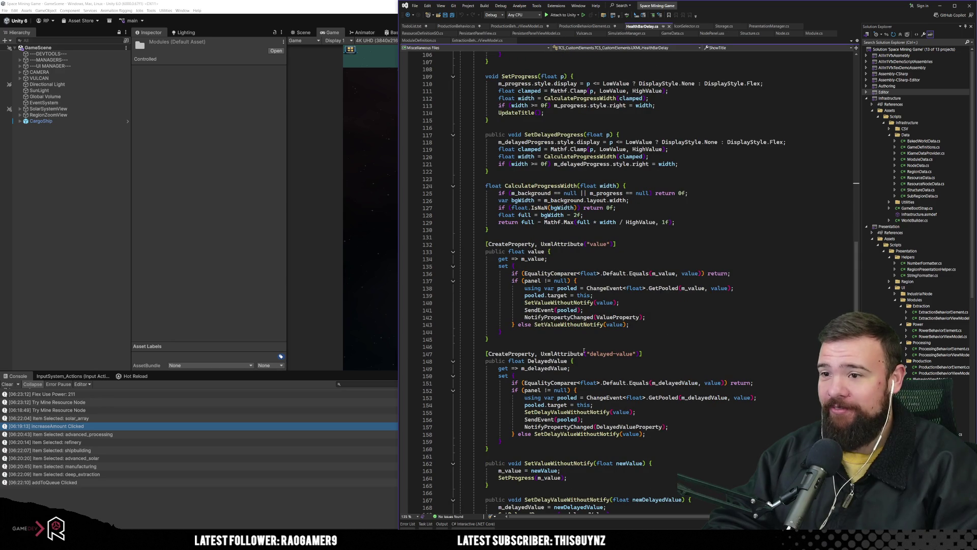
scroll(584, 350, "down", 12)
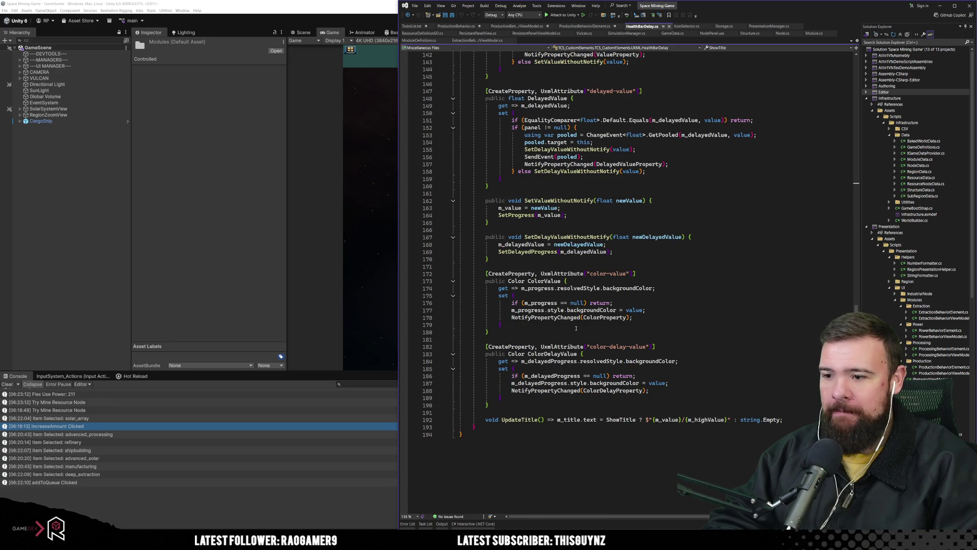
scroll(576, 328, "up", 20)
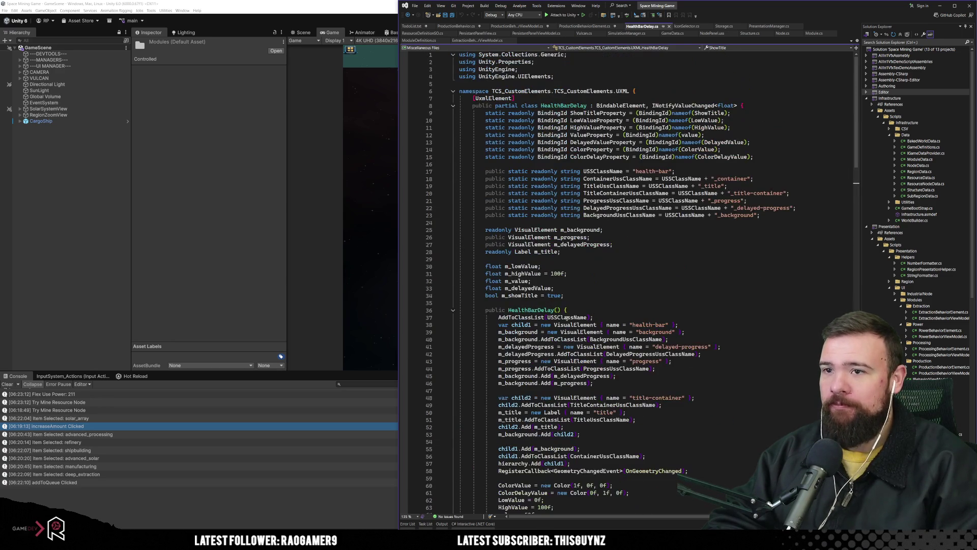
Review HealthBarDelay's USS class name declarations, then go back to ProductionBehaviorElement.cs.
left_click(661, 246)
mouse_move(611, 179)
left_mouse_down()
mouse_move(676, 196)
mouse_move(693, 217)
left_mouse_up()
left_click_drag(760, 215, 588, 162)
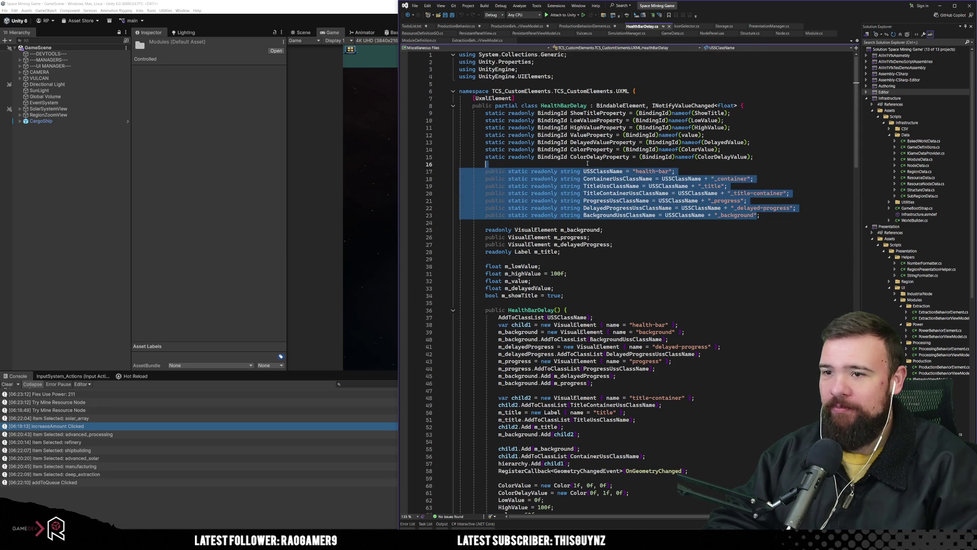
left_click(645, 273)
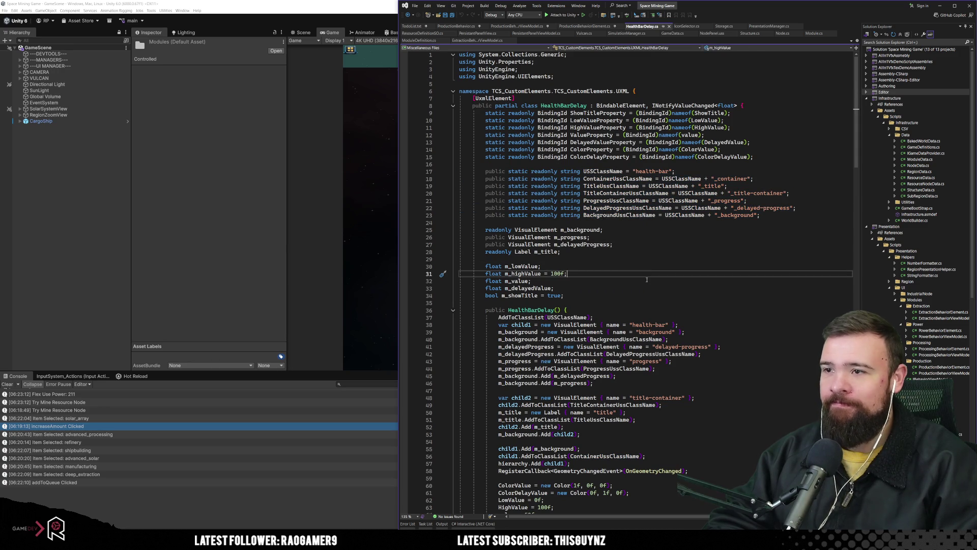
left_click(590, 30)
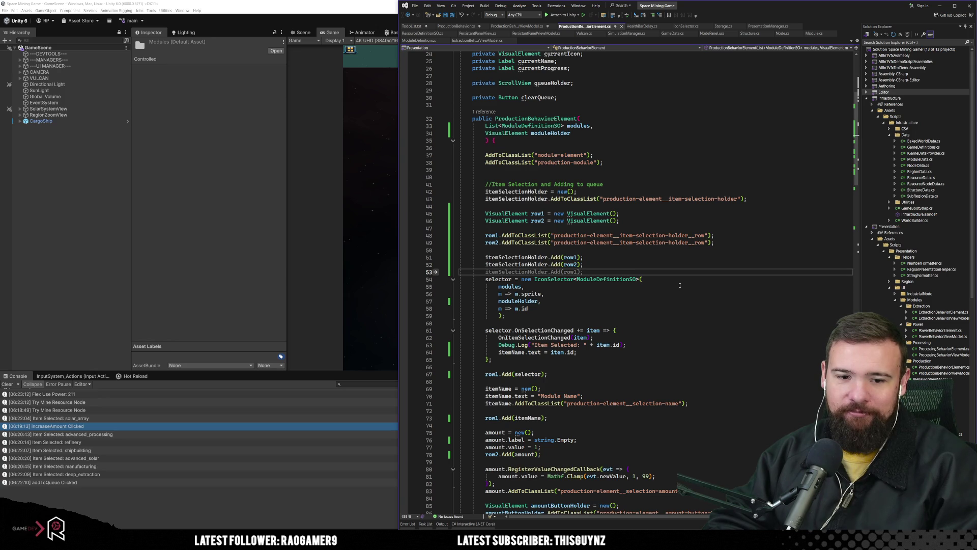
Review HealthBarDelay.cs: its UxmlElement attribute, field declarations, and class header with base class list.
left_click(642, 26)
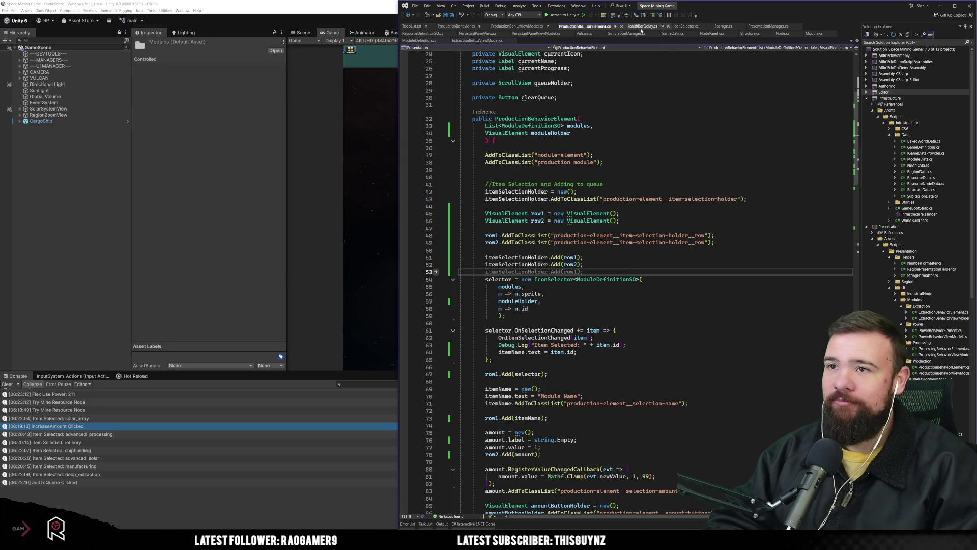
left_click(585, 288)
left_click(585, 252)
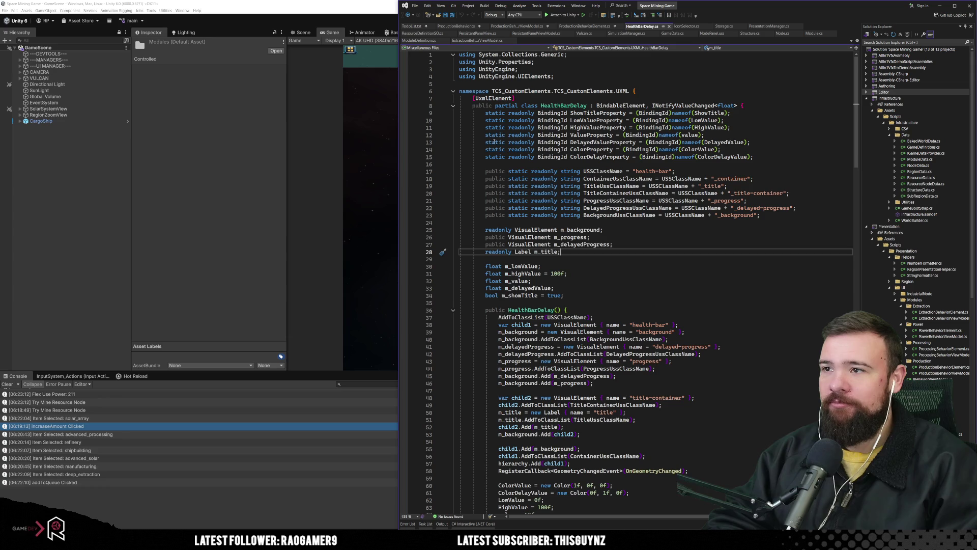
double_click(478, 99)
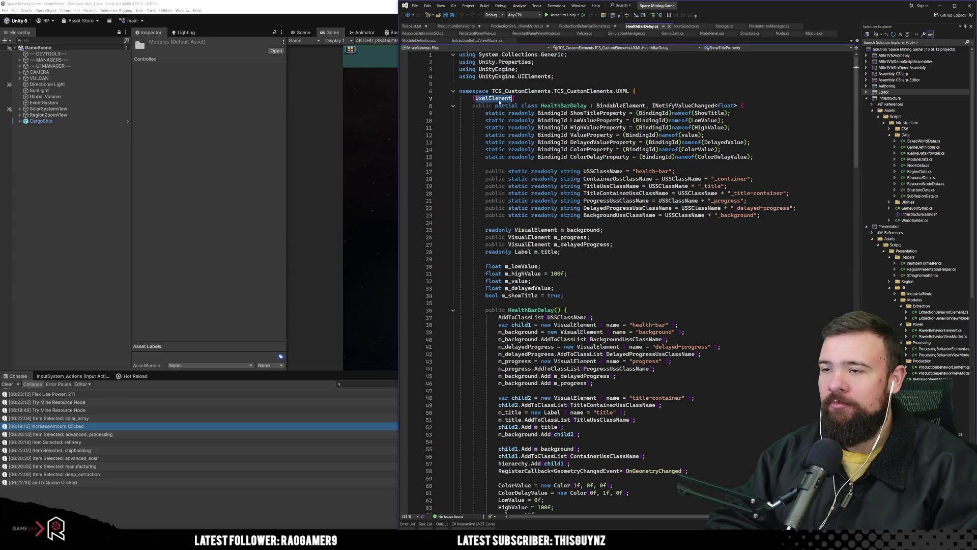
left_click(564, 106)
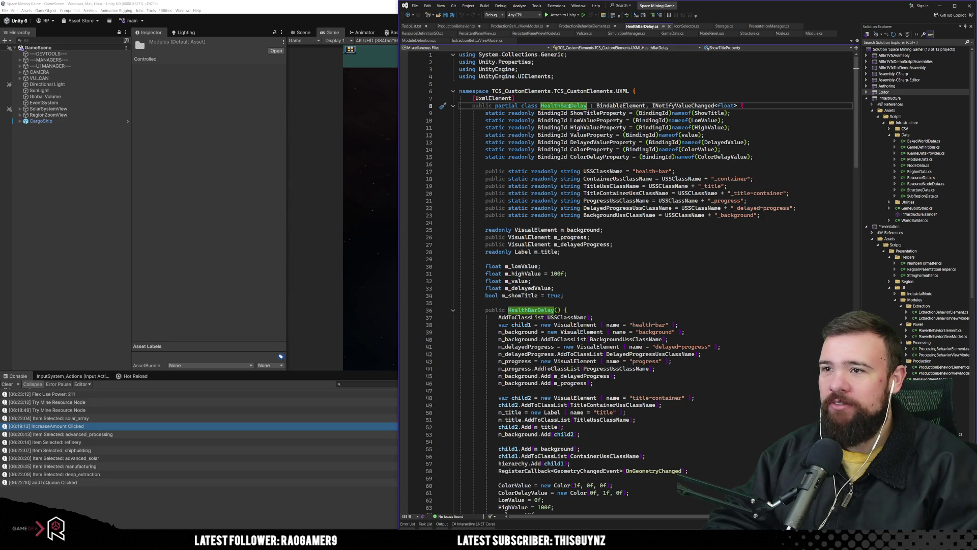
left_click_drag(596, 106, 744, 105)
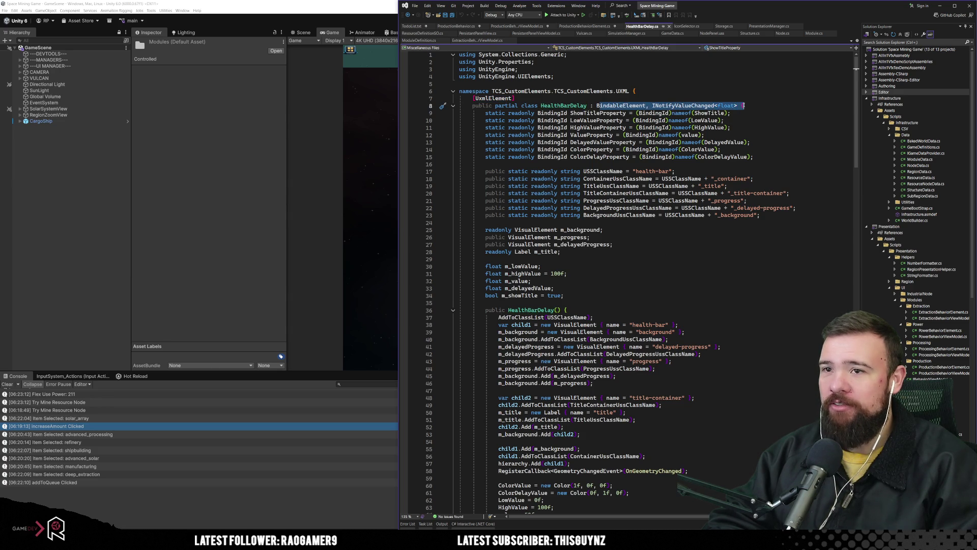
left_click(763, 127)
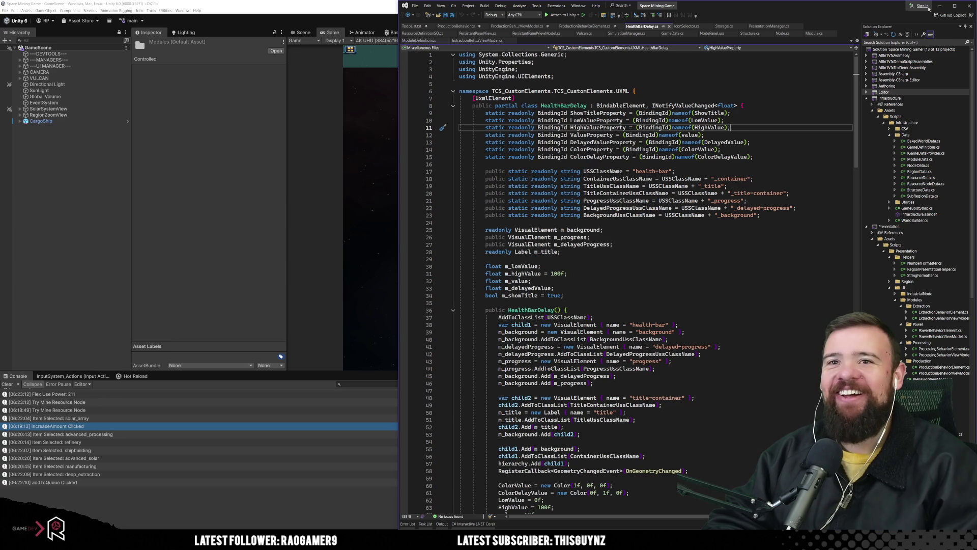
Select the item-selection-holder row class string on line 48 of ProductionBehaviorElement.cs, then open NodePanel.uss.
left_click(578, 26)
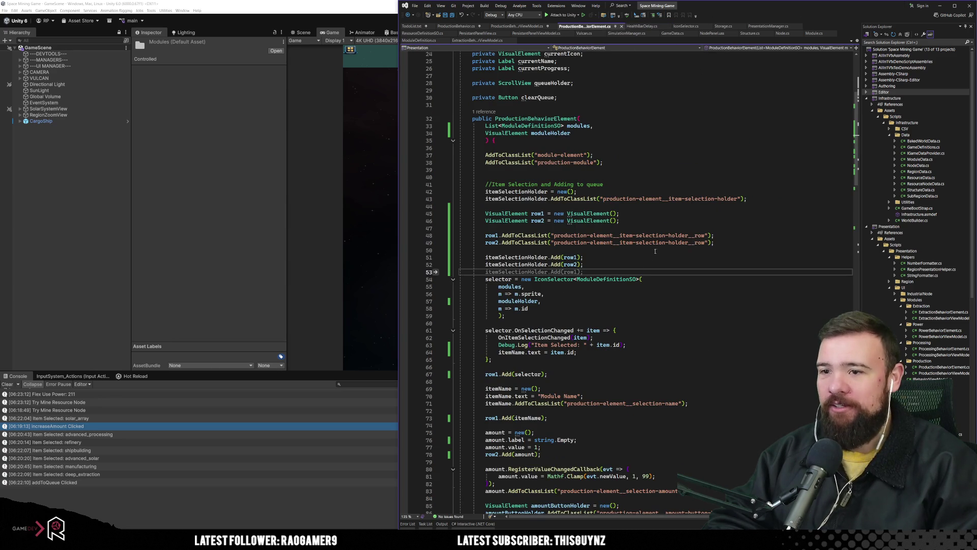
left_click(646, 235)
left_click_drag(554, 236, 705, 236)
key("ctrl+c")
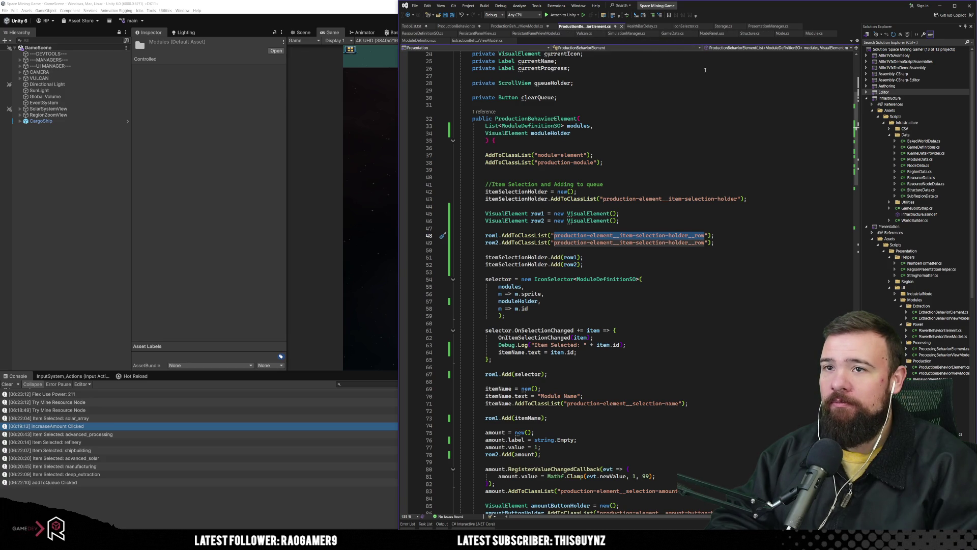
left_click(713, 34)
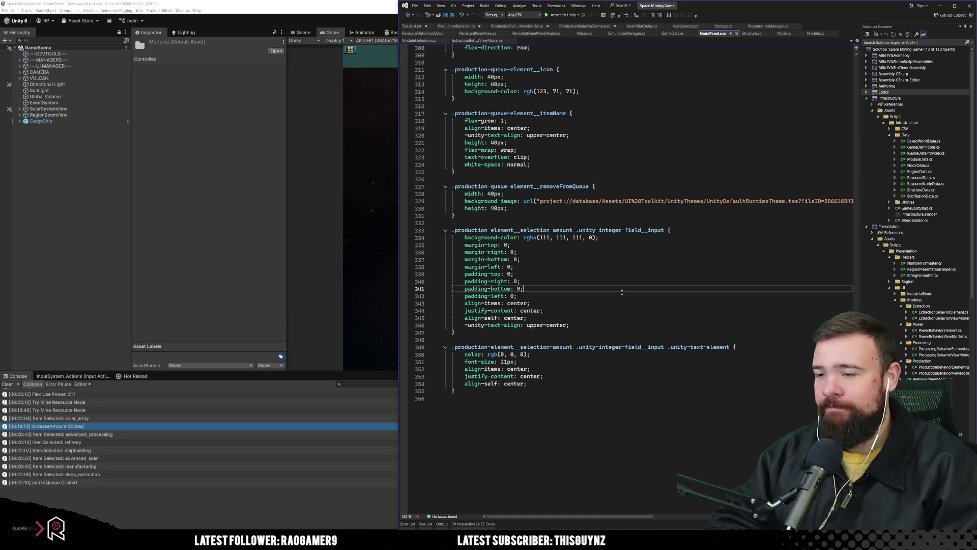
Paste an empty .production-element__item-selection-holder__row { } rule below the holder rule and save.
scroll(589, 389, "up", 20)
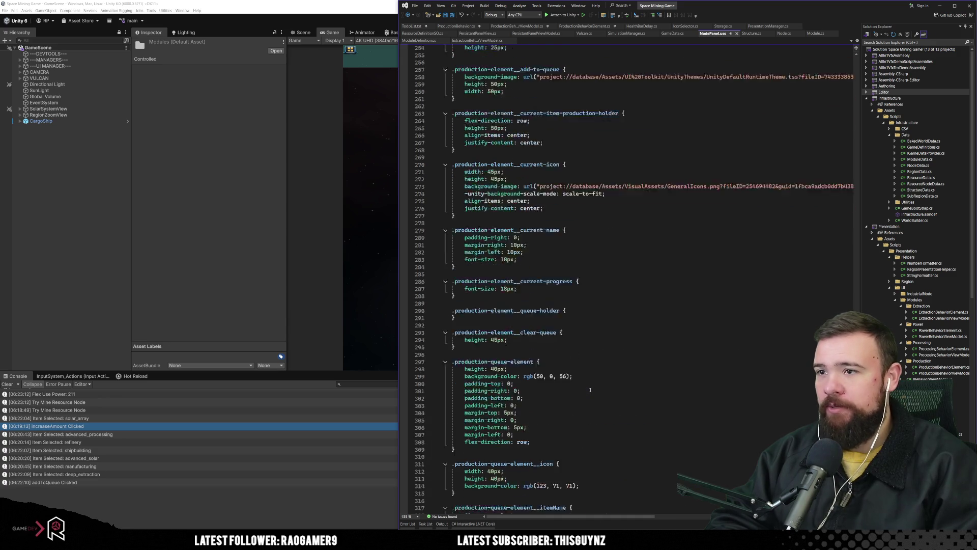
scroll(590, 390, "up", 3)
scroll(540, 201, "up", 5)
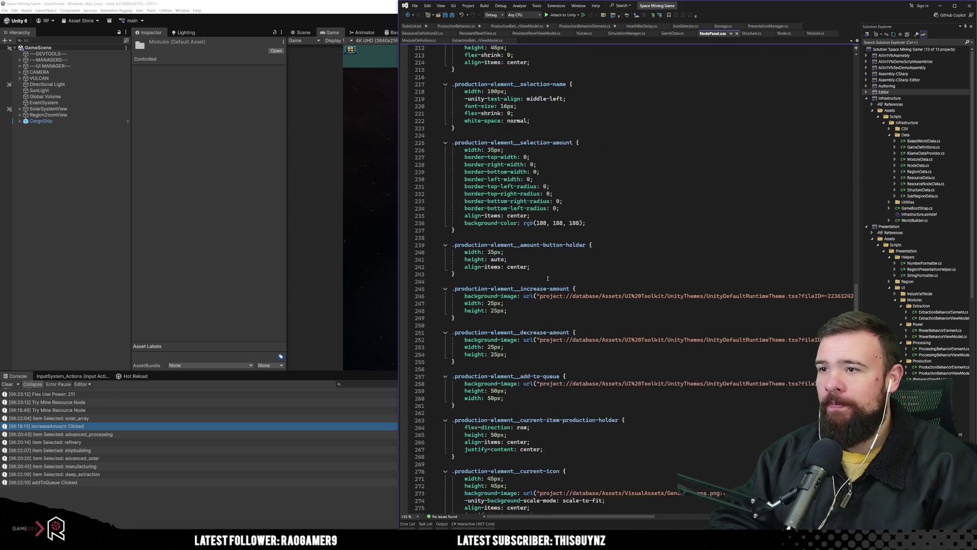
double_click(519, 165)
scroll(559, 207, "up", 3)
scroll(559, 207, "up", 3)
double_click(562, 187)
left_click(563, 219)
key("Down")
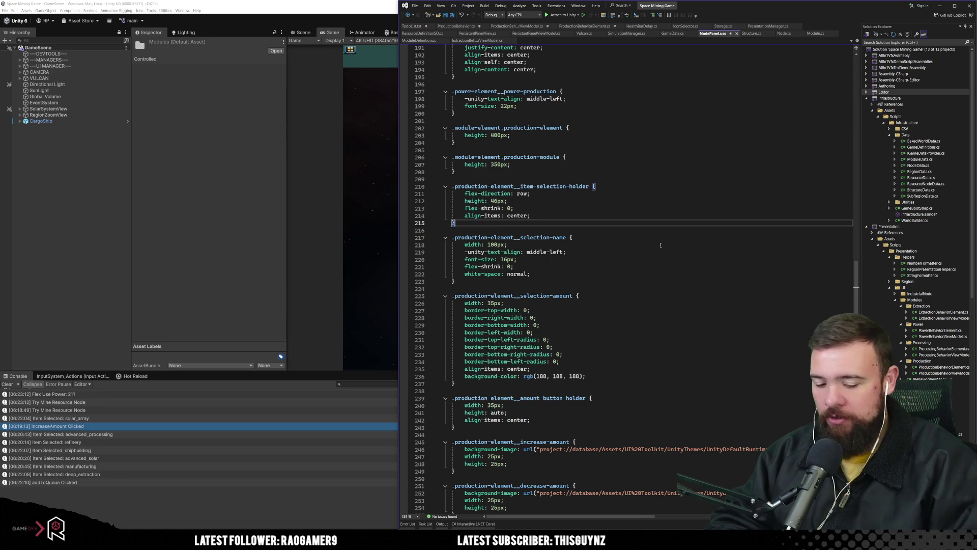
key("Return")
key("Return")
key("ctrl+v")
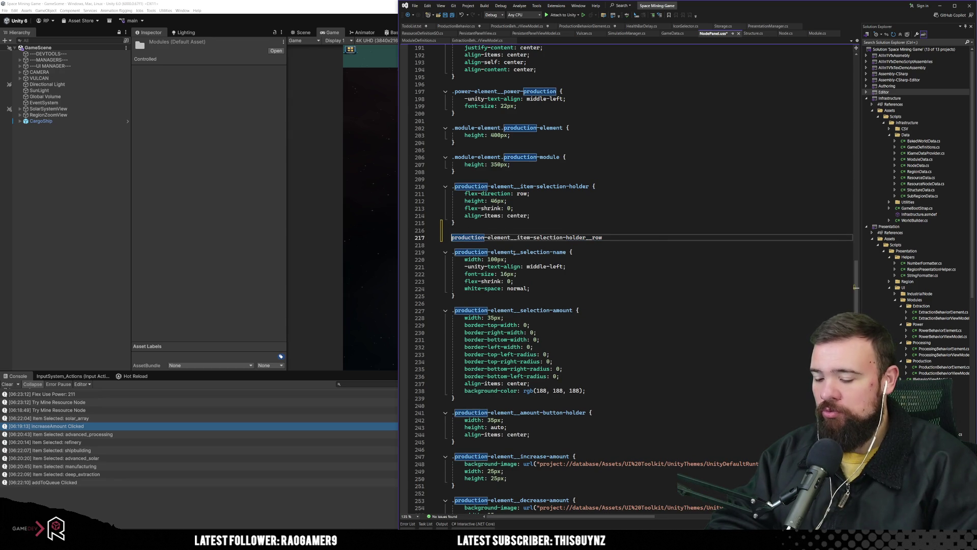
type(".")
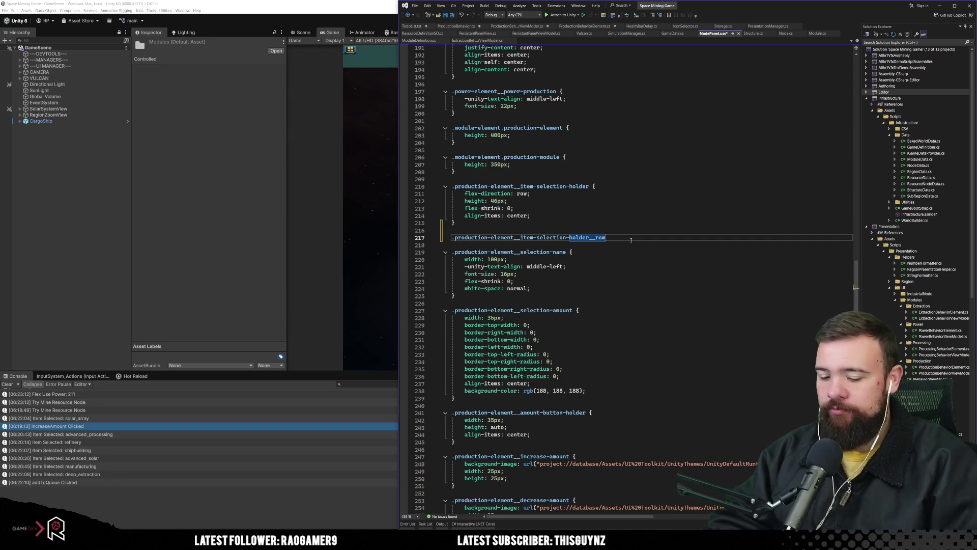
type("{")
key("Return")
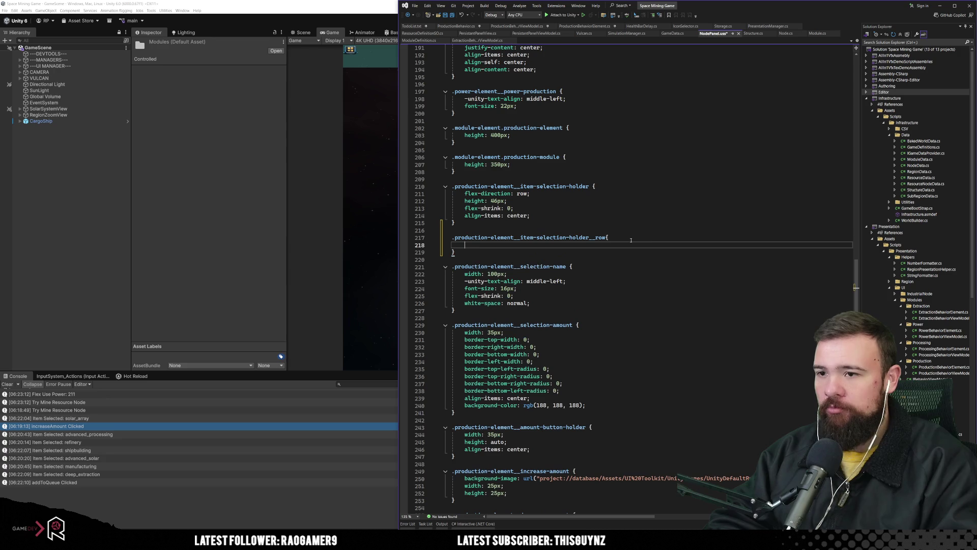
left_click(628, 283)
key("ctrl+s")
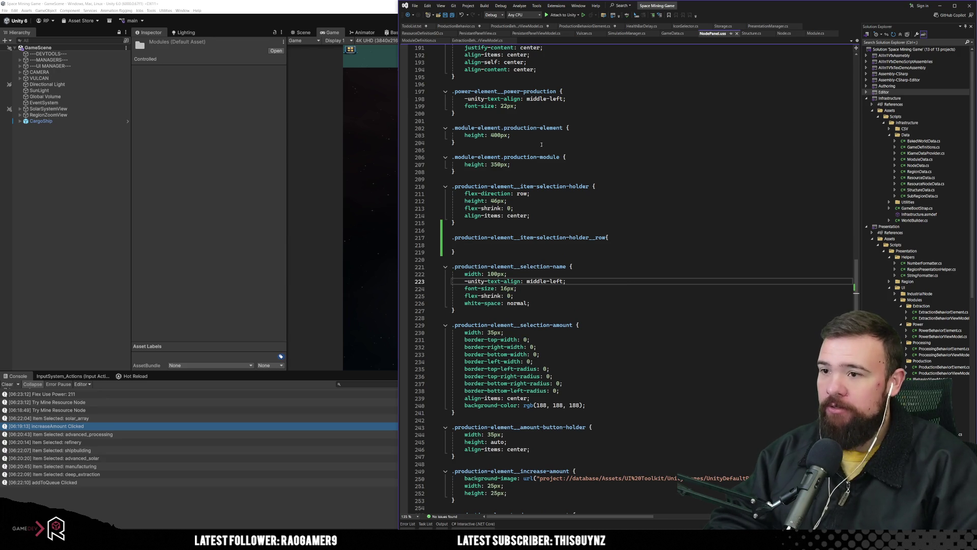
Review the item-selection-holder rule's flex-direction: row and flex-shrink declarations.
left_click(719, 190)
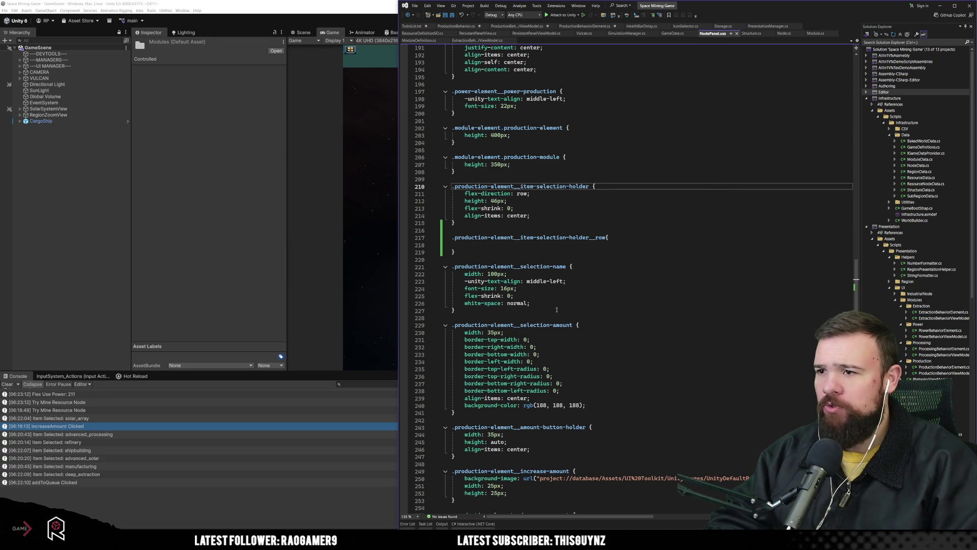
left_click(465, 194)
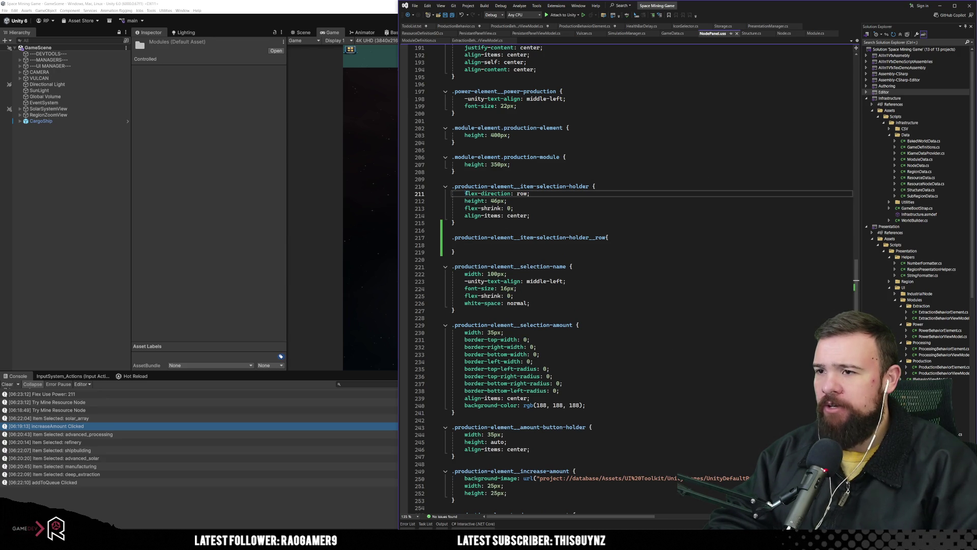
left_click_drag(466, 194, 565, 193)
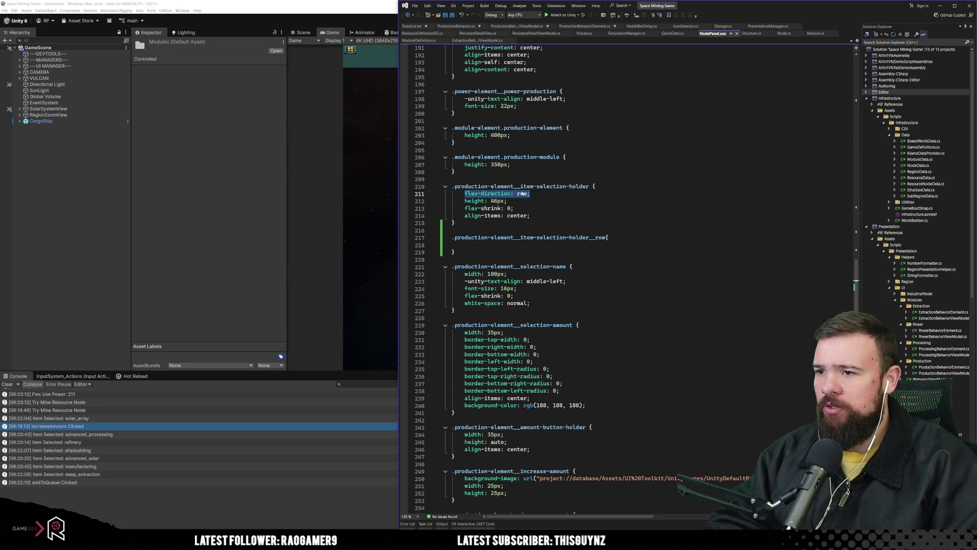
double_click(523, 238)
left_click(609, 206)
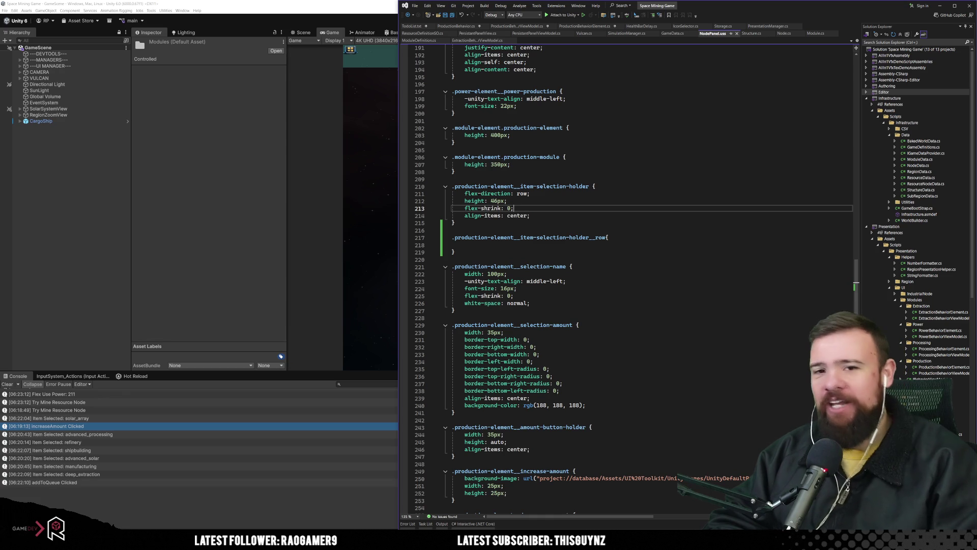
key("Down")
key("Down")
key("Down")
Go over the holder rule's 46px height and align-items, down to the new row rule.
left_click(671, 205)
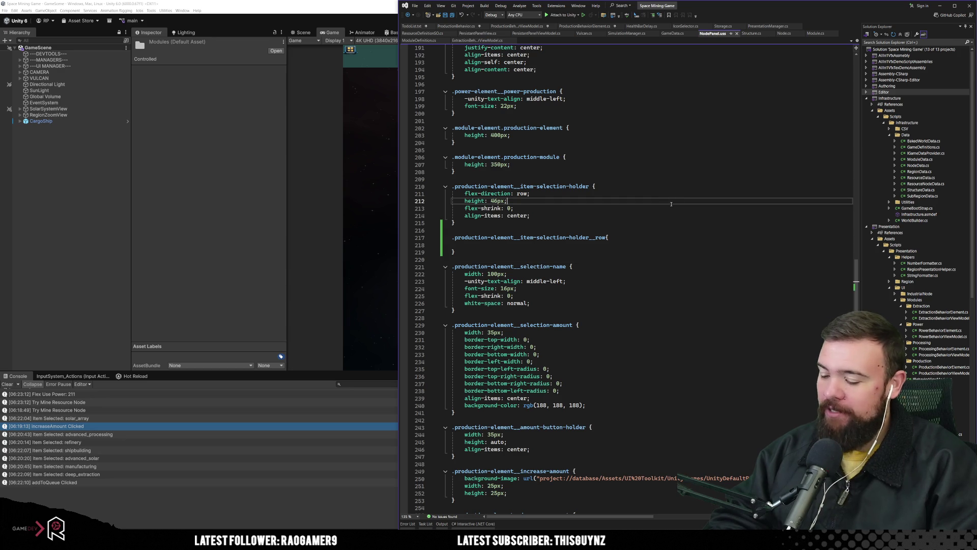
left_click(631, 216)
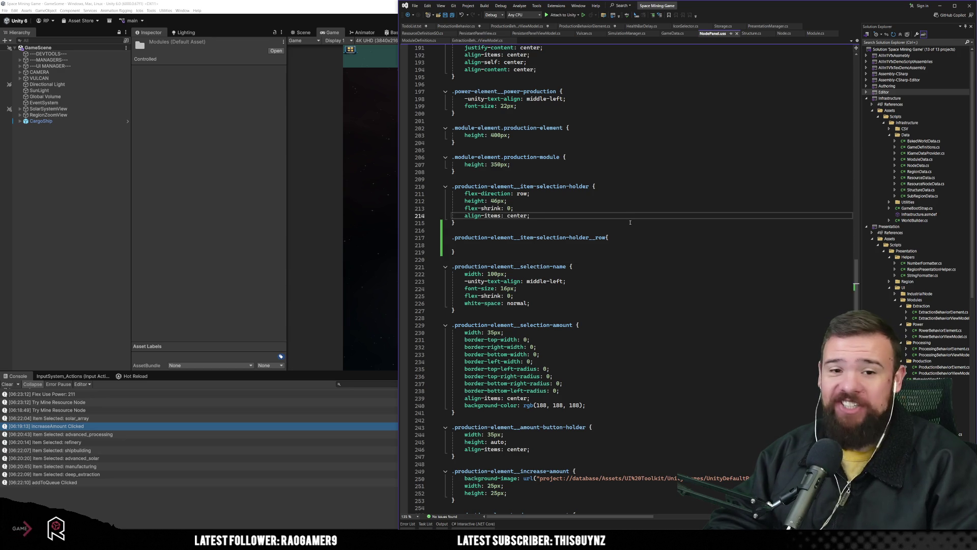
left_click(564, 253)
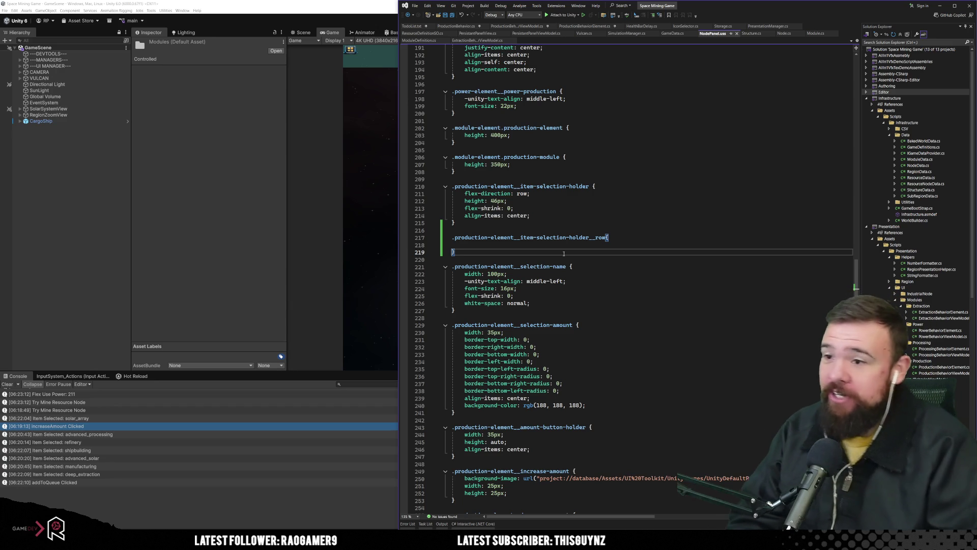
Review the selection-name rule's flex-shrink and white-space lines, then switch from ProductionBehaviorElement.cs to Unity.
left_click(523, 295)
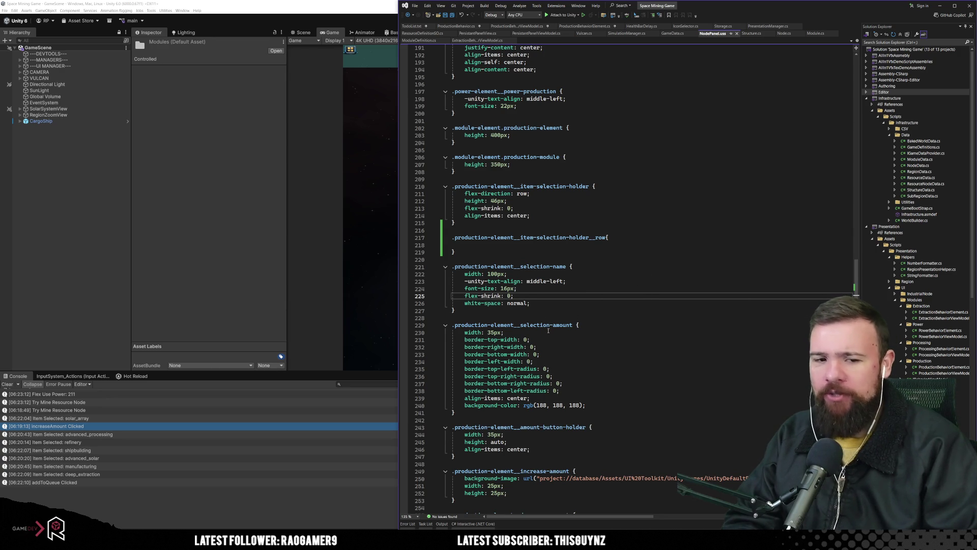
left_click(539, 300)
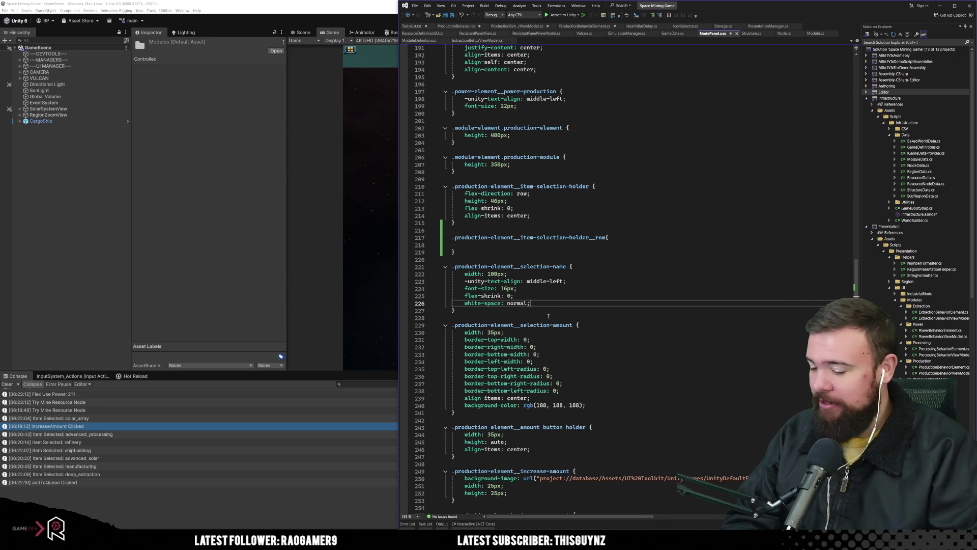
left_click(598, 266)
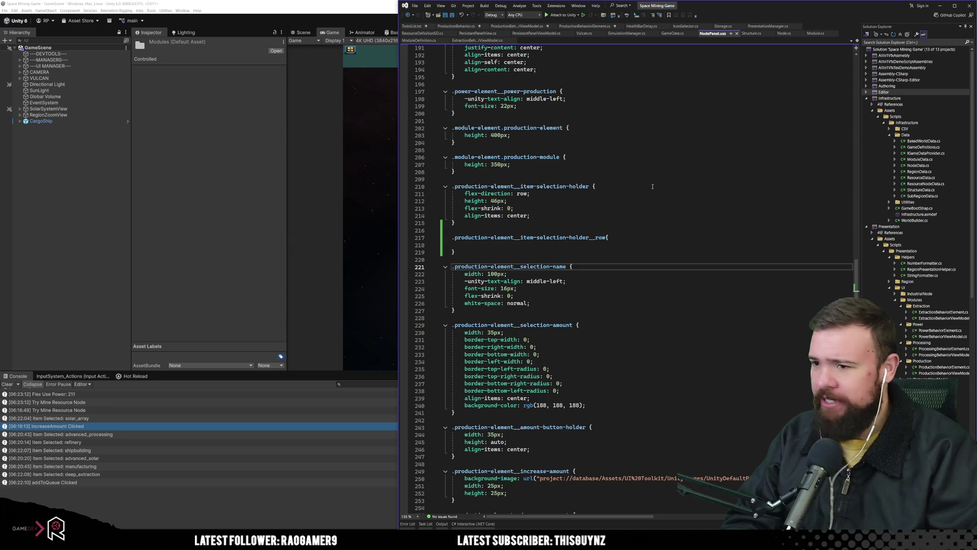
left_click(613, 295)
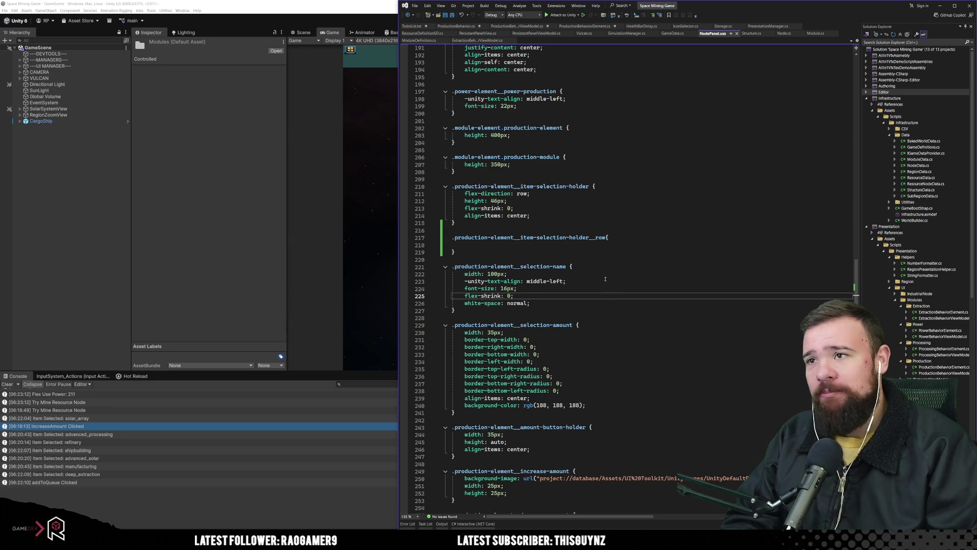
left_click(585, 26)
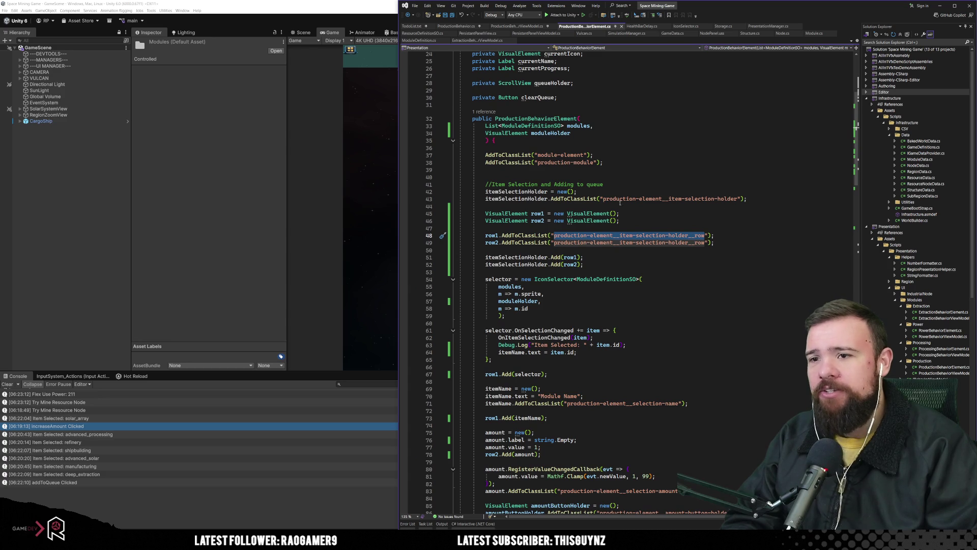
left_click(313, 3)
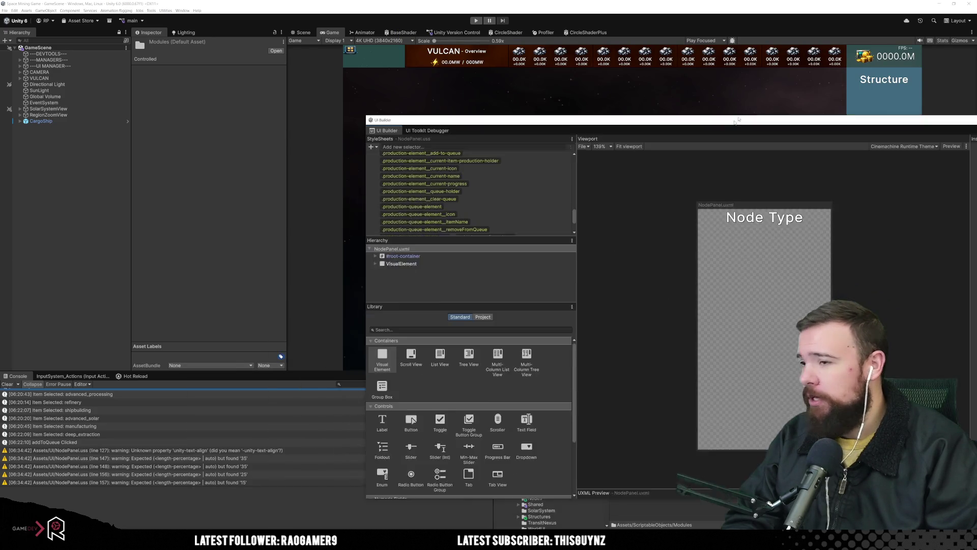
Set the item-selection-holder selector's Flex Direction to Column.
scroll(316, 179, "up", 3)
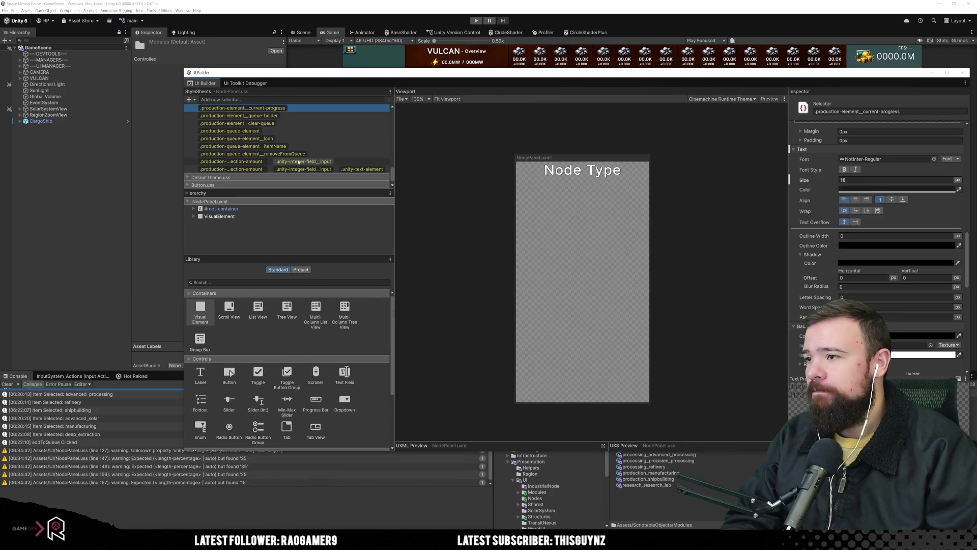
scroll(330, 135, "up", 2)
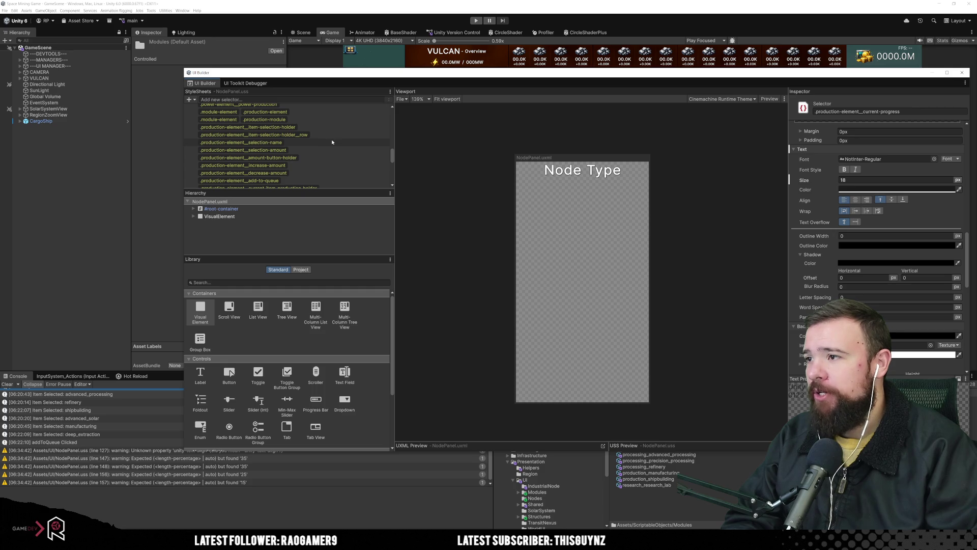
left_click(329, 127)
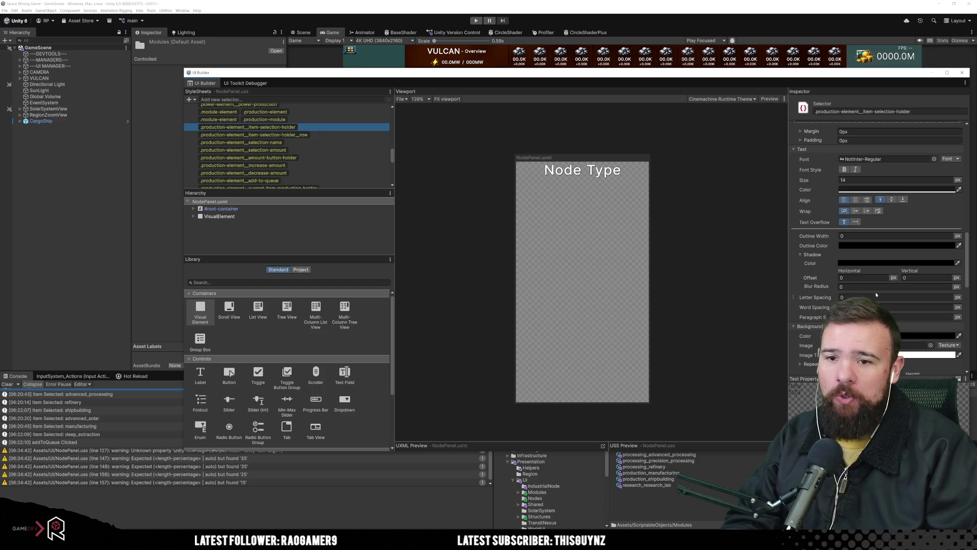
scroll(875, 288, "up", 5)
scroll(873, 278, "up", 3)
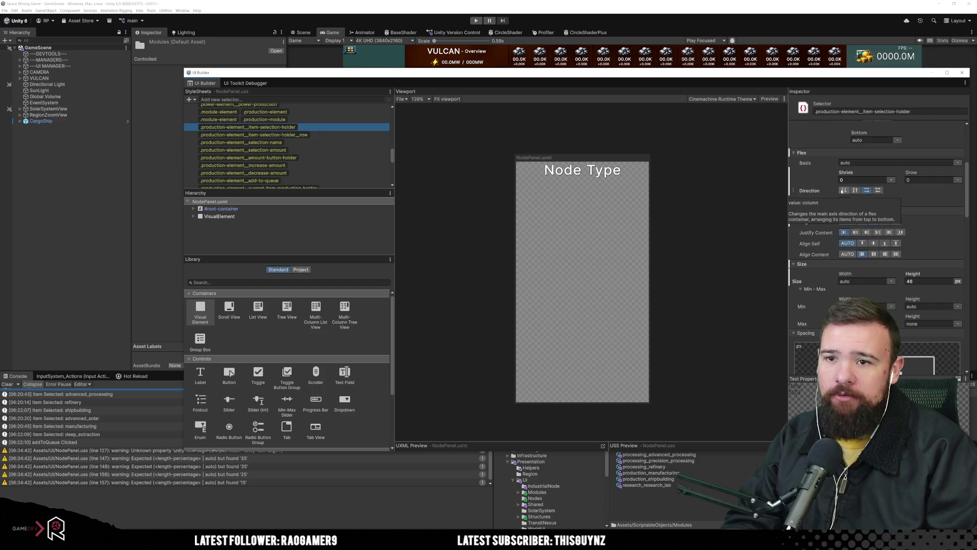
left_click(843, 191)
Set the __row selector's Flex Direction to Row and return to Visual Studio.
left_click(319, 136)
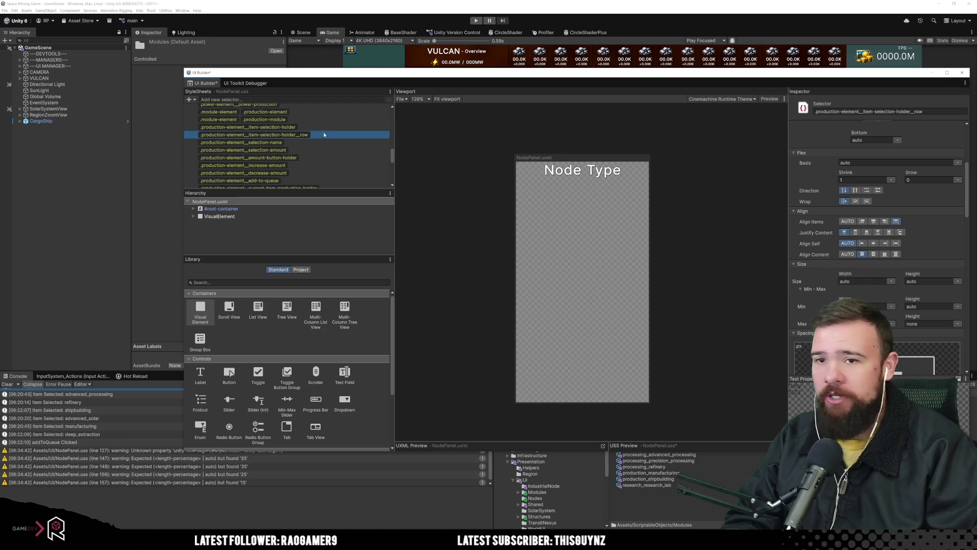
left_click(866, 191)
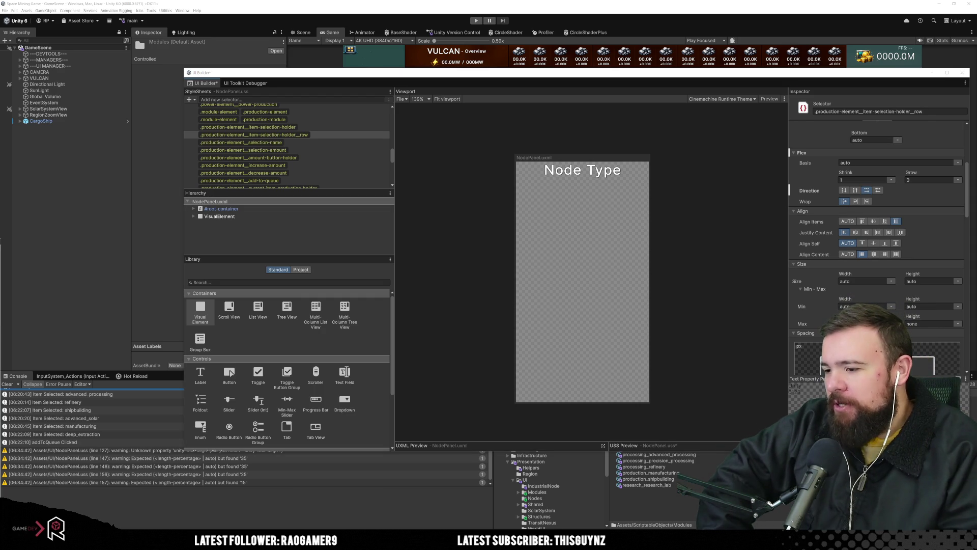
key("alt+Tab")
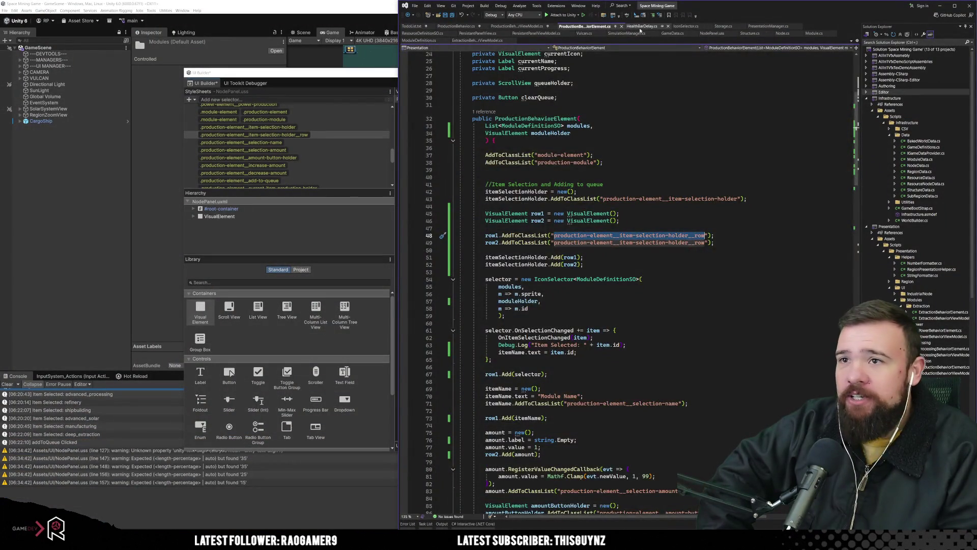
Select and review the HealthBarDelay constructor declaration in HealthBarDelay.cs.
left_click(642, 26)
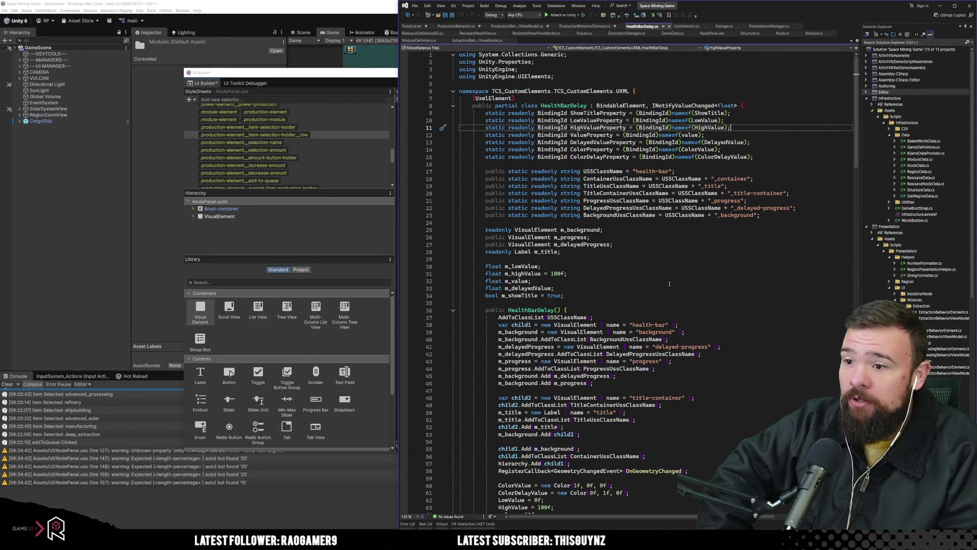
scroll(669, 283, "down", 7)
left_click_drag(487, 157, 563, 156)
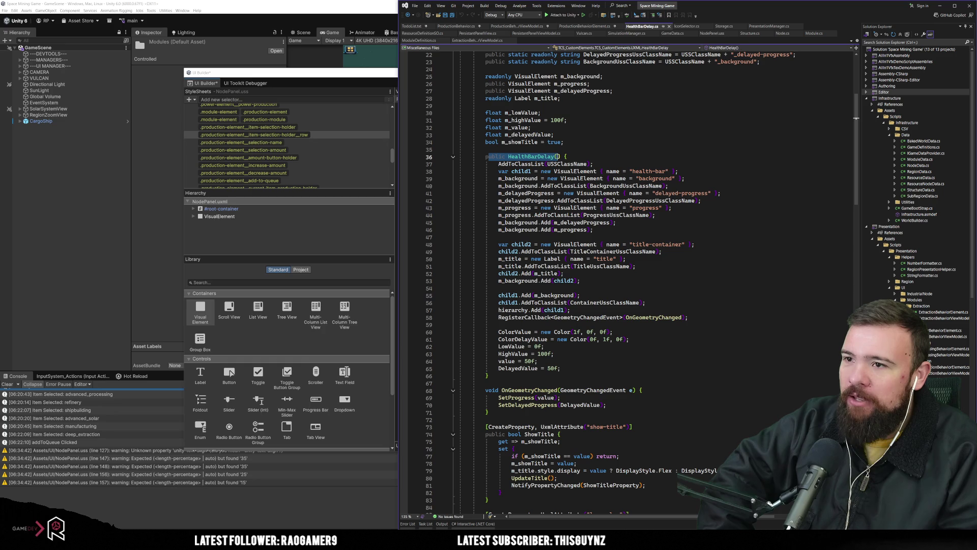
double_click(532, 156)
scroll(537, 289, "up", 2)
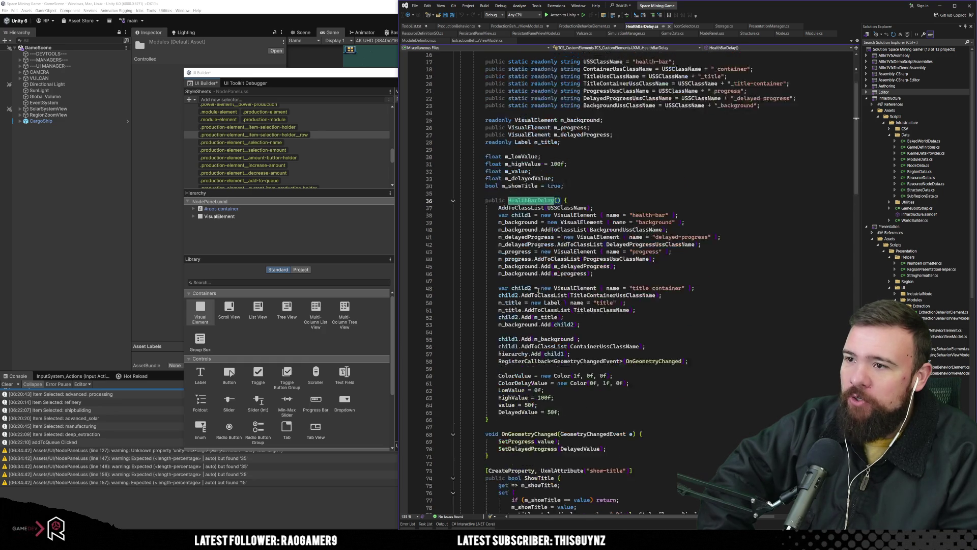
scroll(538, 289, "up", 4)
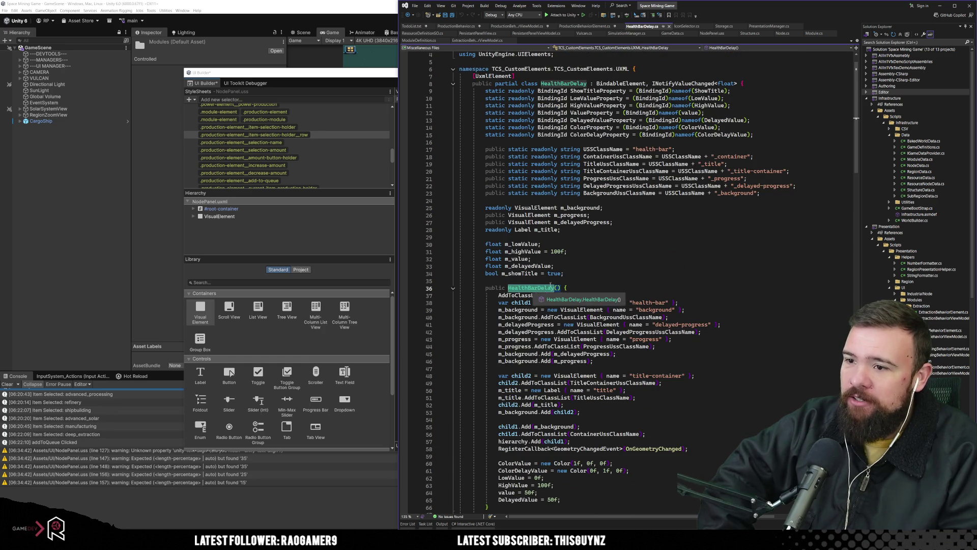
Start a rename on the HealthBarDelay constructor, then go to the ProductionBehaviorElement constructor.
left_click(557, 288)
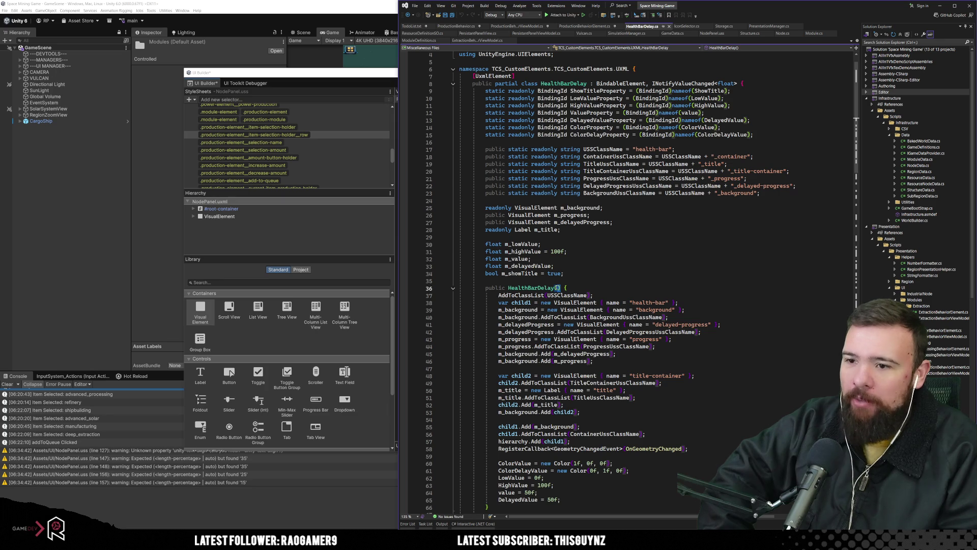
scroll(556, 288, "down", 7)
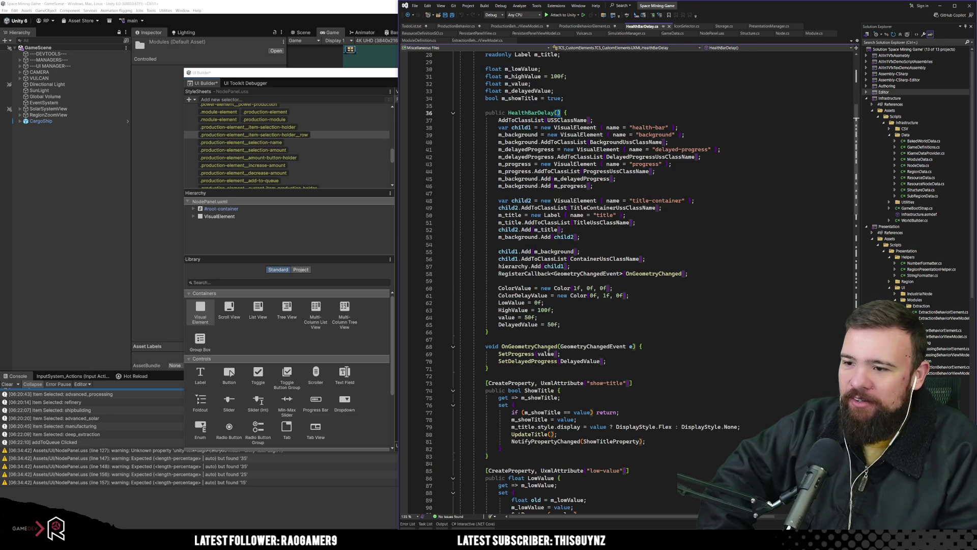
scroll(549, 353, "down", 5)
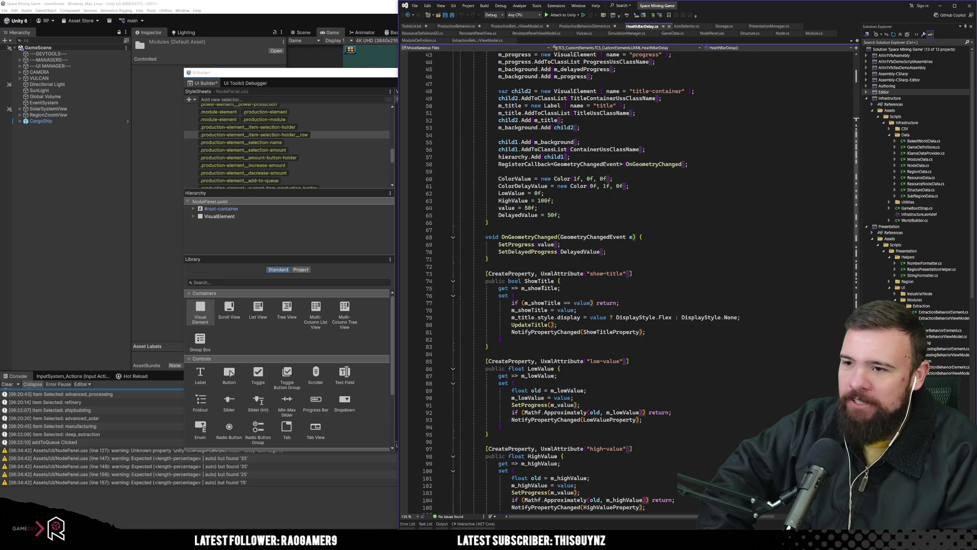
scroll(539, 288, "up", 9)
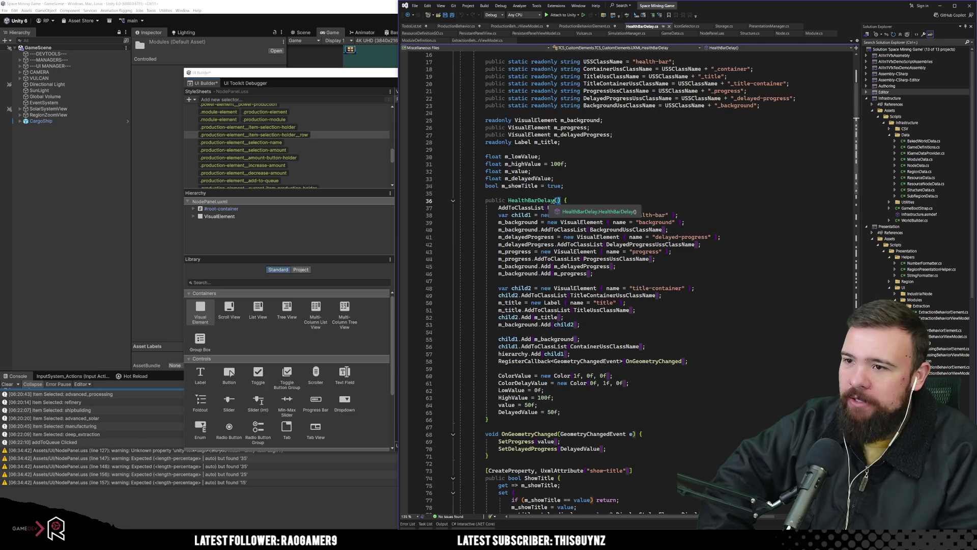
key("ctrl+r")
key("ctrl+r")
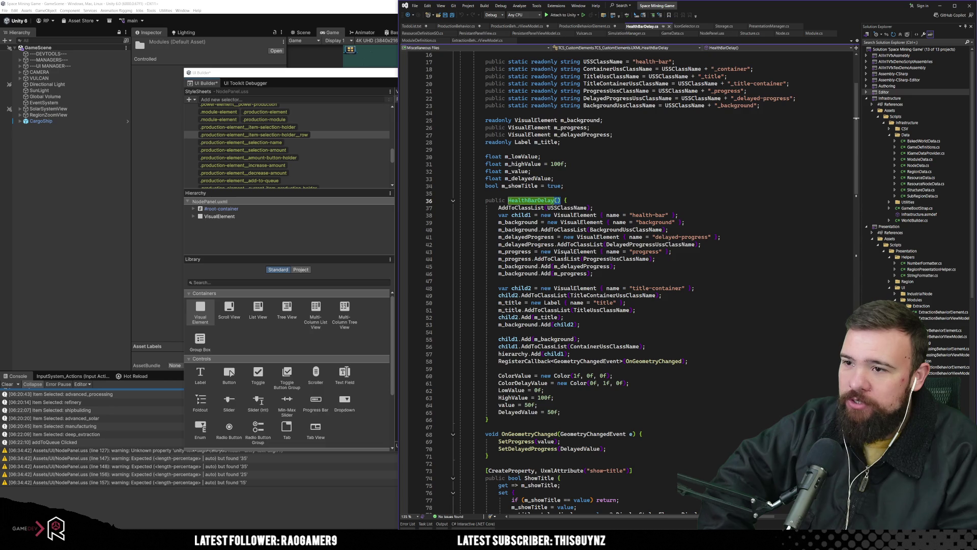
left_click(589, 27)
left_click(565, 148)
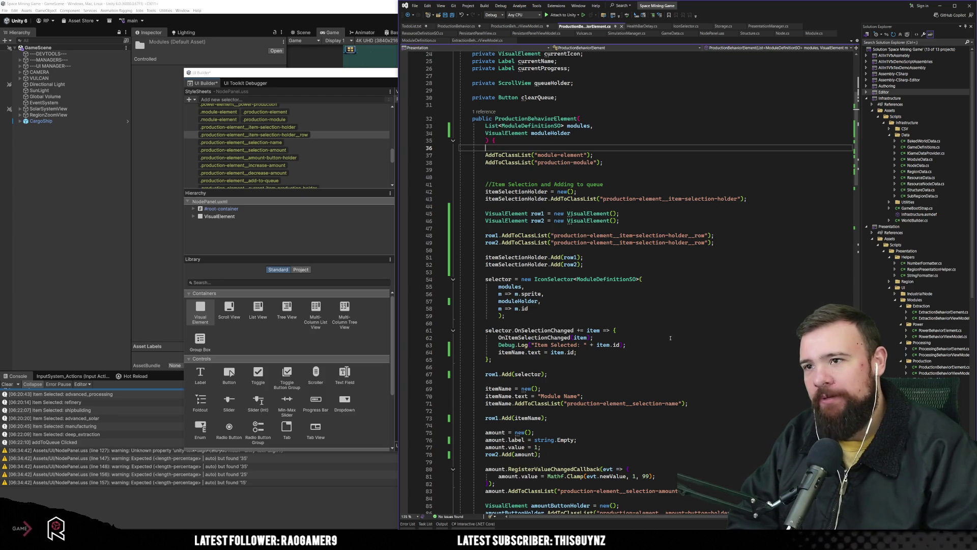
Highlight references to the ProductionBehaviorElement constructor, its modules parameter and ModuleDefinitionSO.
left_click(543, 118)
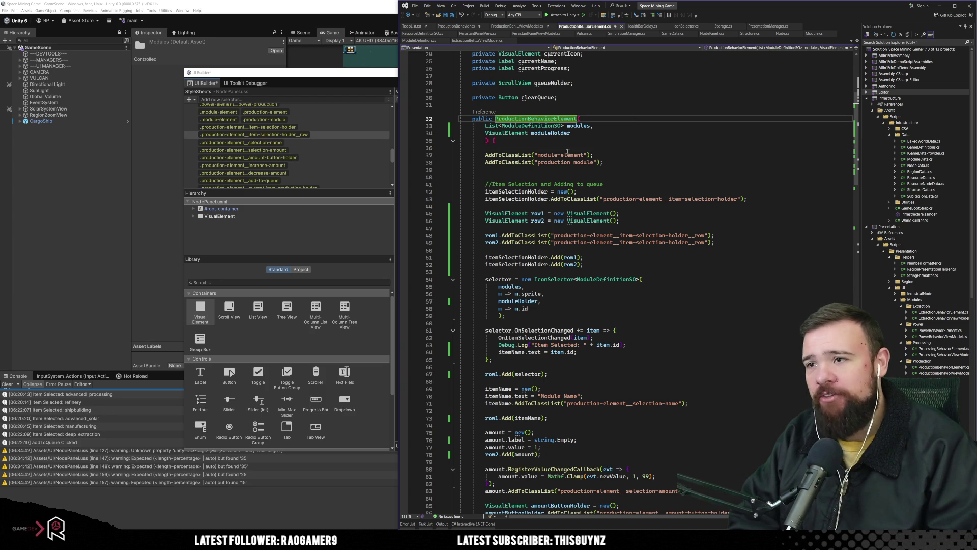
scroll(587, 265, "up", 6)
scroll(586, 265, "up", 2)
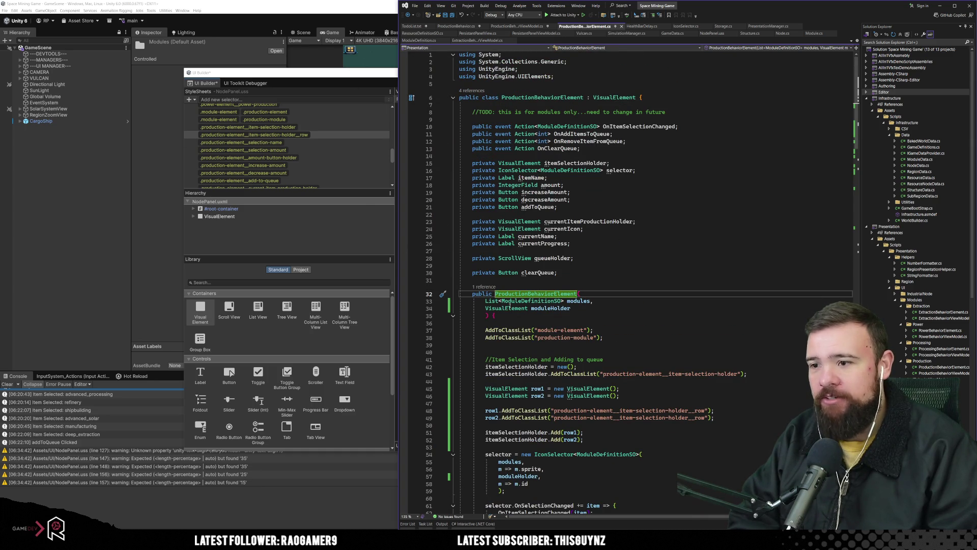
scroll(515, 309, "down", 2)
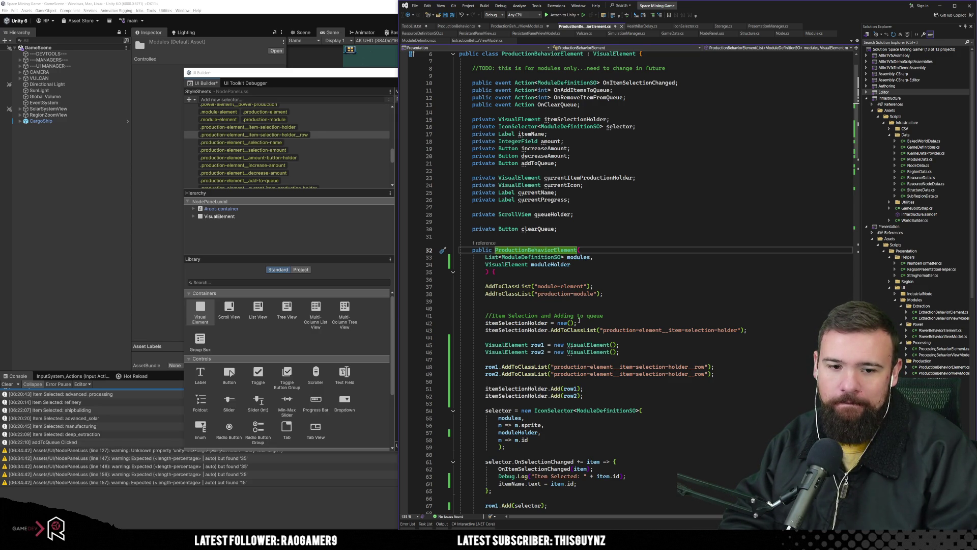
key("Down")
key("Down")
key("Down")
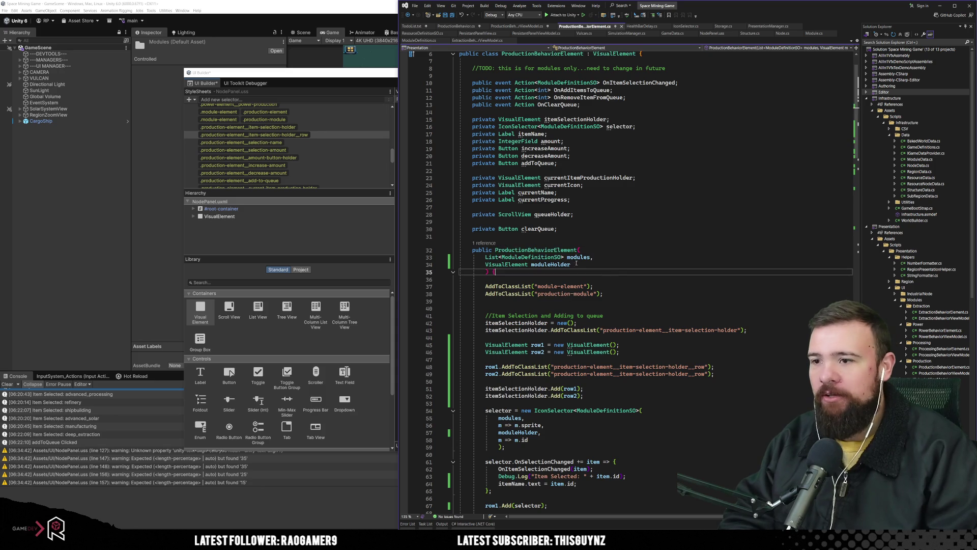
left_click(581, 256)
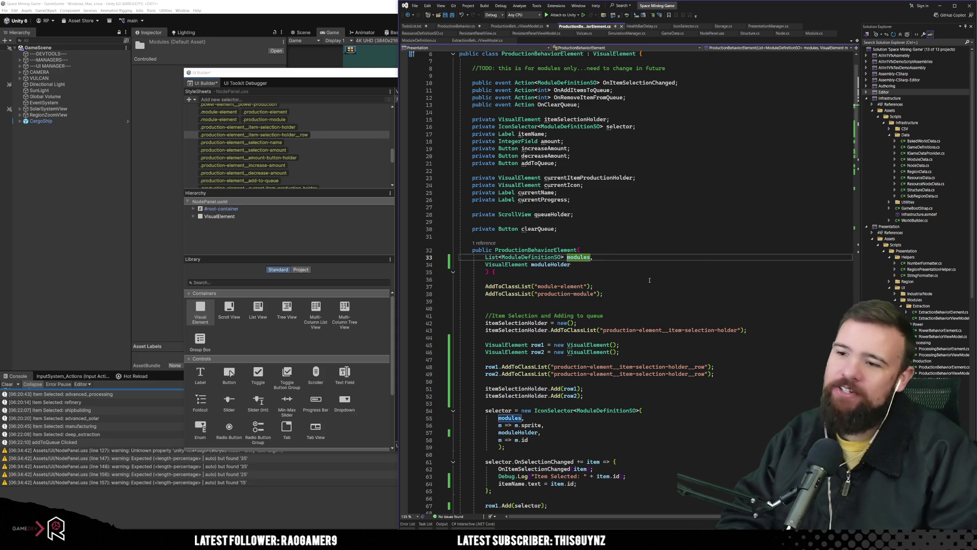
left_click(530, 257)
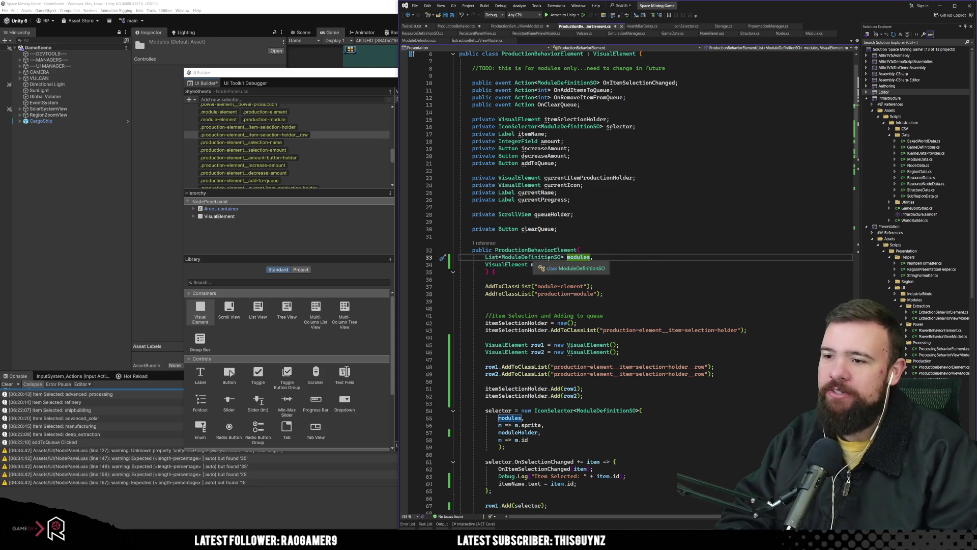
Scroll through the rest of the constructor past the sprite mapping line, then return to UI Builder.
scroll(629, 266, "down", 2)
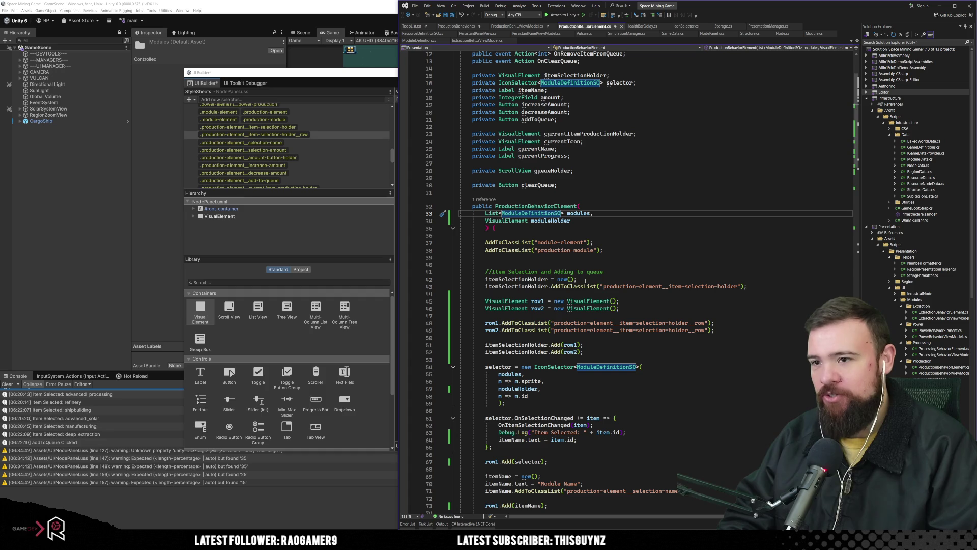
scroll(597, 263, "down", 5)
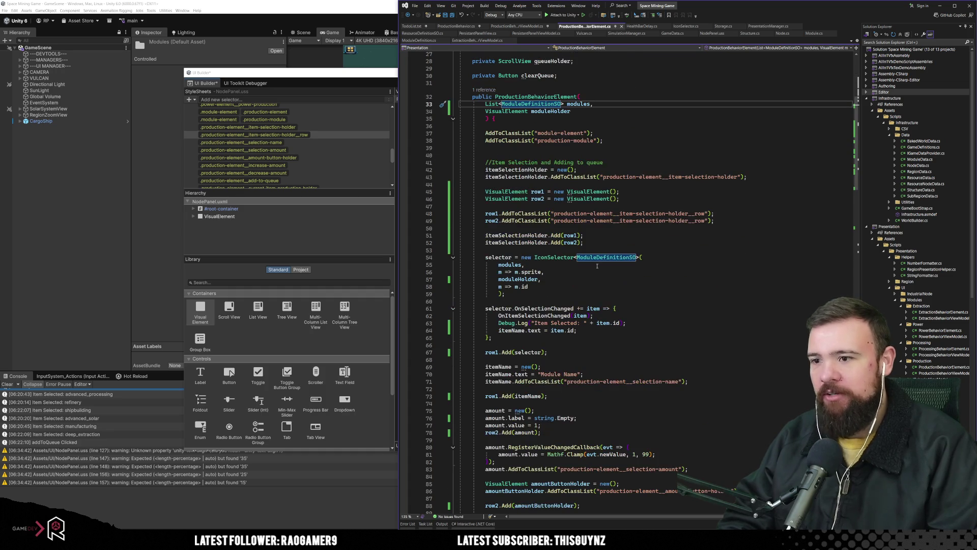
scroll(597, 265, "down", 7)
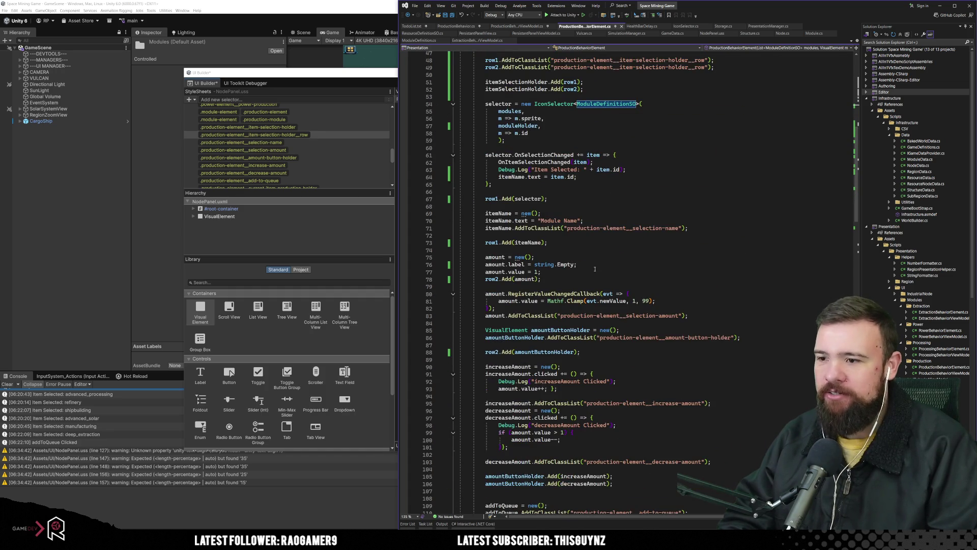
scroll(595, 269, "up", 10)
key("ctrl+z")
key("ctrl+z")
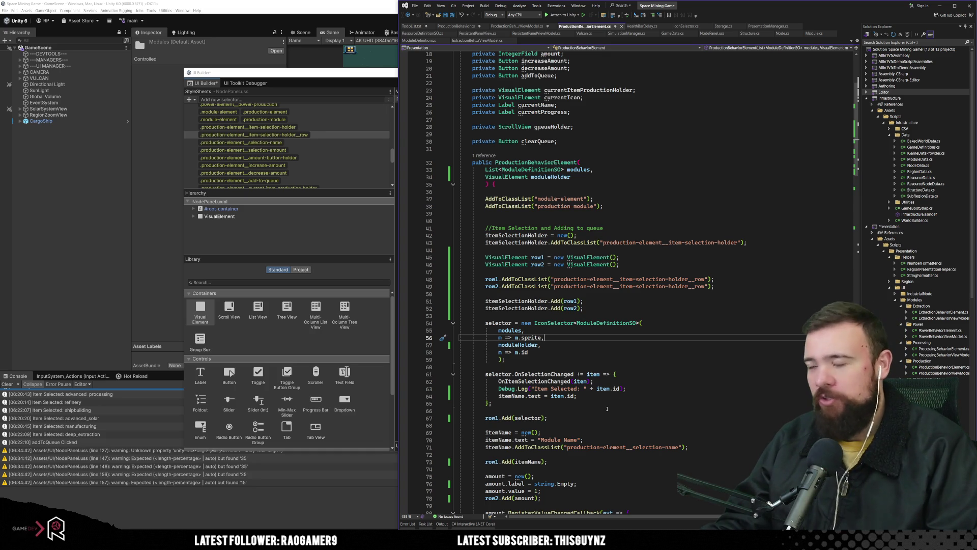
left_click(327, 78)
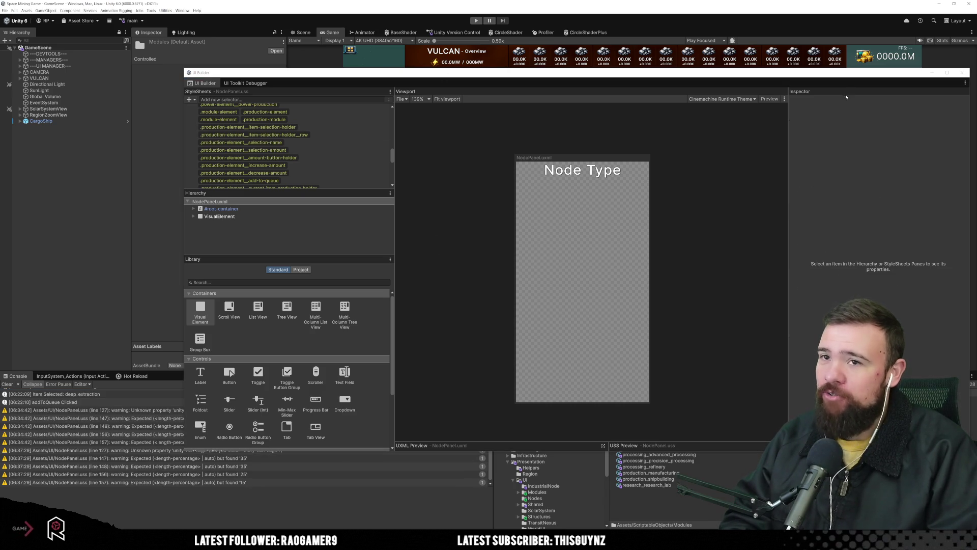
Enter Play mode at 1.7x Game view scale and open the Vulcan planet's Production section.
left_click_drag(943, 72, 899, 113)
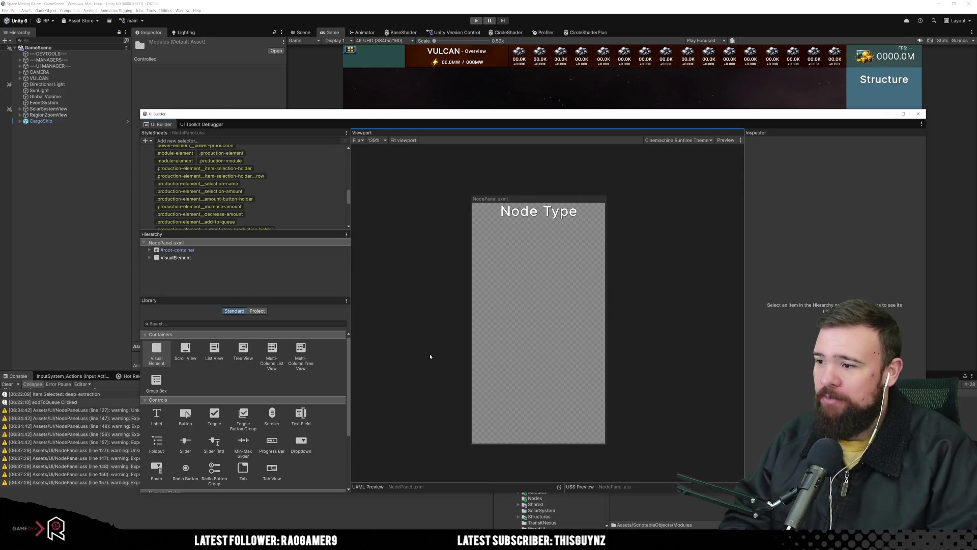
key("ctrl+p")
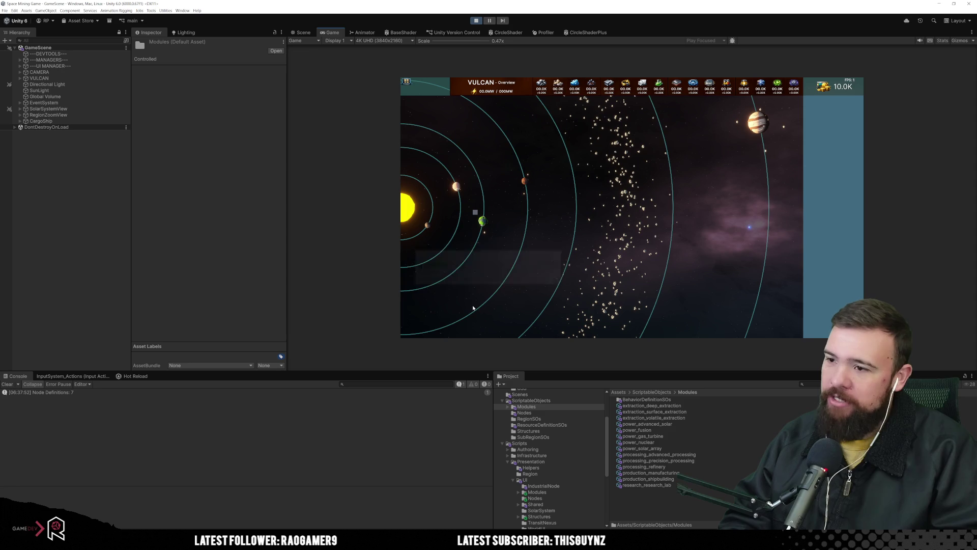
mouse_move(435, 41)
left_mouse_down()
mouse_move(457, 42)
mouse_move(436, 41)
left_mouse_up()
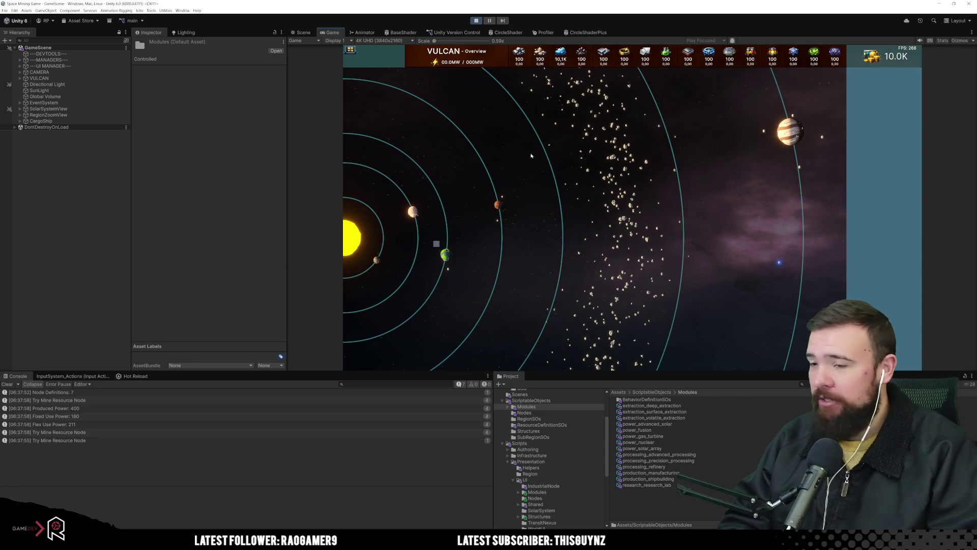
left_click(446, 255)
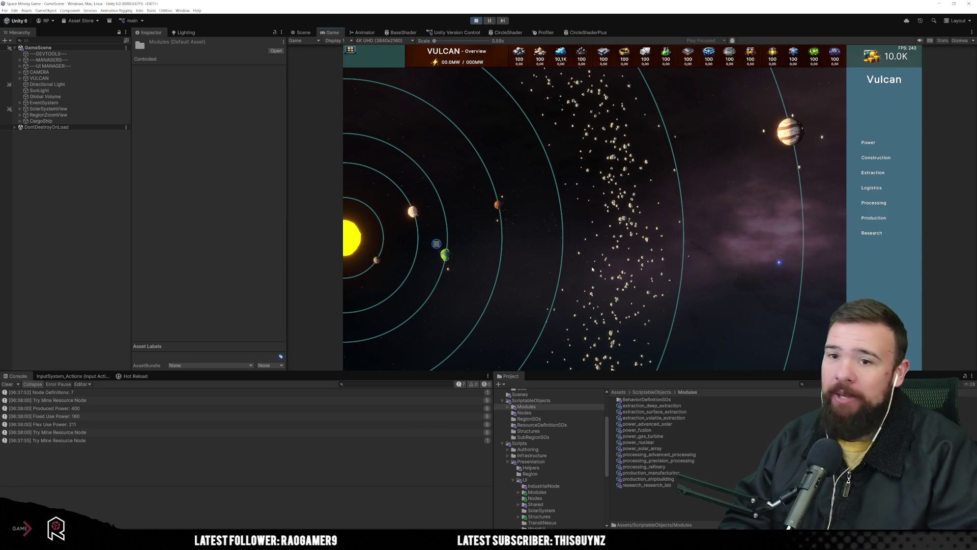
left_click(873, 218)
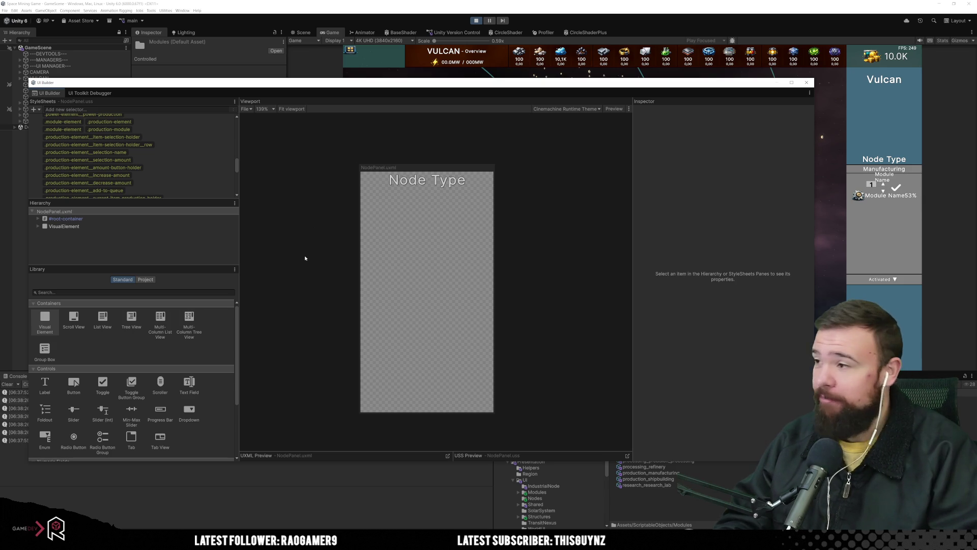
scroll(173, 180, "down", 5)
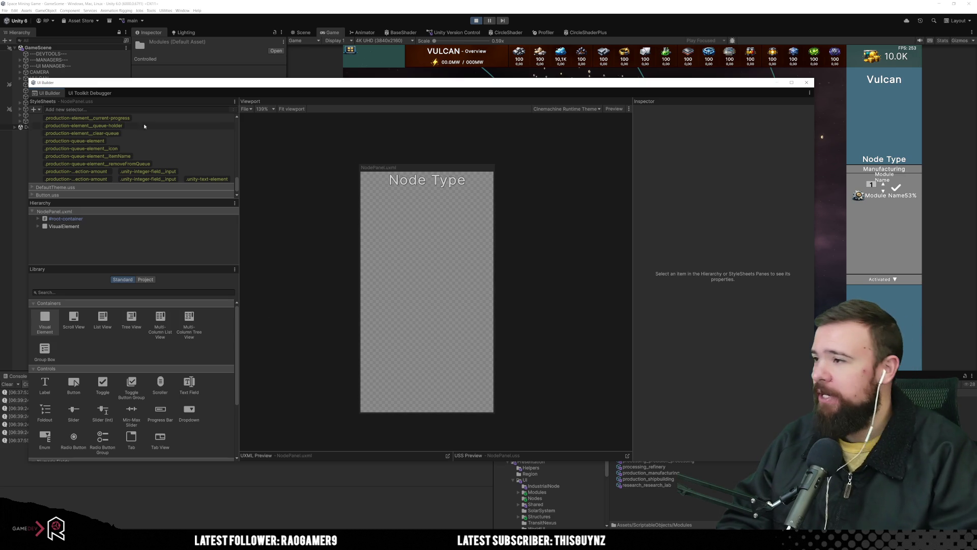
scroll(156, 175, "up", 3)
scroll(150, 174, "up", 2)
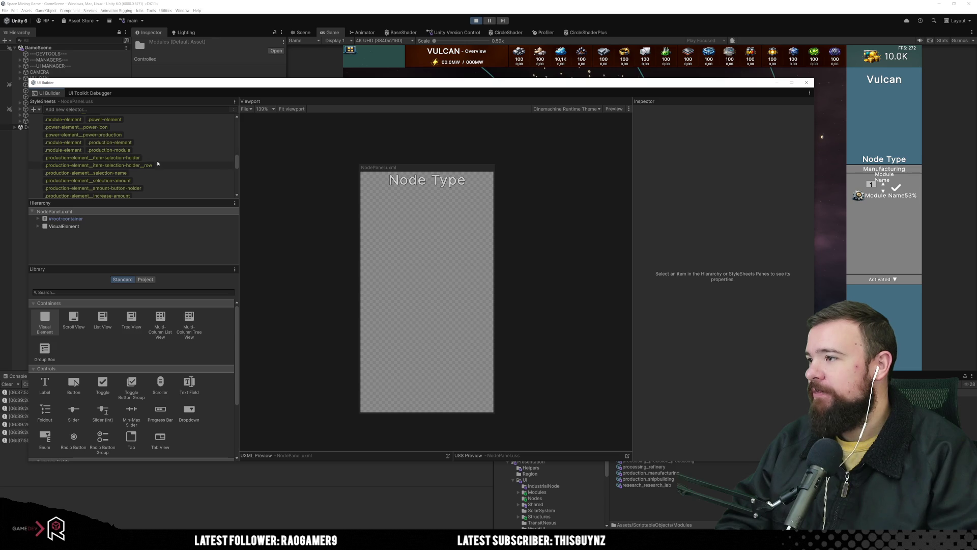
Make .production-element__selection-name width auto, testing with the advanced_processing module in game.
left_click(163, 157)
left_click(172, 166)
left_click(171, 173)
left_click_drag(698, 284, 741, 285)
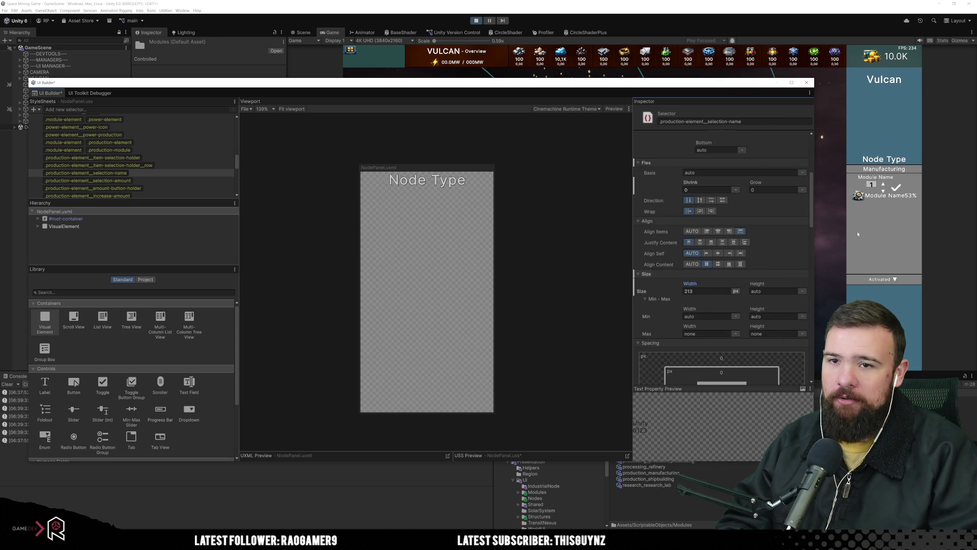
left_click(856, 178)
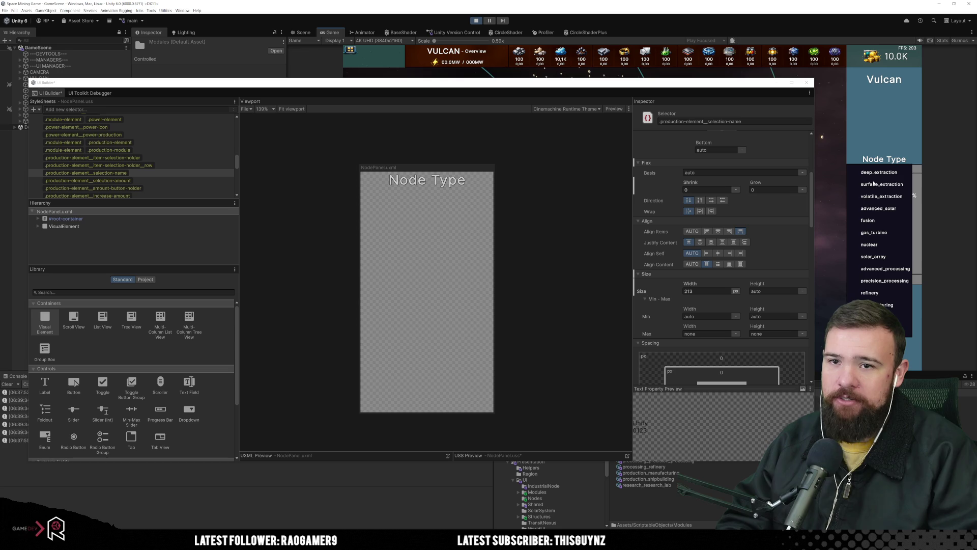
left_click(879, 269)
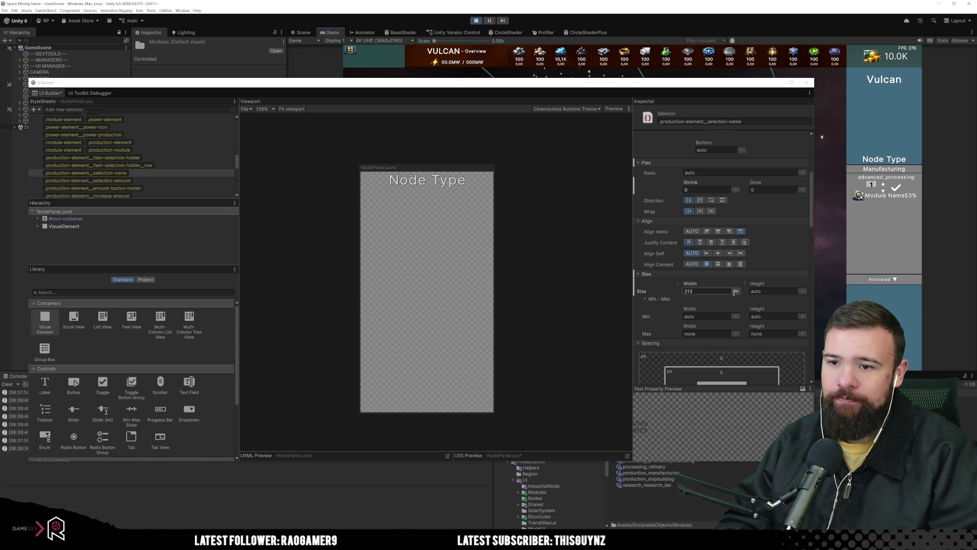
left_click(739, 294)
left_click(738, 309)
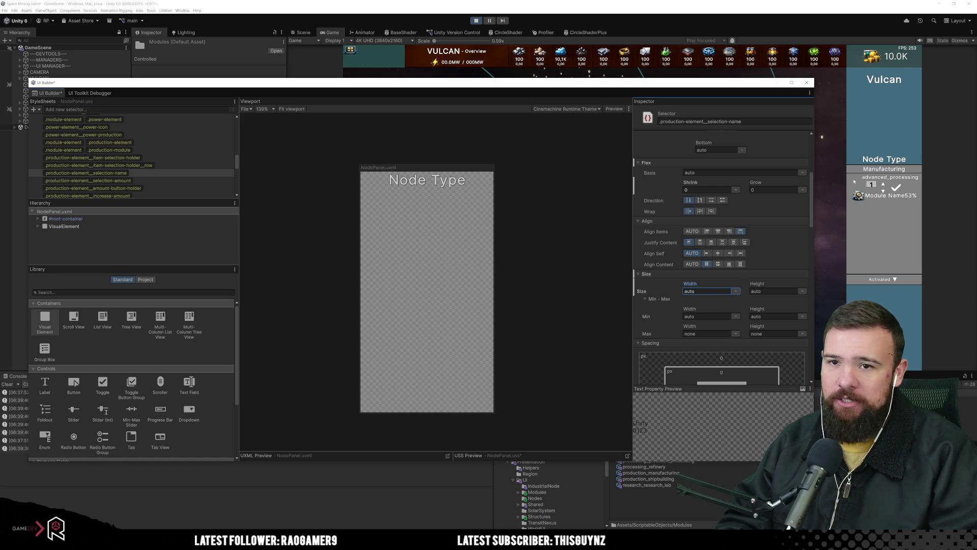
Set .production-element__selection-amount width to 60px instead of 35px.
left_click(185, 179)
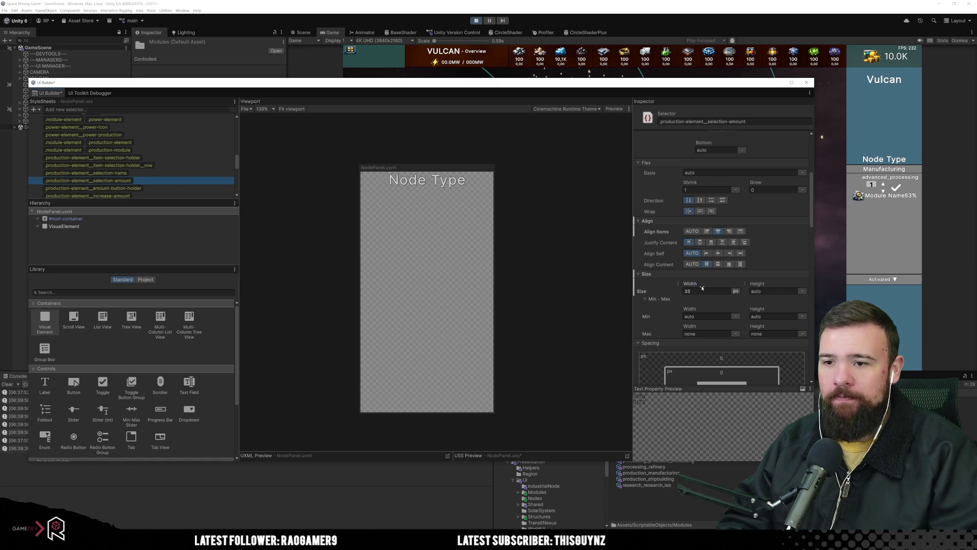
left_click_drag(703, 288, 703, 285)
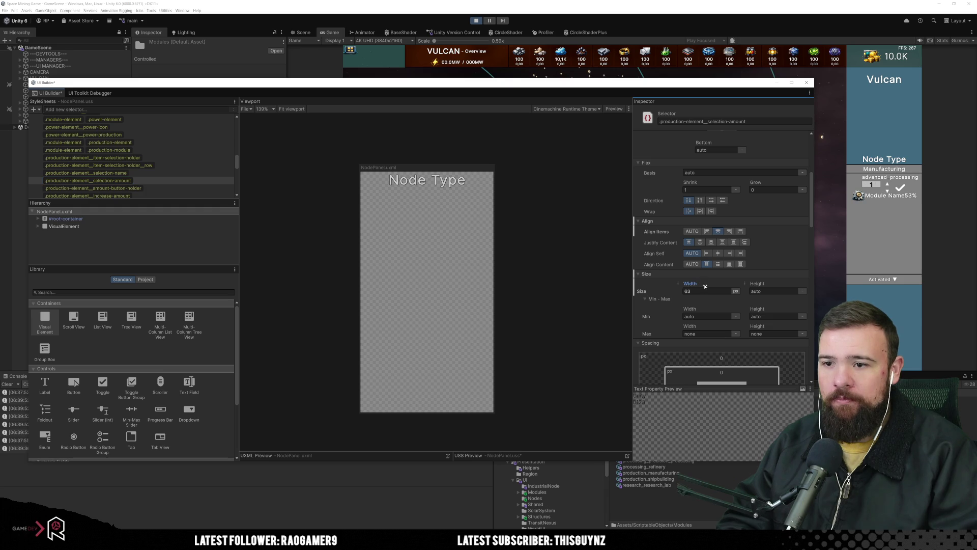
left_click(696, 290)
type("60")
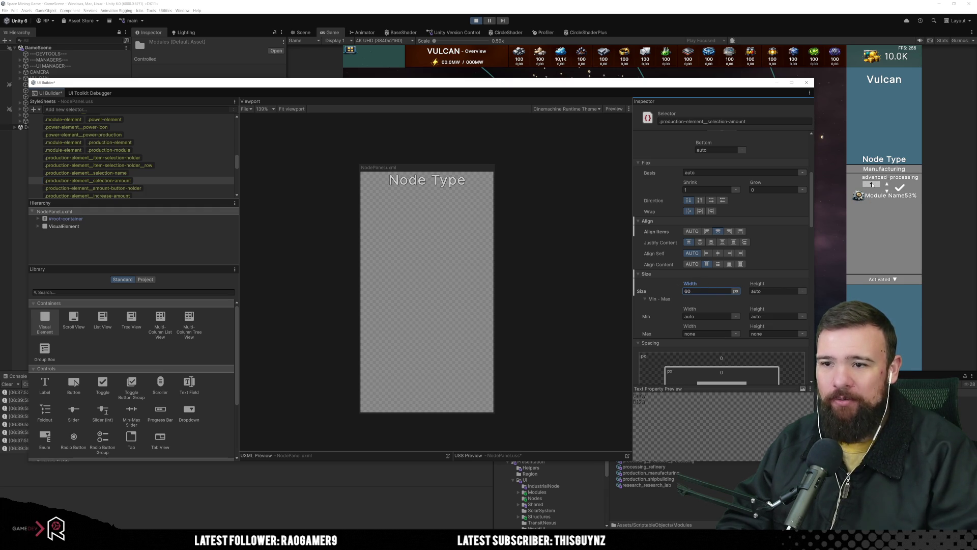
left_click(178, 187)
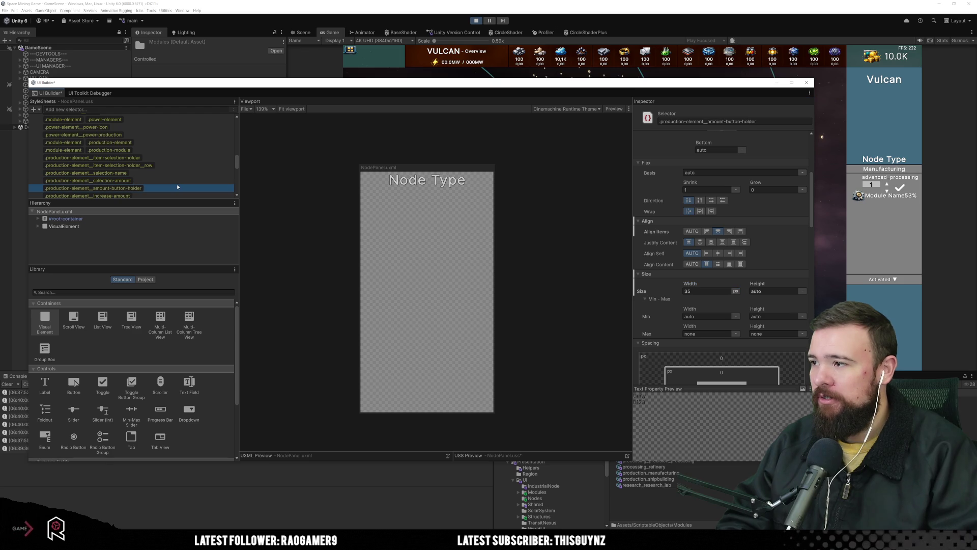
Set .production-element__item-selection-holder height to 100 px so both module rows fit the panel.
left_click(178, 181)
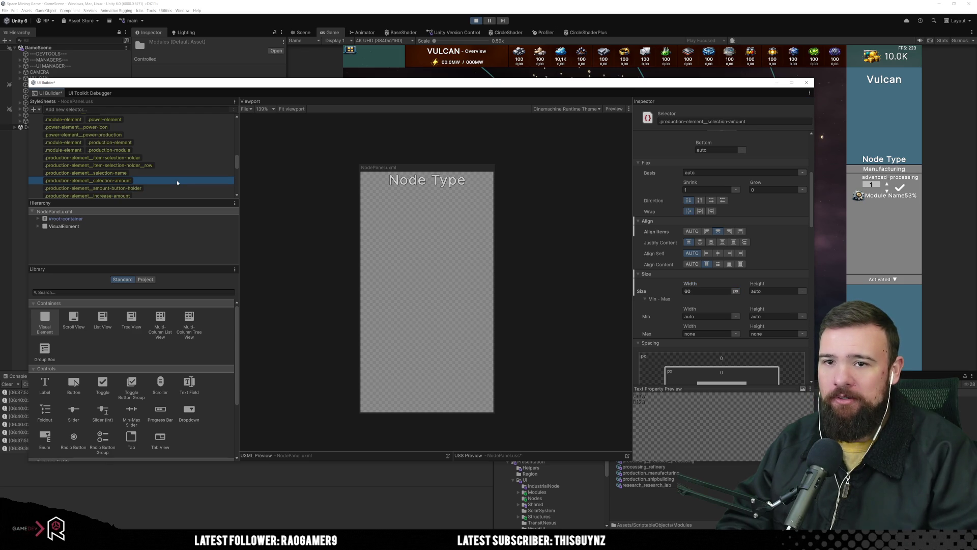
left_click(179, 172)
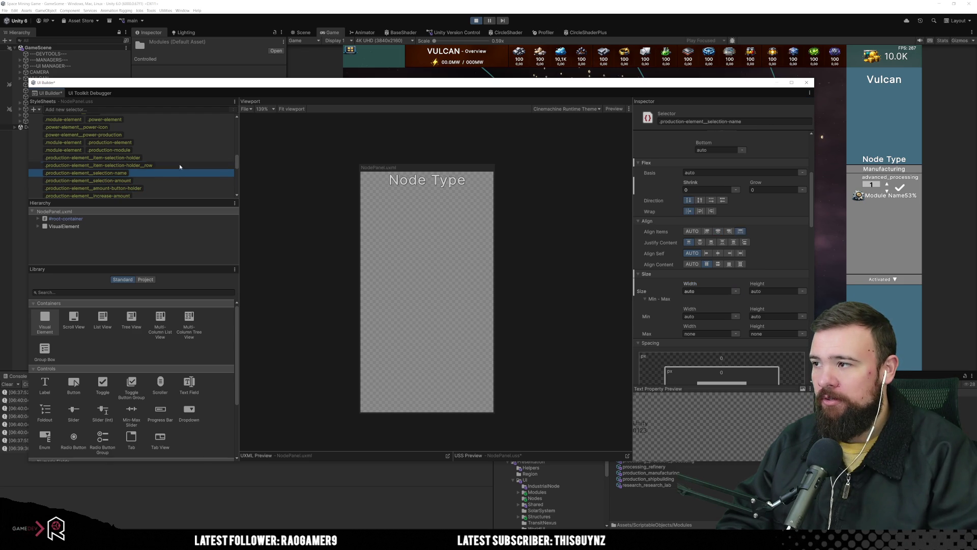
left_click(181, 166)
left_click(184, 157)
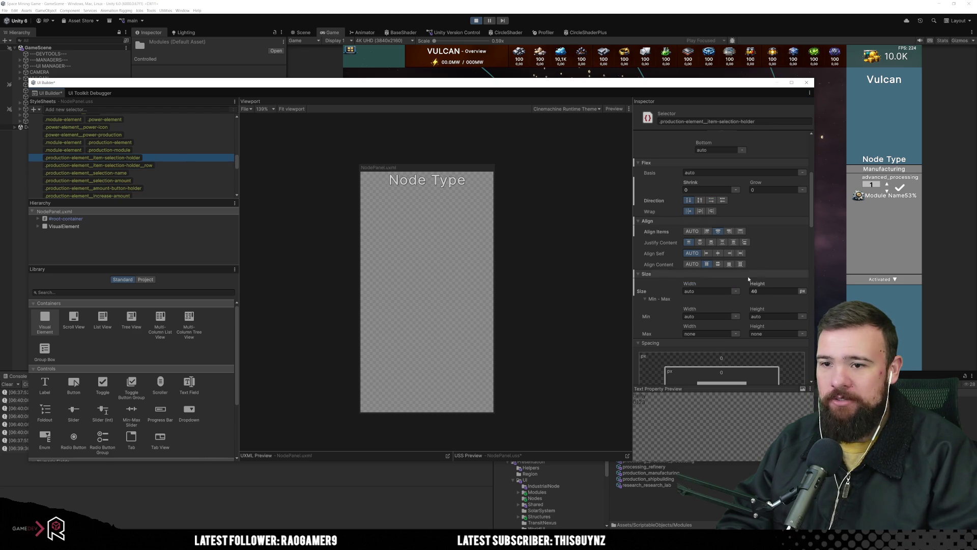
left_click_drag(767, 285, 773, 285)
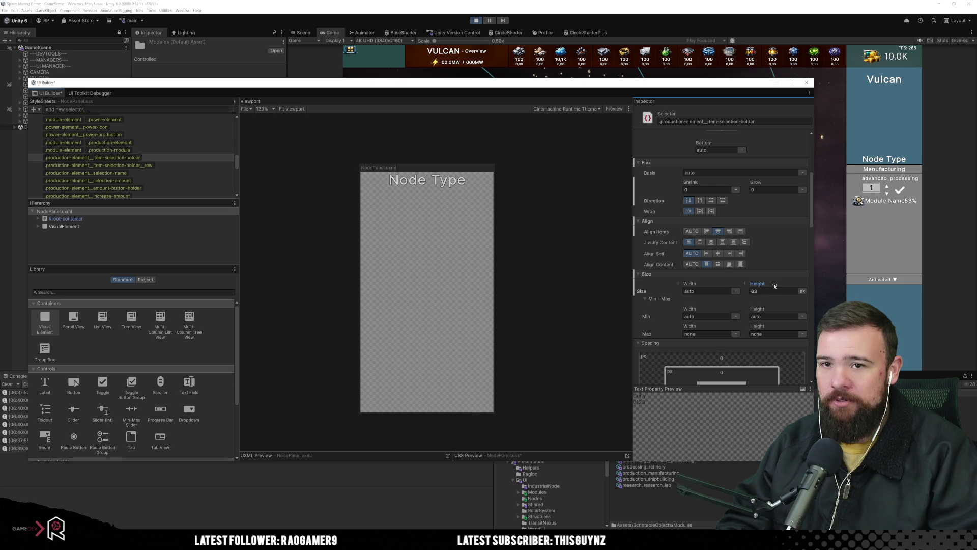
left_click(773, 293)
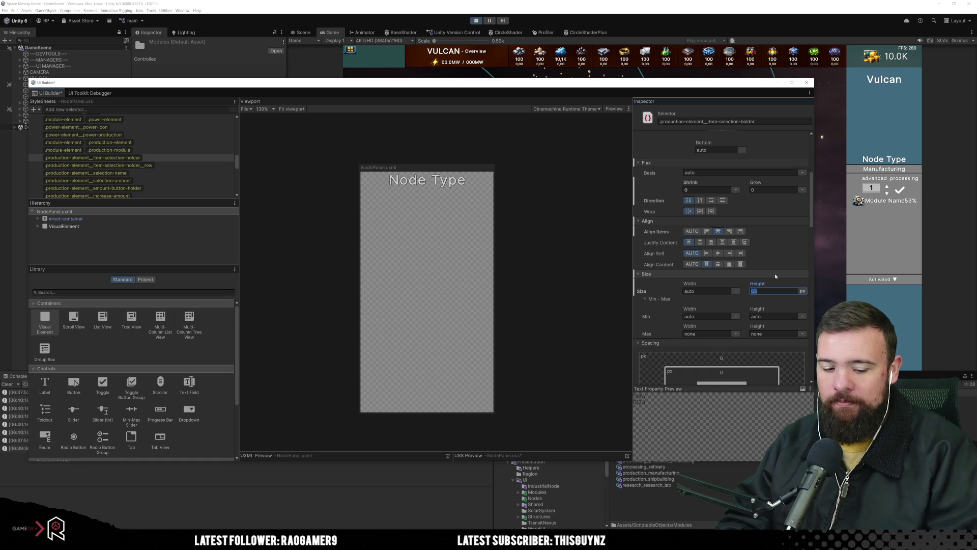
type("100")
key("Return")
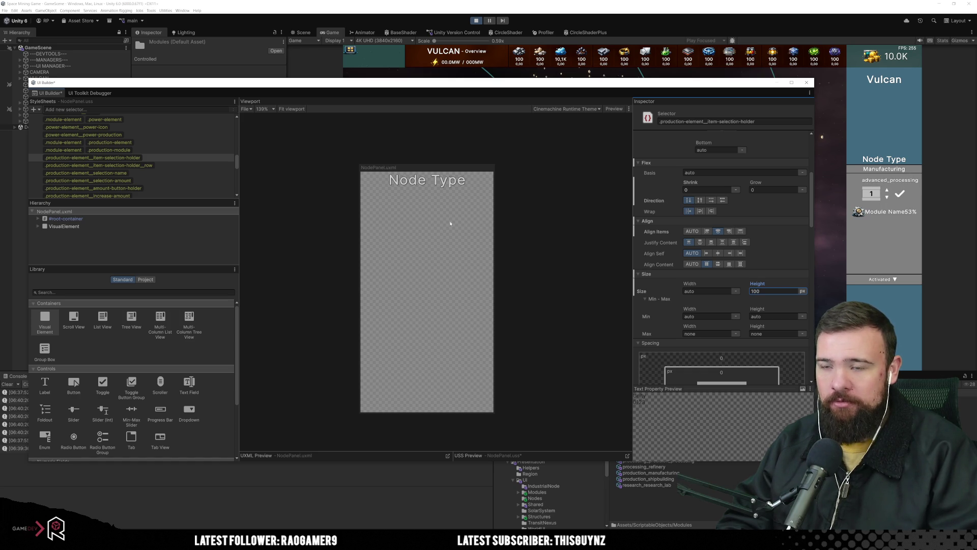
left_click(175, 165)
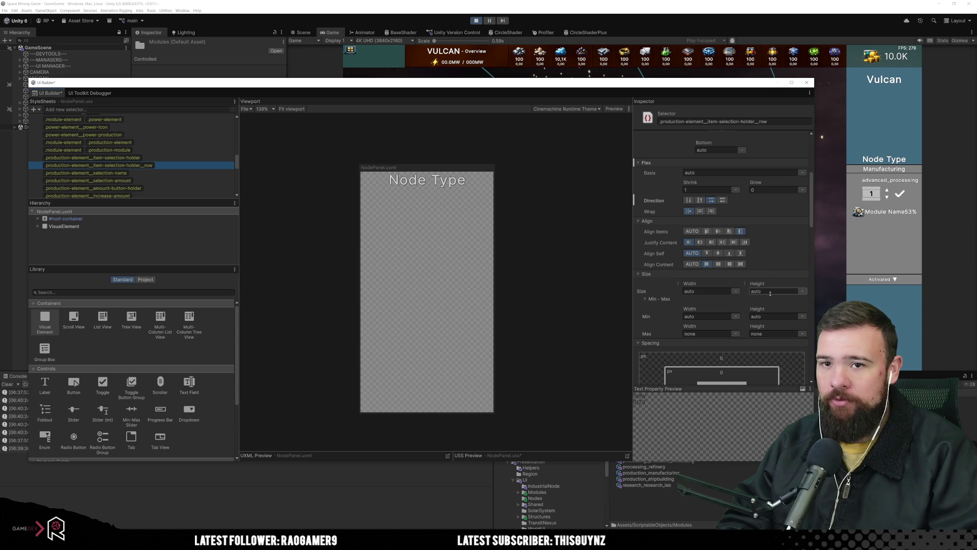
left_click(148, 174)
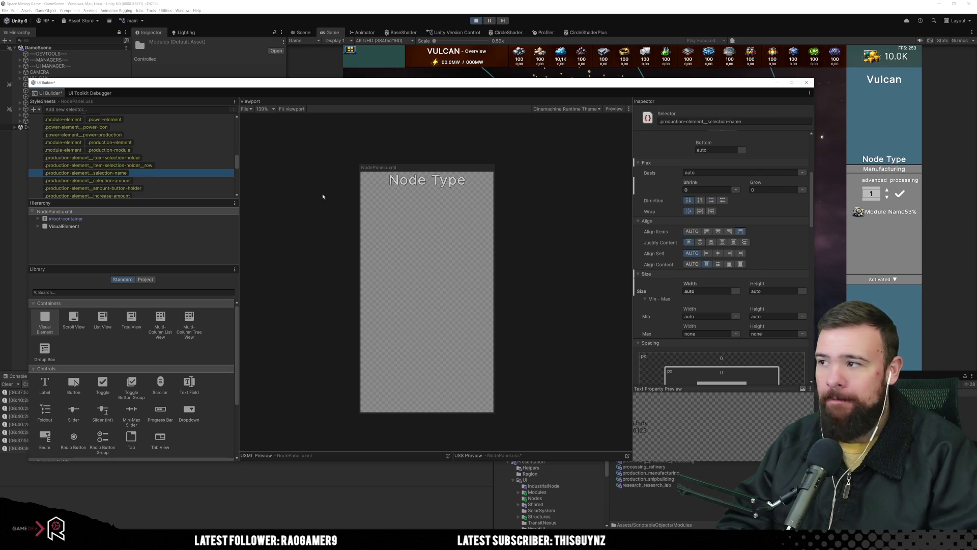
left_click(175, 181)
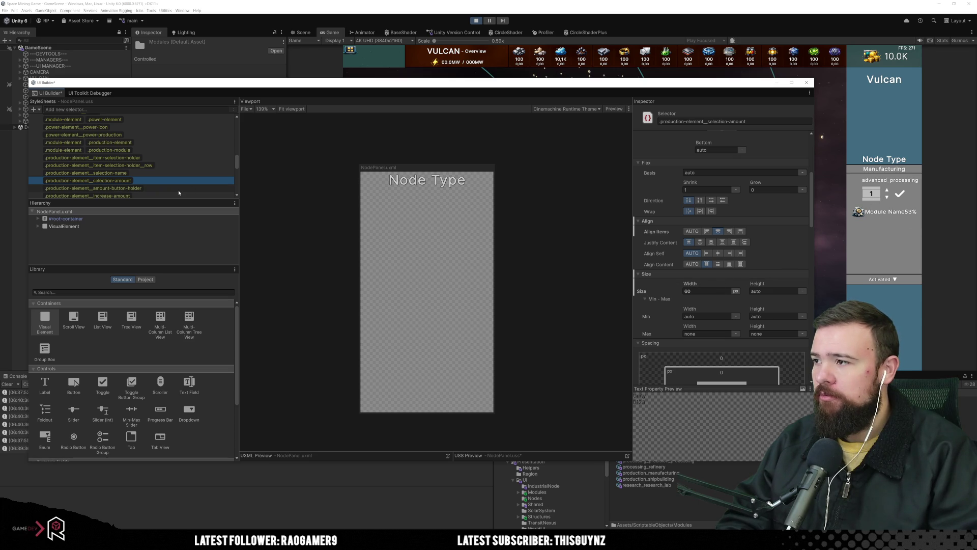
scroll(178, 191, "down", 10)
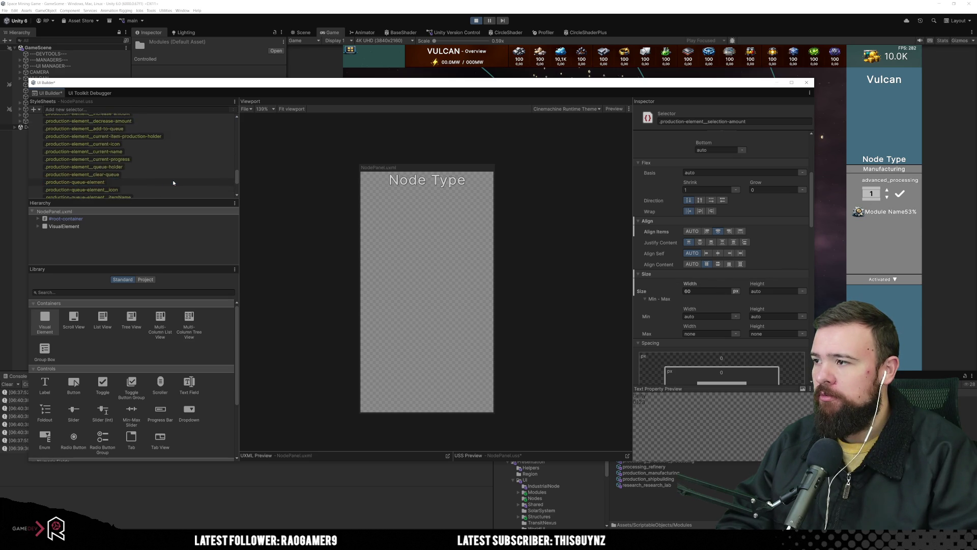
left_click(193, 171)
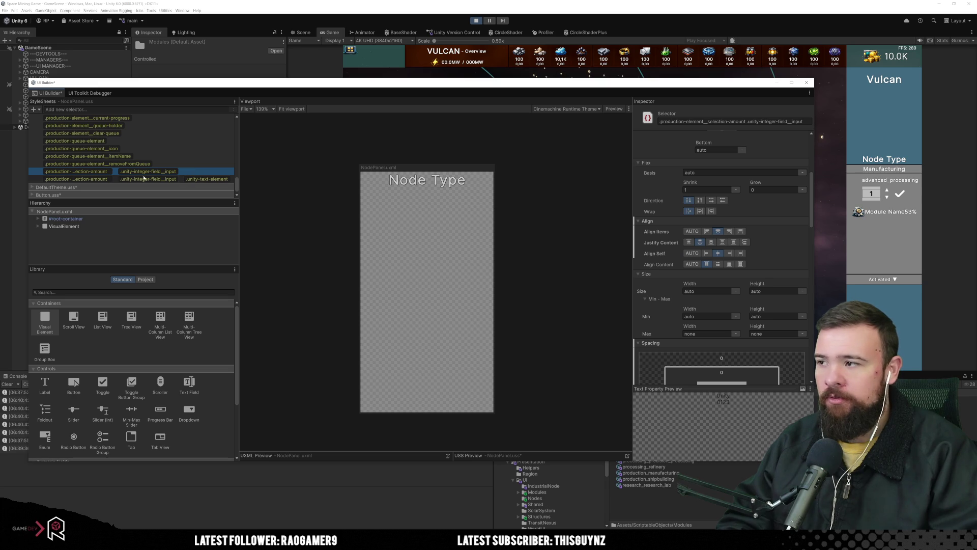
left_click(175, 179)
left_click(193, 172)
scroll(763, 254, "down", 5)
scroll(789, 272, "down", 6)
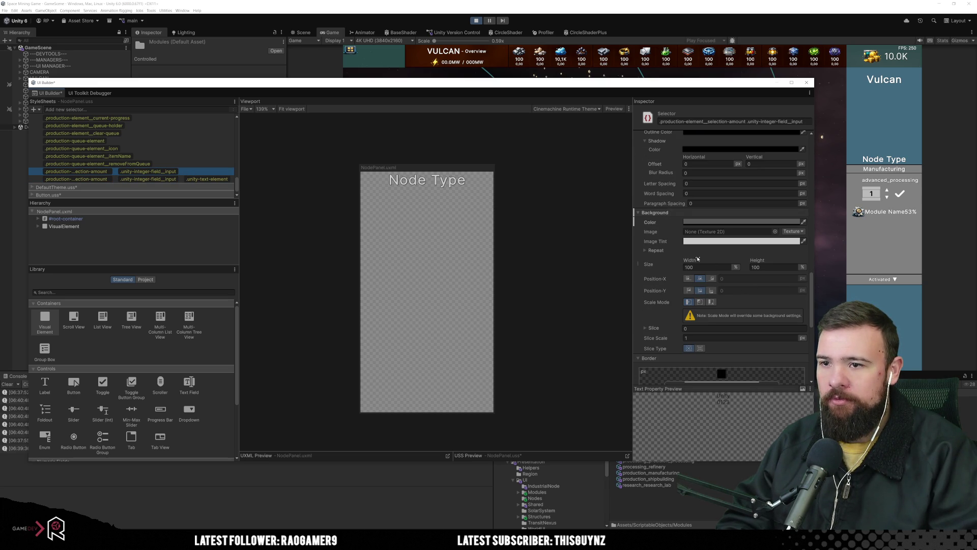
scroll(669, 244, "down", 3)
scroll(673, 272, "down", 2)
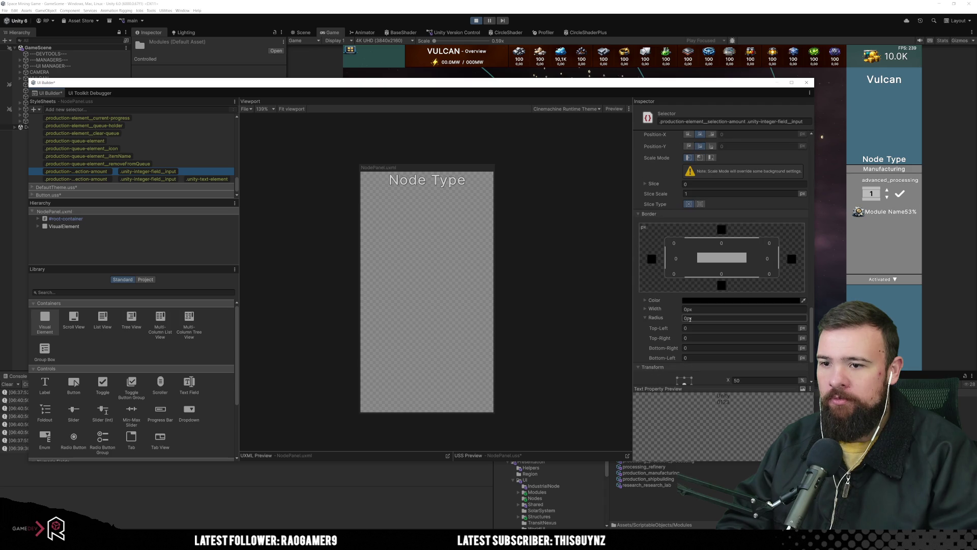
left_click(703, 310)
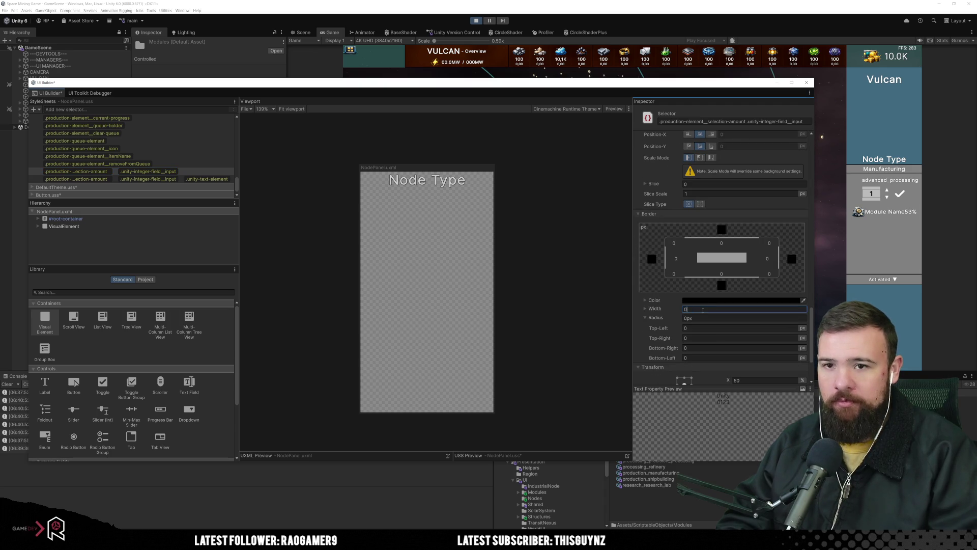
left_click(701, 317)
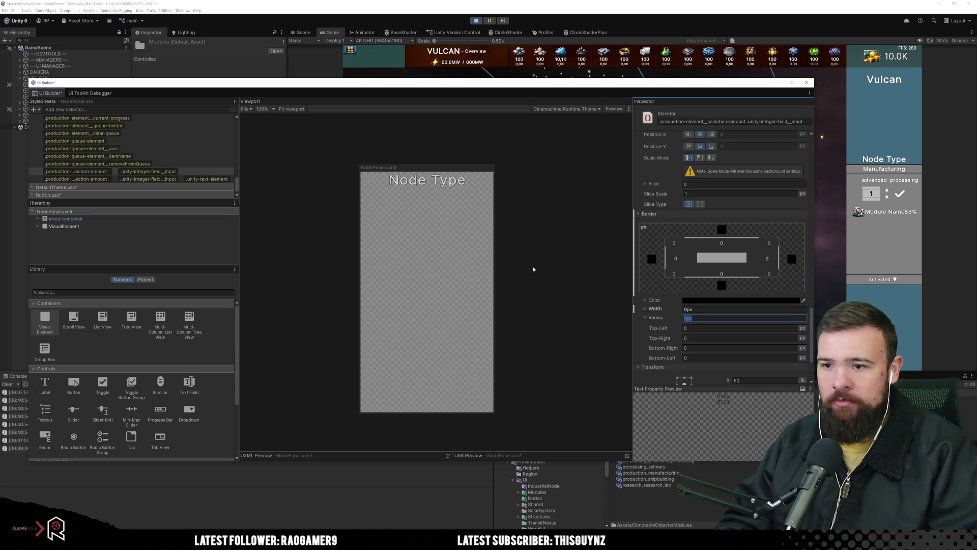
scroll(171, 163, "up", 5)
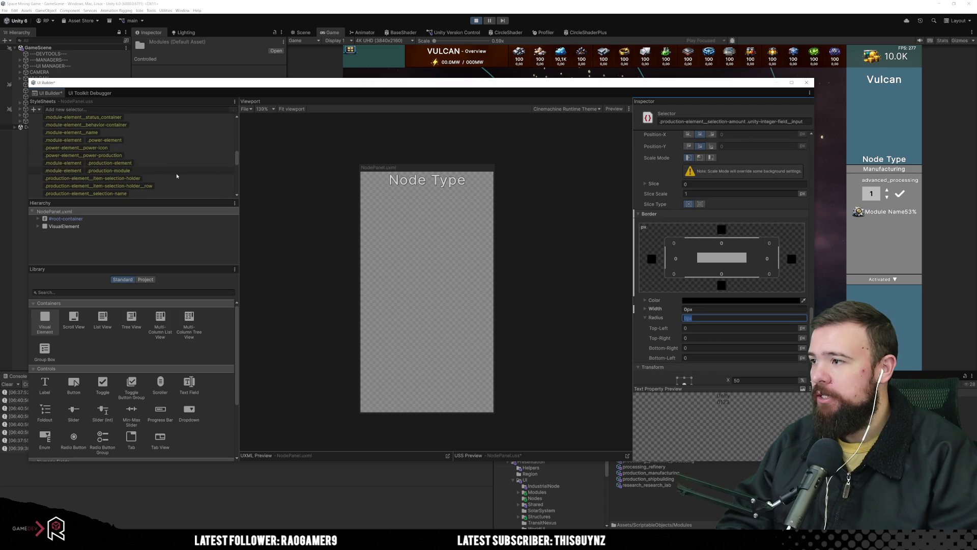
scroll(172, 169, "down", 3)
left_click(176, 175)
left_click(176, 168)
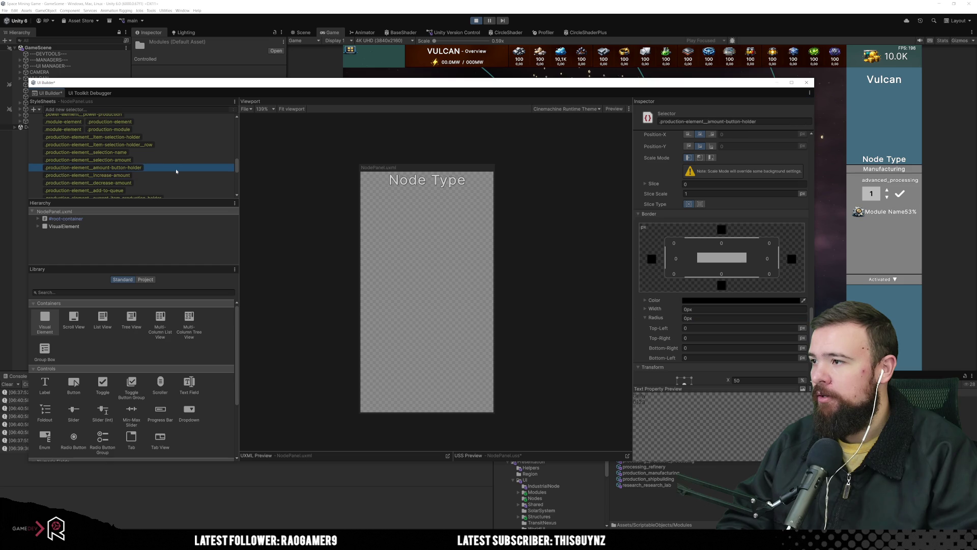
left_click(159, 160)
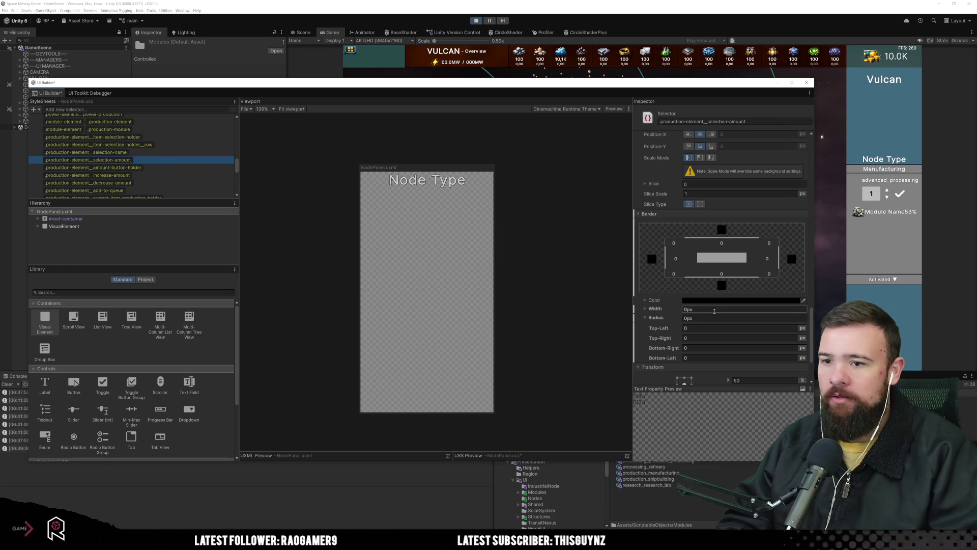
scroll(730, 309, "down", 3)
scroll(730, 310, "up", 5)
scroll(728, 322, "down", 2)
scroll(728, 322, "down", 6)
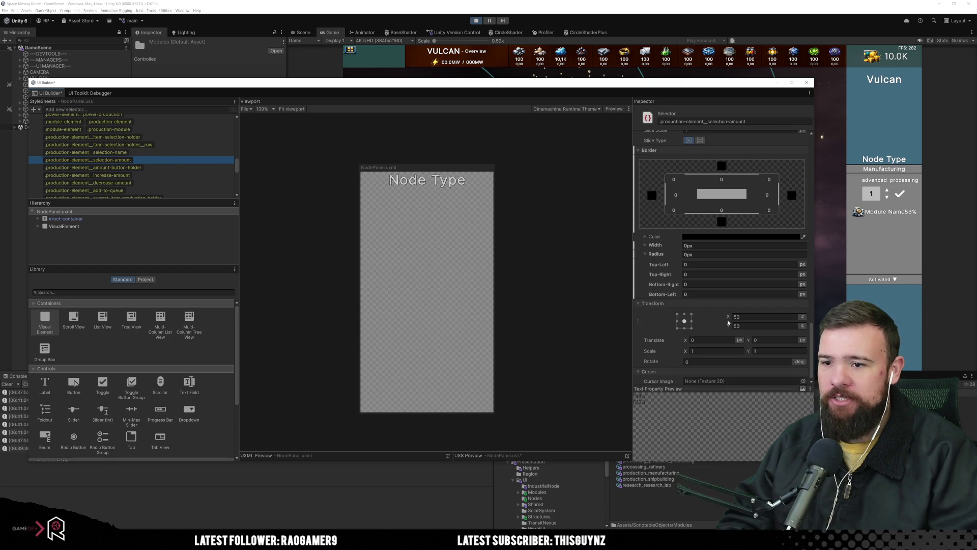
scroll(728, 322, "up", 15)
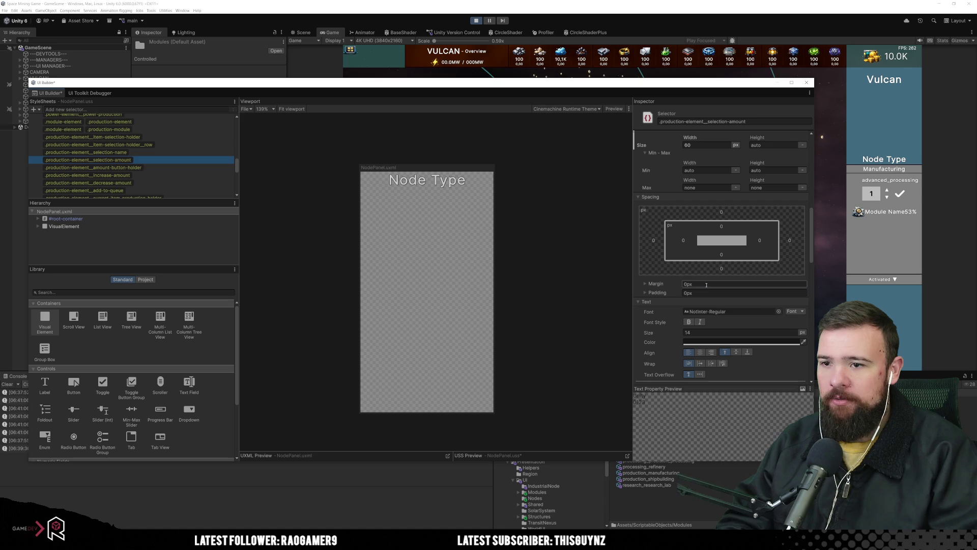
scroll(722, 309, "down", 8)
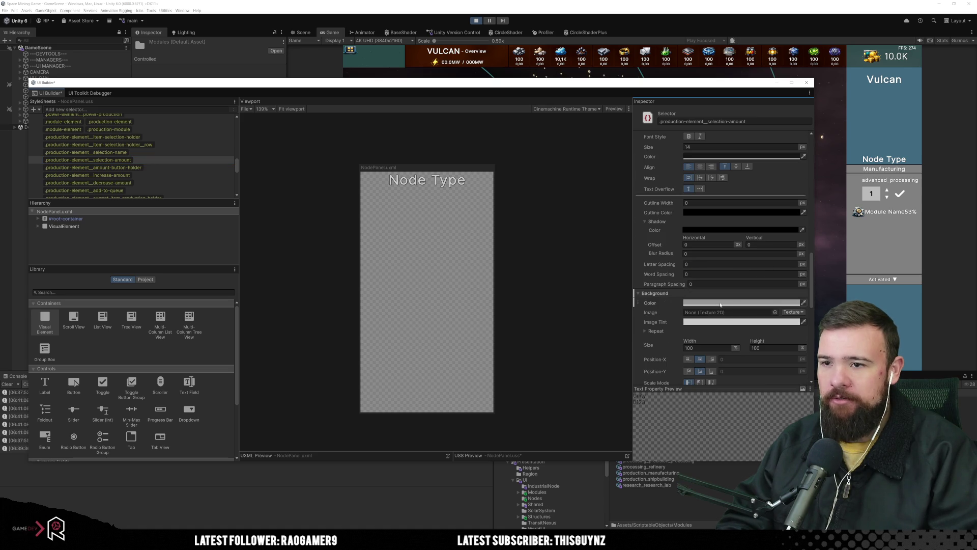
scroll(720, 304, "down", 10)
left_click(700, 308)
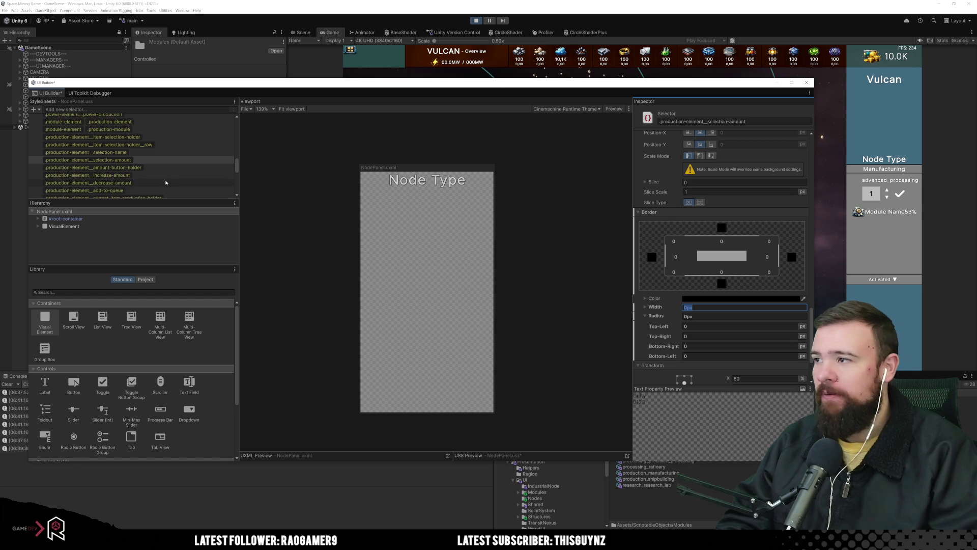
Center the items in .production-element__item-selection-holder__row, then switch to the UI Toolkit Debugger.
left_click(175, 146)
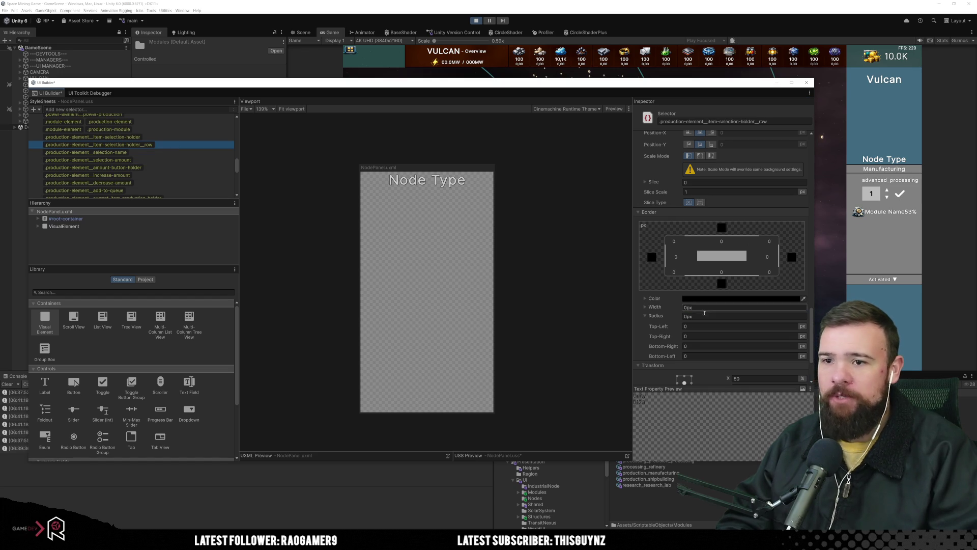
scroll(701, 316, "up", 5)
scroll(700, 316, "up", 3)
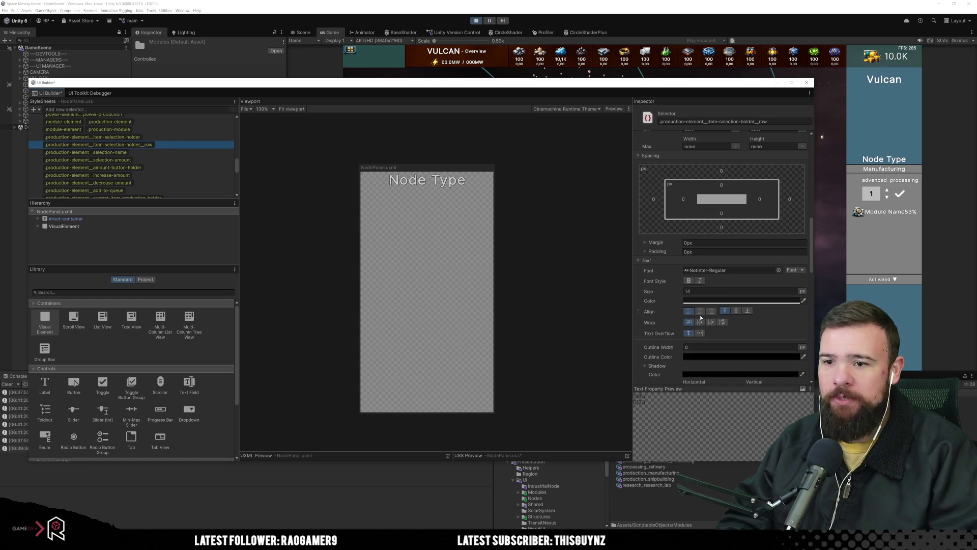
scroll(701, 317, "up", 3)
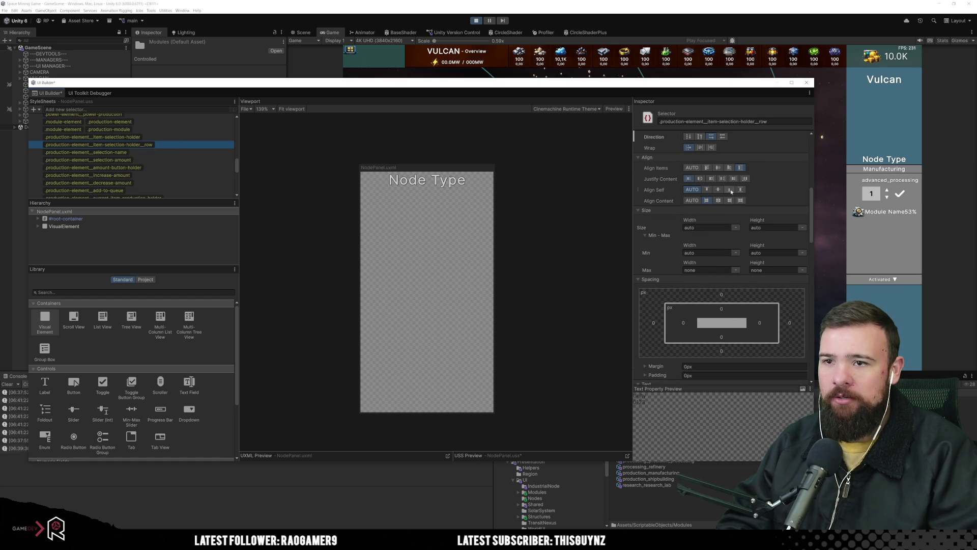
left_click(715, 169)
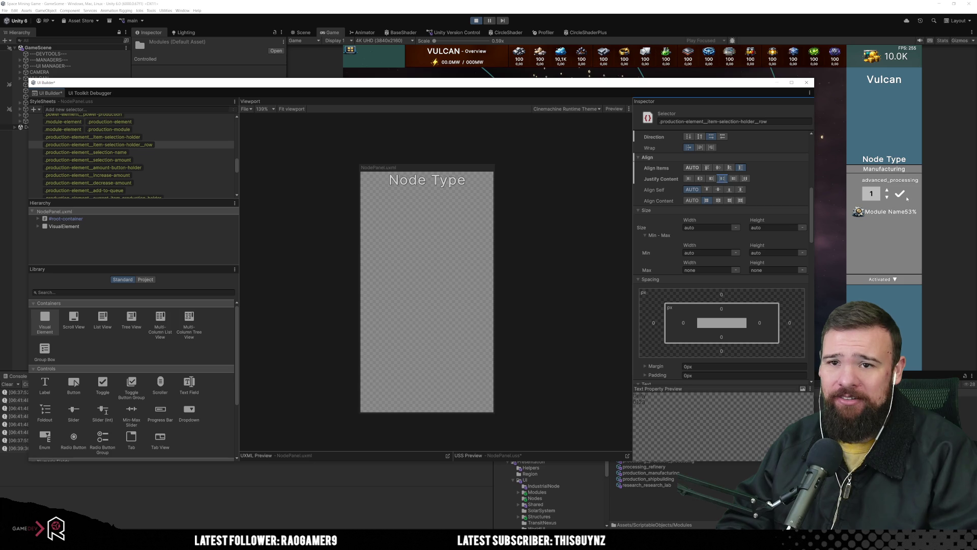
left_click(89, 93)
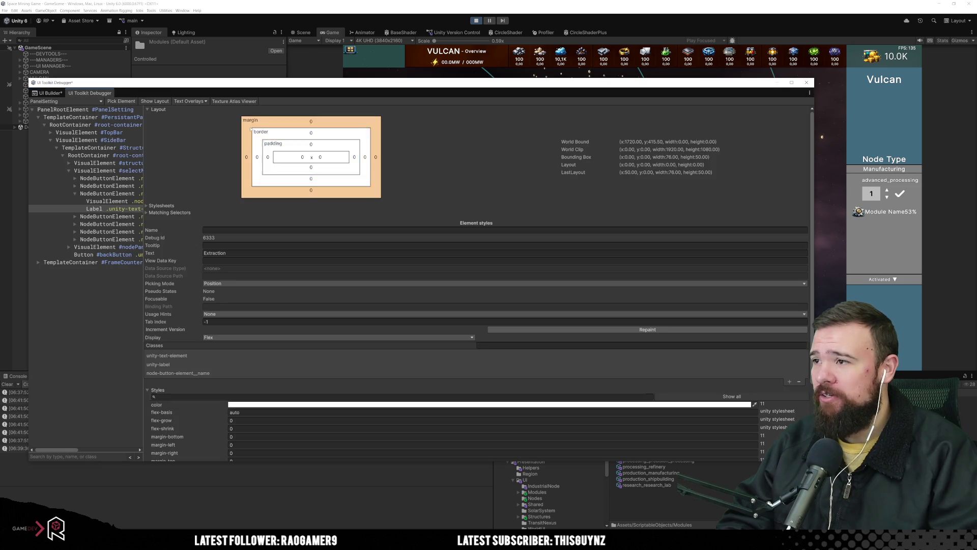
Inspect the checkmark button's layout and styles in the UI Toolkit debugger, then return to NodePanel.
left_click(122, 100)
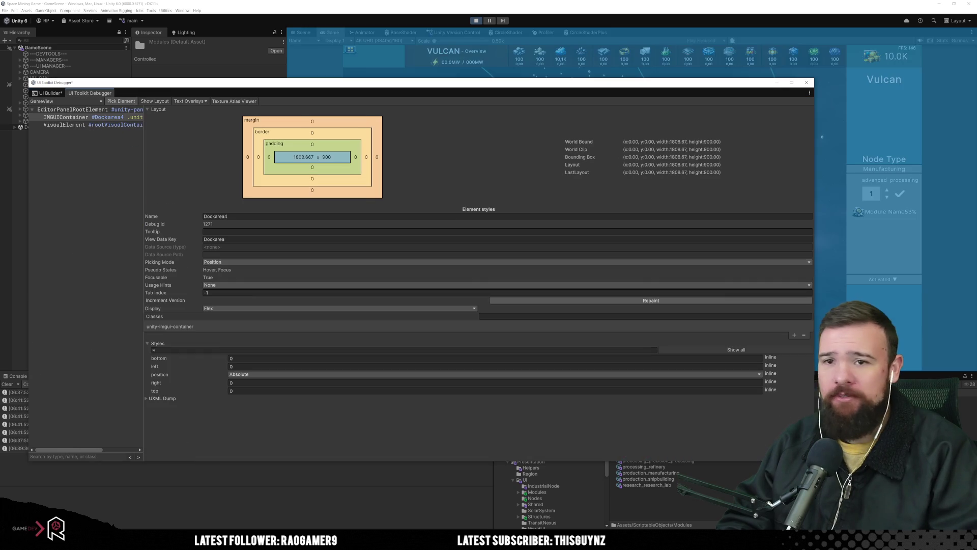
left_click(901, 194)
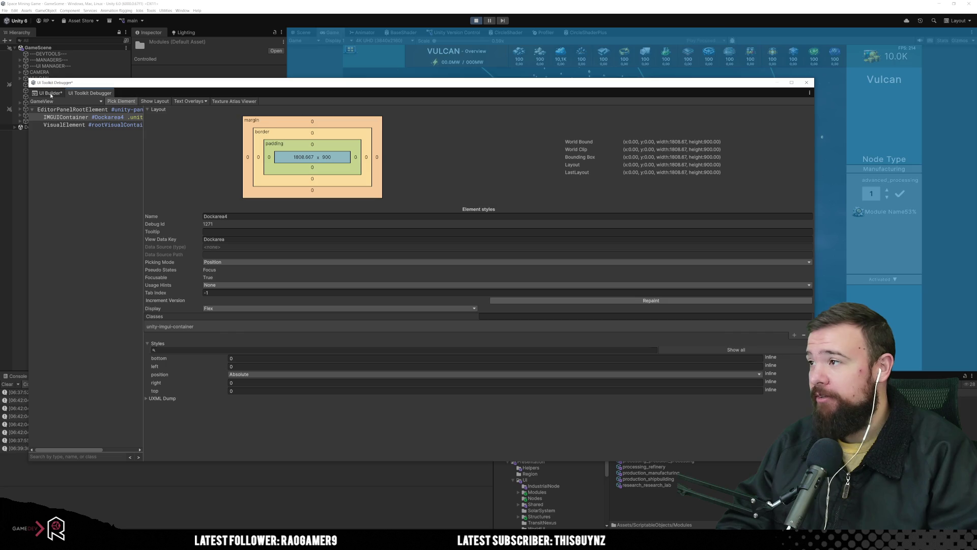
left_click(437, 197)
left_click(37, 93)
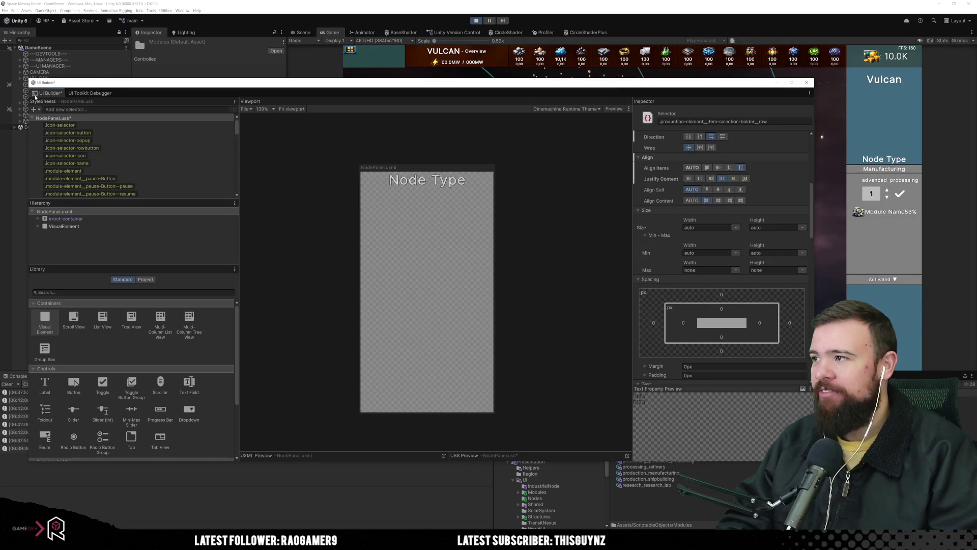
Save the stylesheet, close the UI Builder window and exit Play mode.
key("ctrl+s")
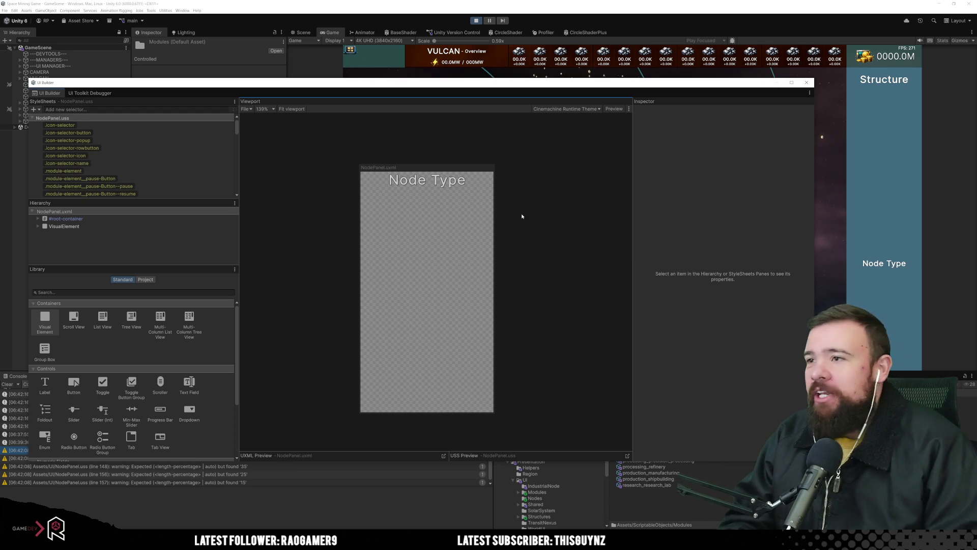
left_click(718, 75)
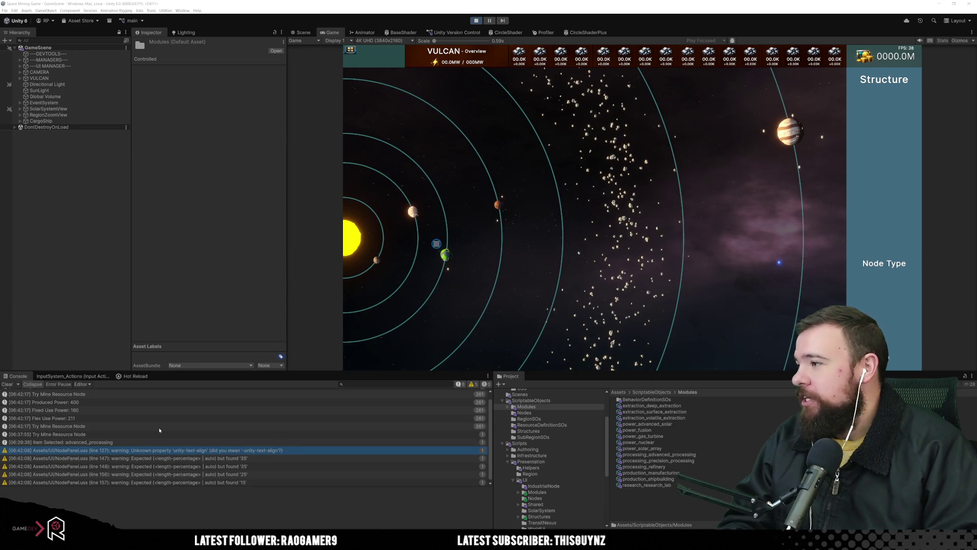
left_click(477, 21)
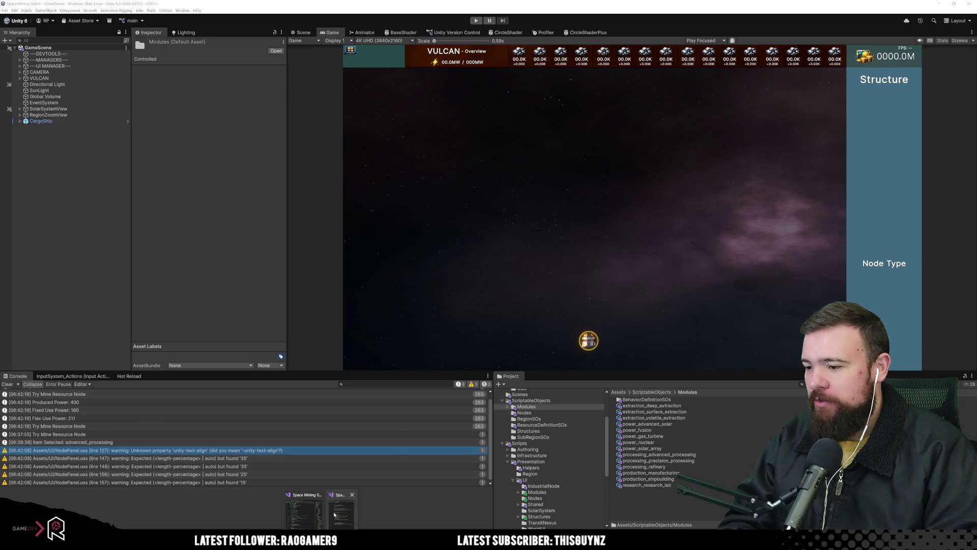
key("alt+Tab")
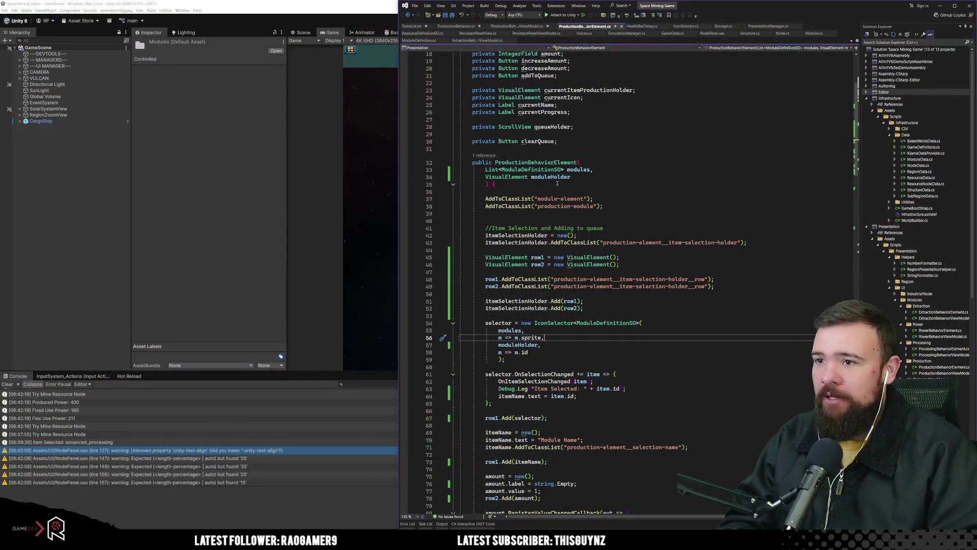
Select the whole ProductionBehaviorElement constructor, from line 32 down to its end.
left_click(643, 163)
key("ctrl+r")
key("ctrl+r")
left_click(656, 231)
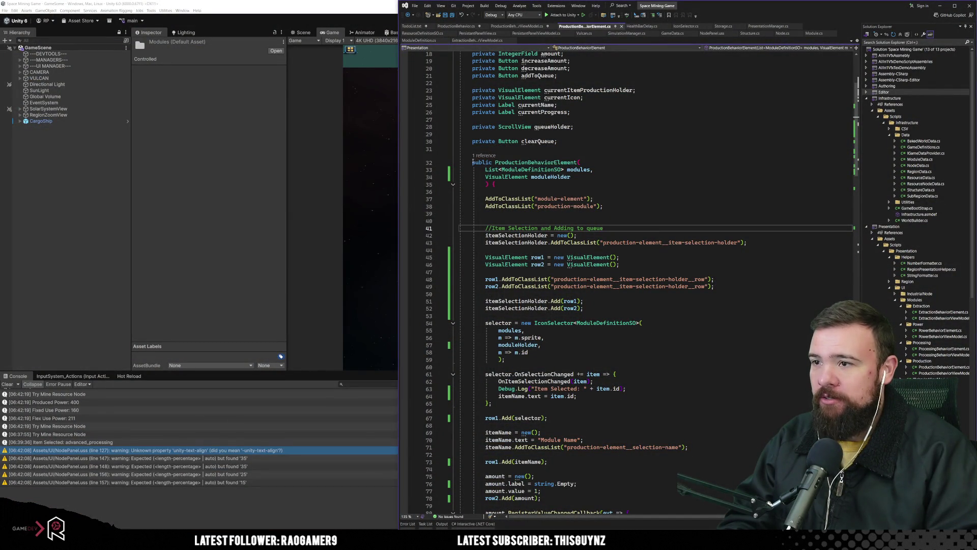
left_click_drag(473, 162, 587, 173)
scroll(587, 172, "down", 10)
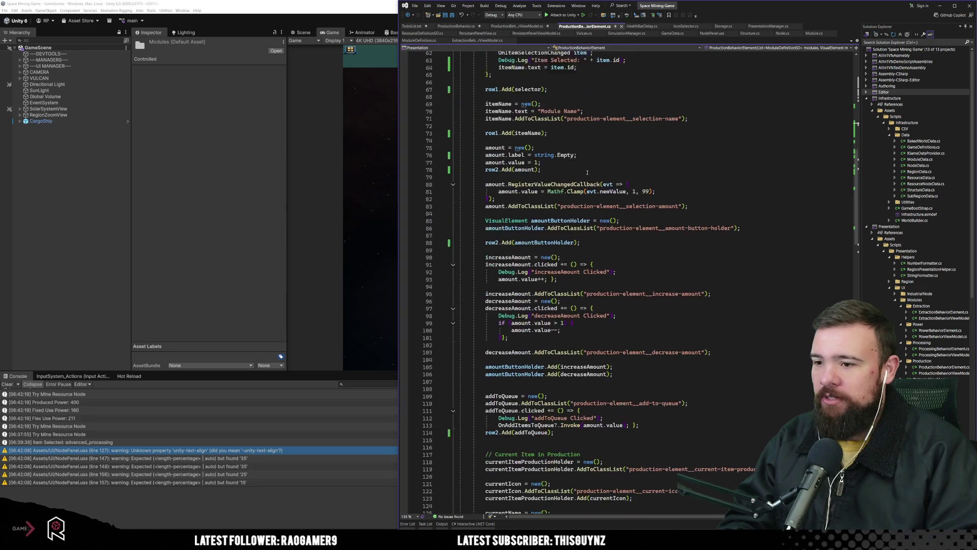
scroll(587, 173, "down", 5)
left_click(587, 176, "shift")
scroll(588, 176, "down", 10)
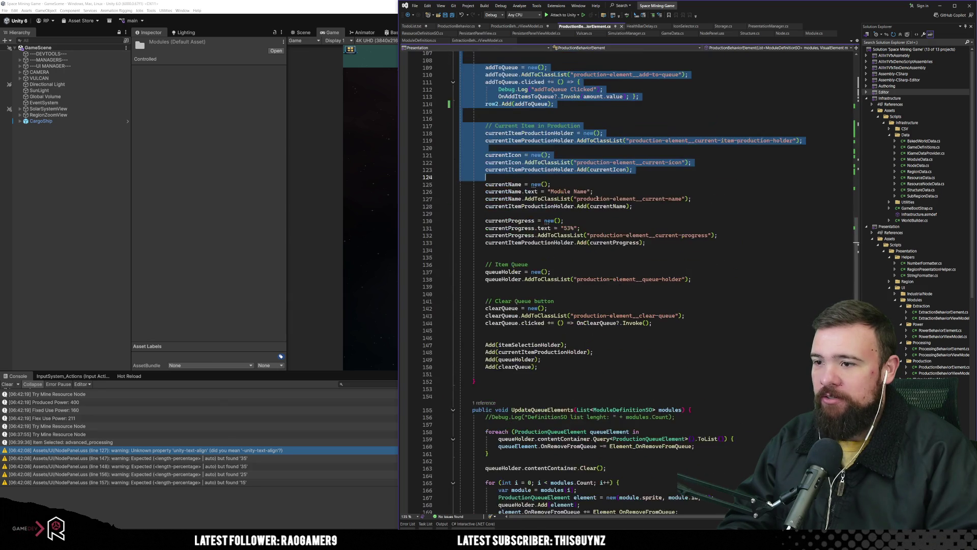
left_click(590, 155, "shift")
left_click(601, 242, "shift")
left_click(608, 315, "shift")
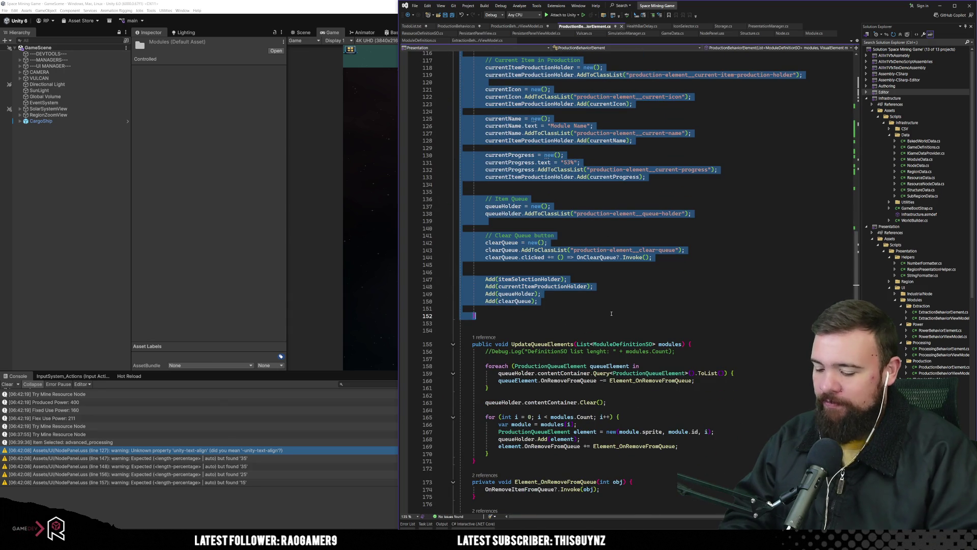
Place the caret below the constructor and undo the accidental duplicate code.
left_click(572, 318)
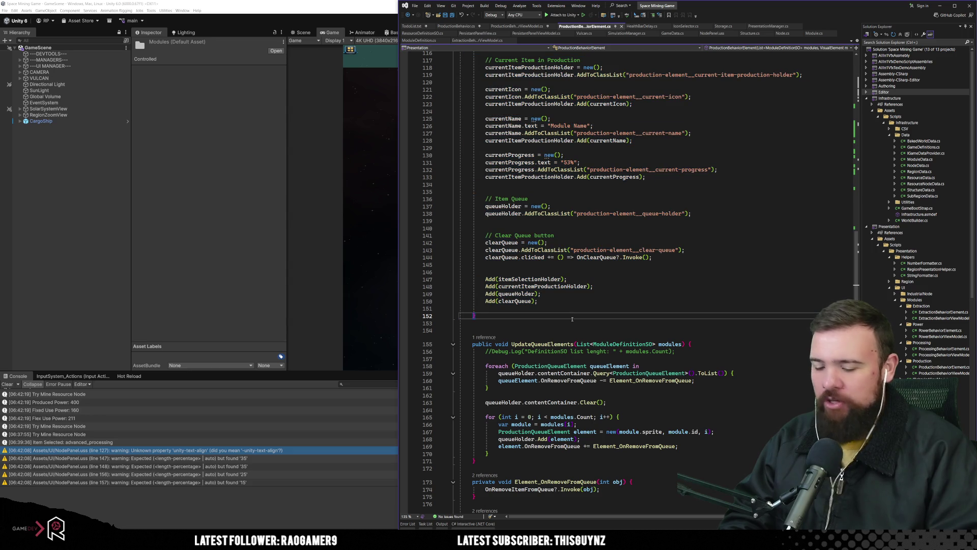
key("ctrl+z")
scroll(579, 339, "up", 20)
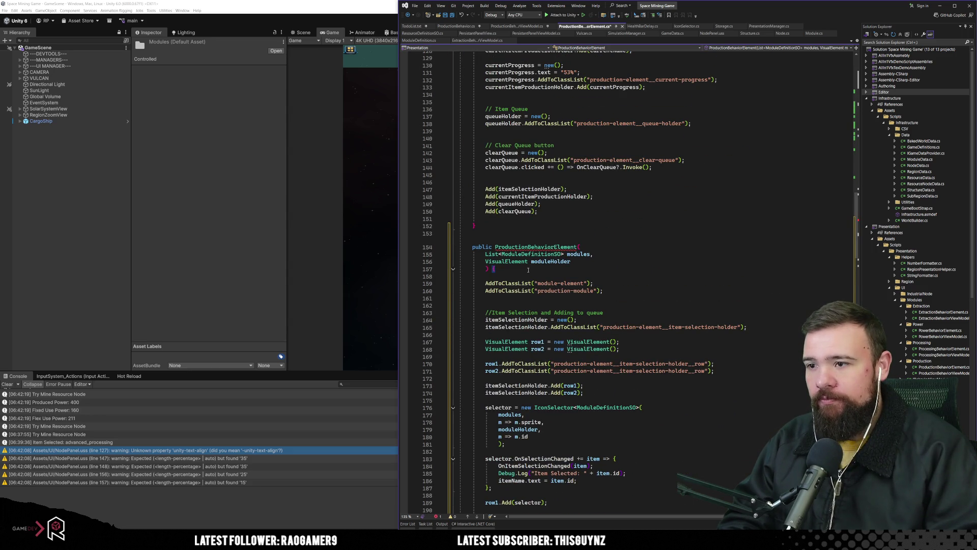
mouse_move(512, 256)
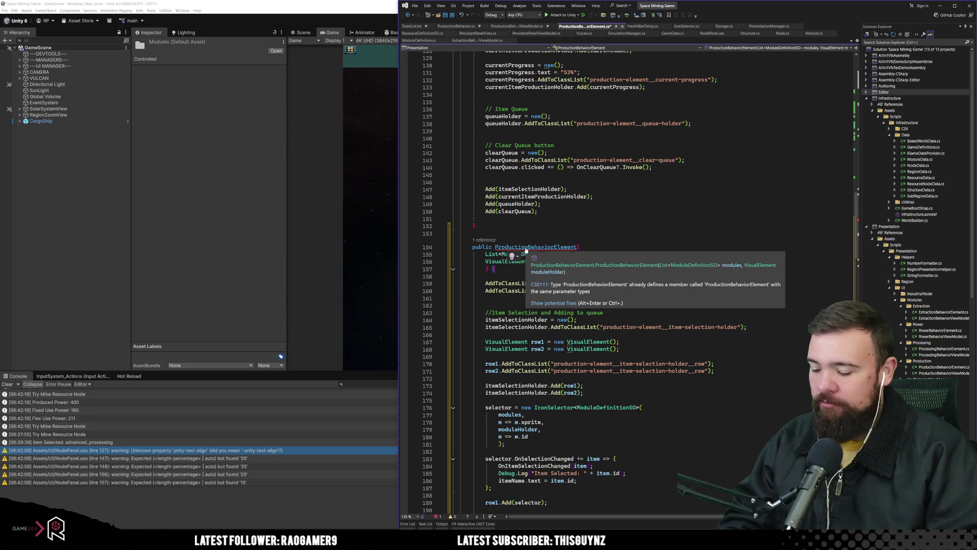
key("ctrl+z")
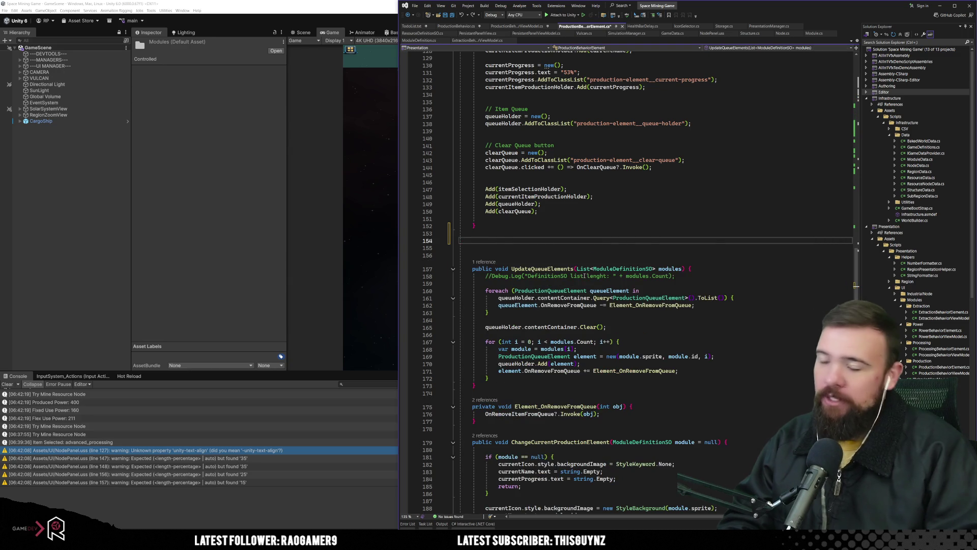
Paste the copied constructor block at empty line 154.
scroll(585, 272, "up", 20)
scroll(583, 269, "up", 13)
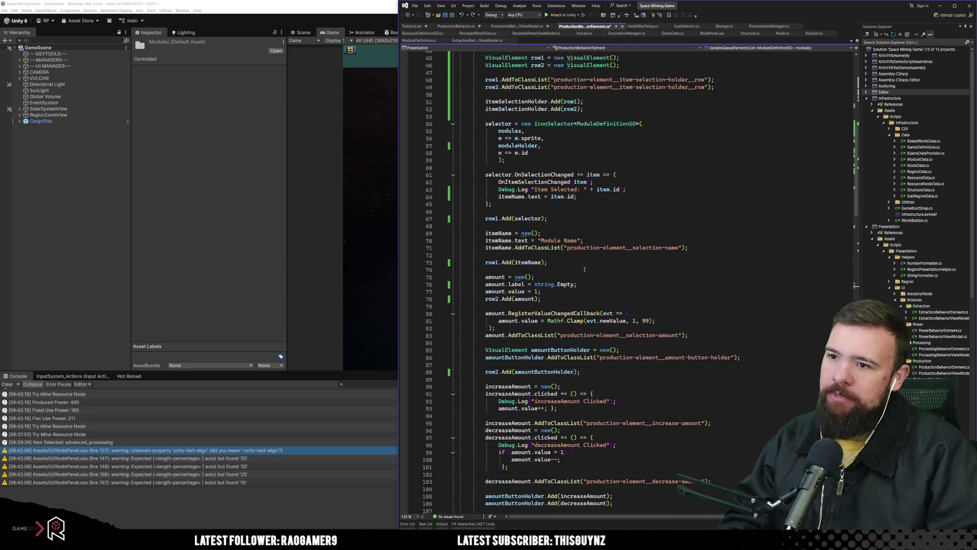
scroll(582, 270, "down", 11)
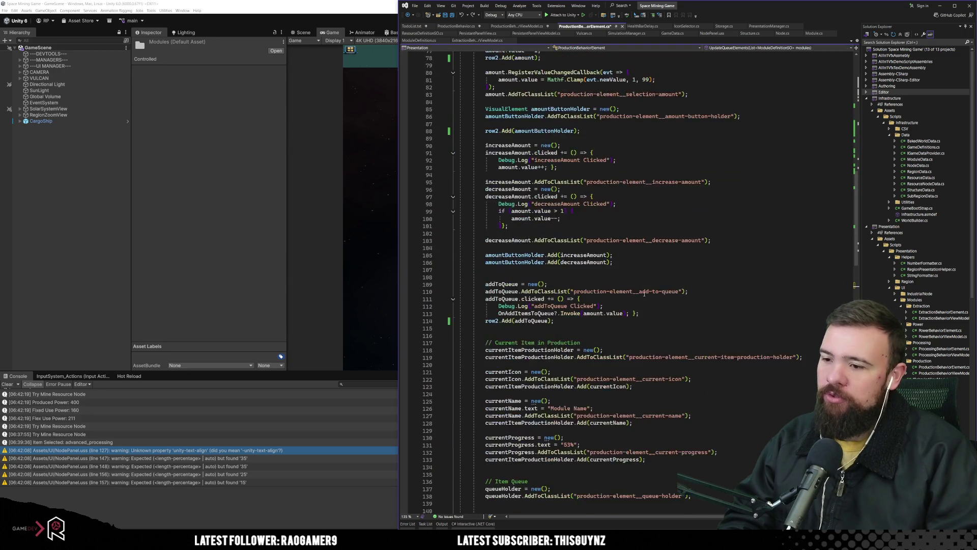
scroll(642, 290, "up", 10)
scroll(574, 321, "down", 17)
scroll(573, 322, "down", 15)
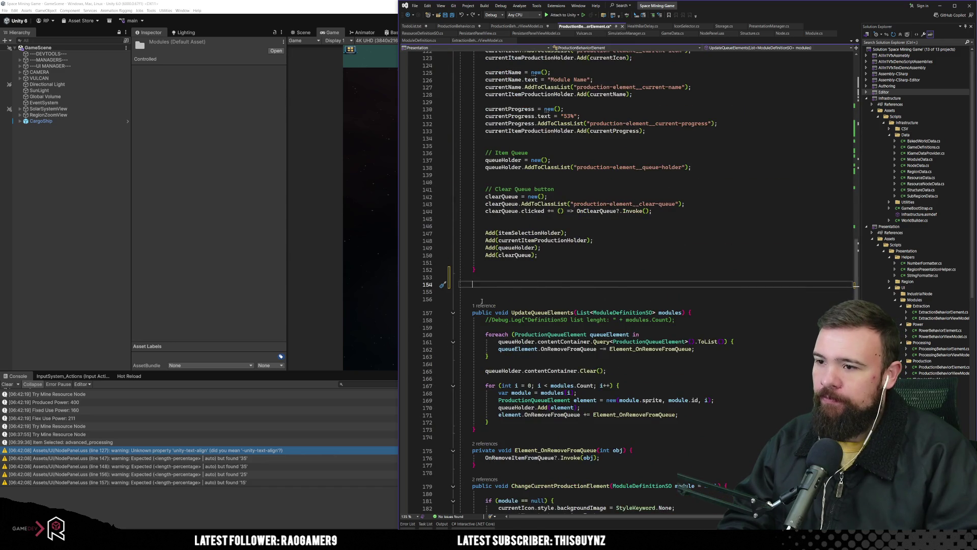
key("ctrl+v")
Select the original constructor's name on line 32 and put the caret after it.
scroll(586, 357, "up", 10)
scroll(585, 356, "up", 20)
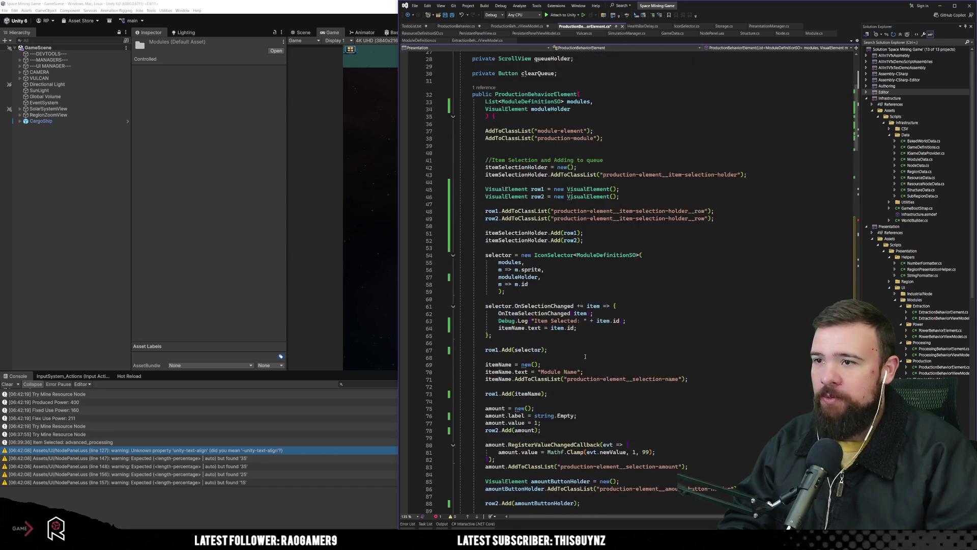
scroll(585, 356, "up", 5)
double_click(536, 204)
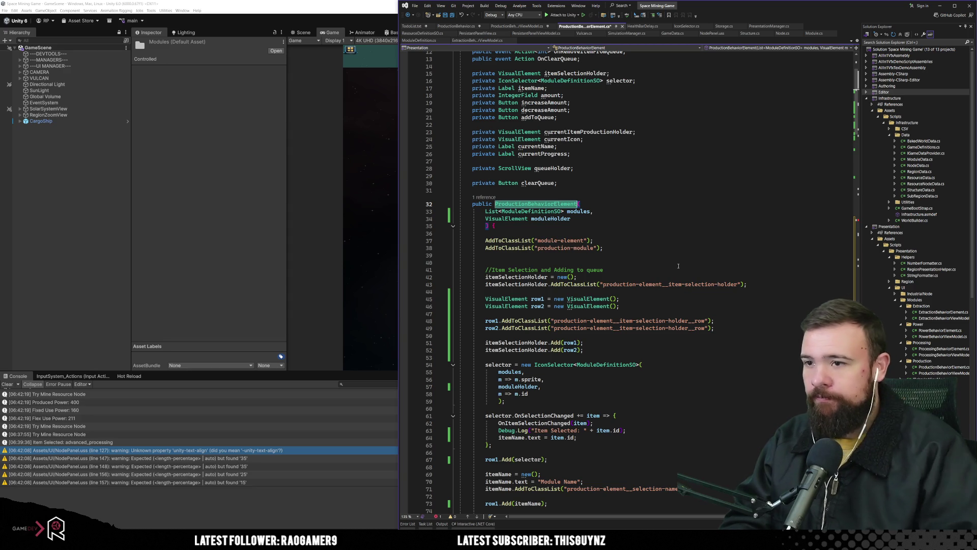
key("Right")
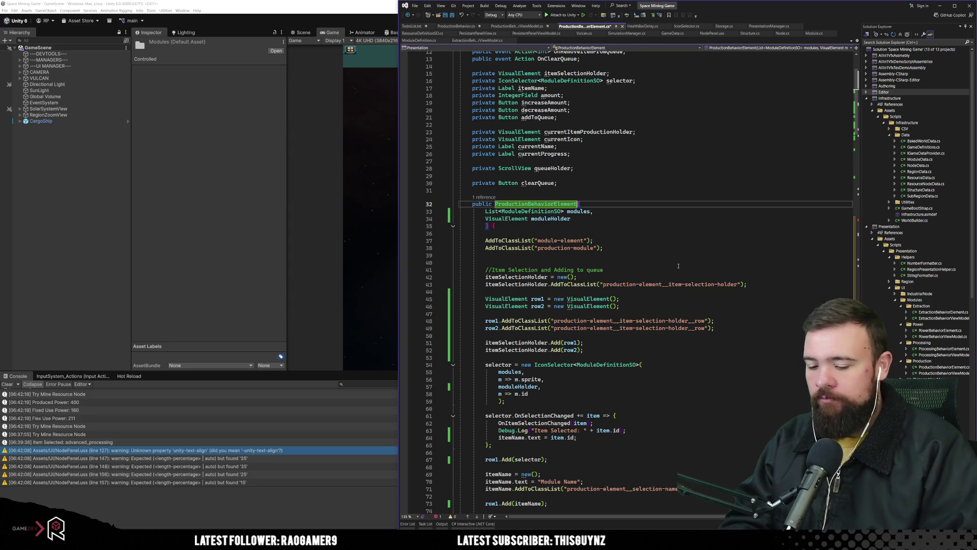
type("_init")
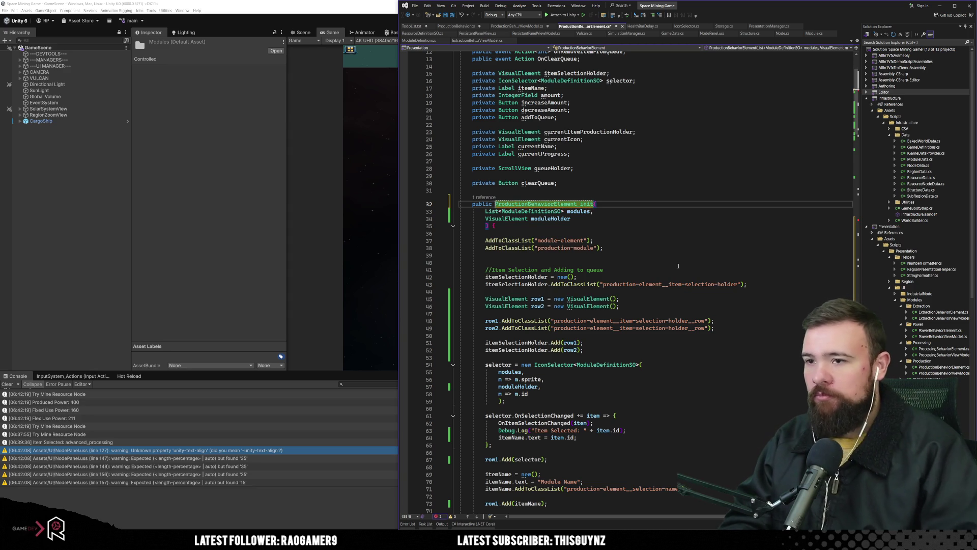
left_click(582, 257)
left_click(494, 203)
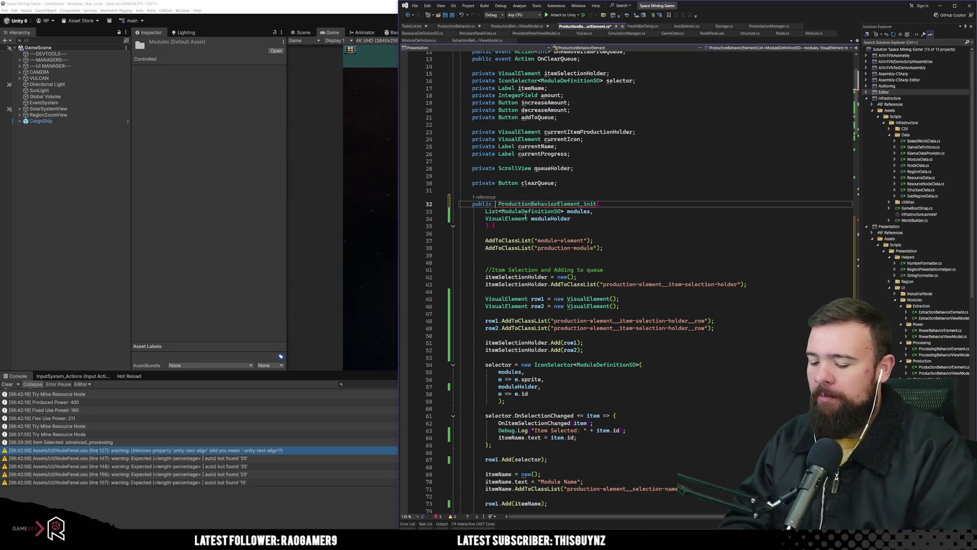
type("void")
left_click(667, 169)
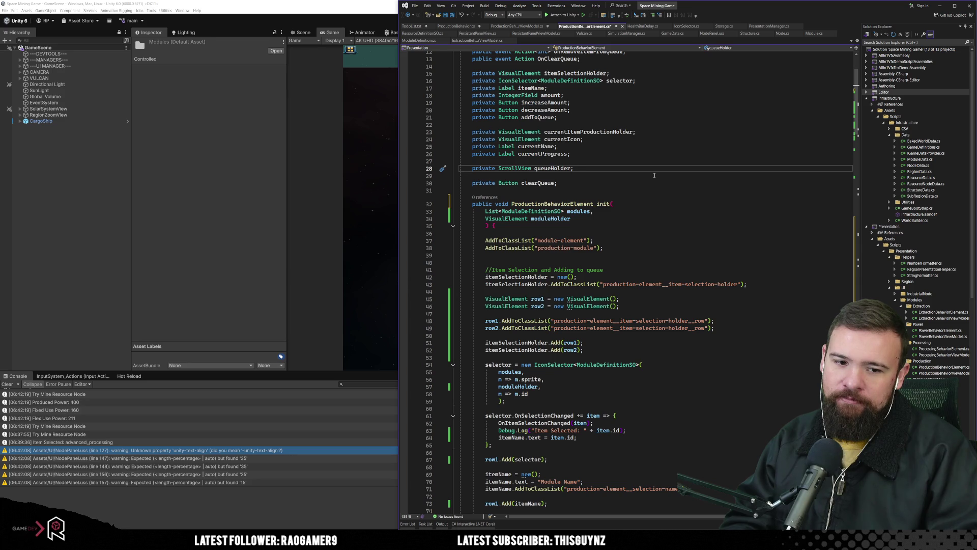
left_click(616, 224)
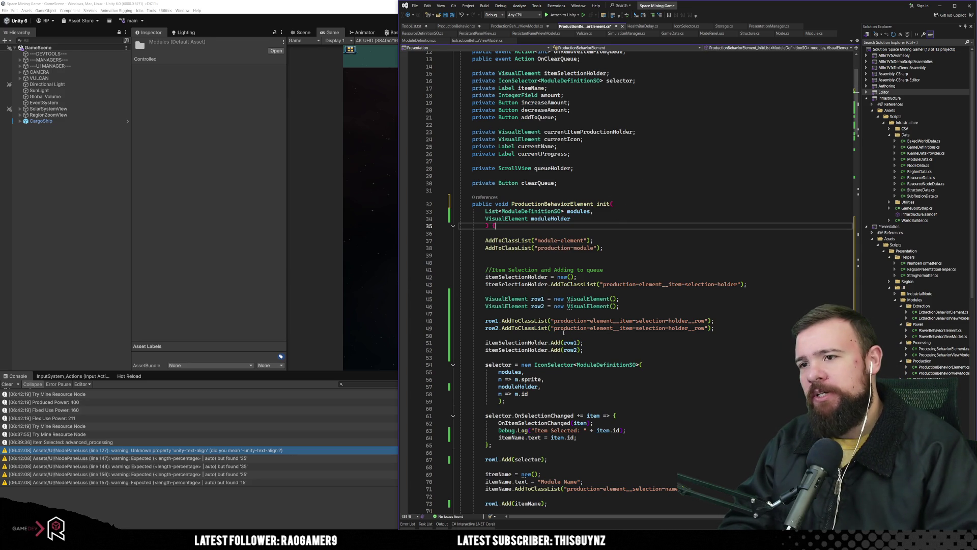
key("ctrl+z")
key("ctrl+z")
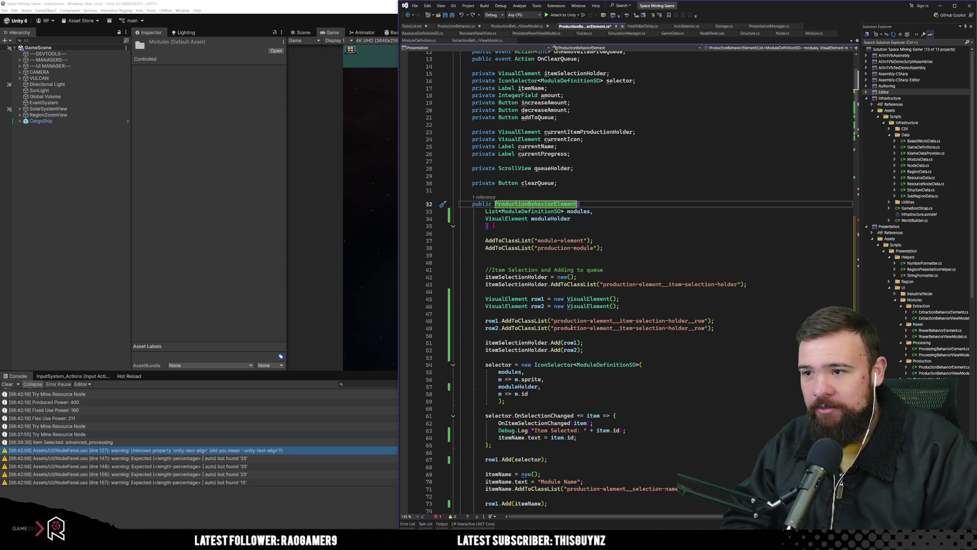
scroll(572, 329, "down", 20)
scroll(579, 371, "down", 13)
Delete the modules and moduleHolder parameters from the line-154 constructor, leaving ProductionBehaviorElement().
left_click_drag(492, 292, 590, 273)
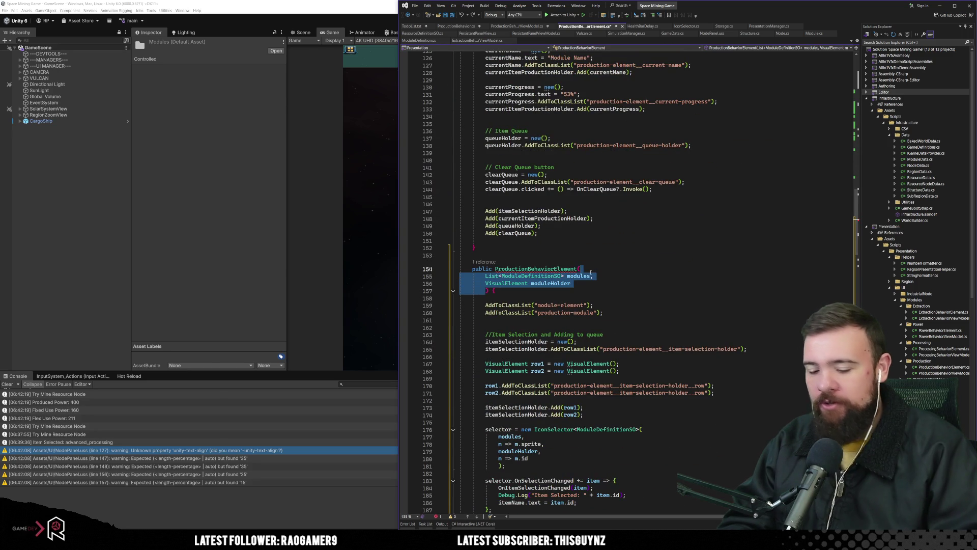
key("BackSpace")
key("Down")
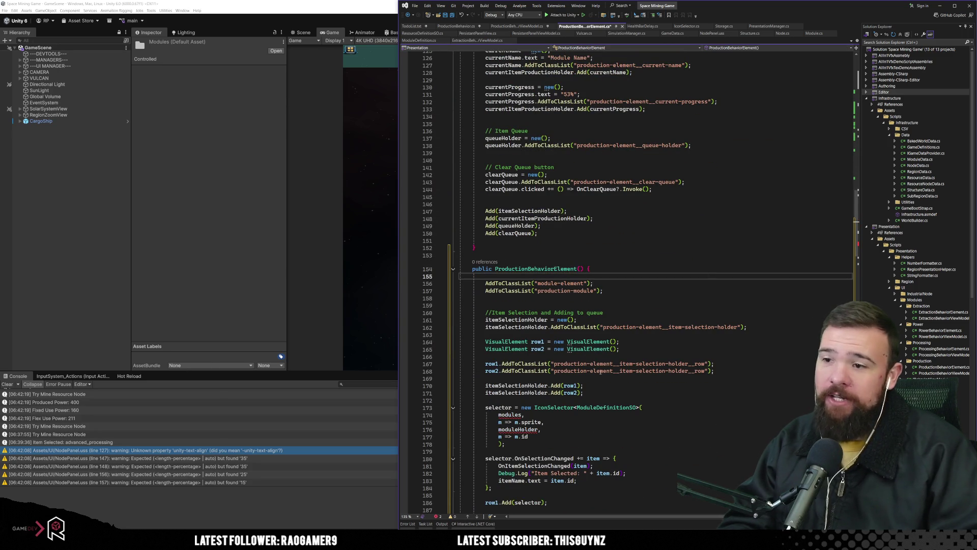
scroll(580, 431, "down", 5)
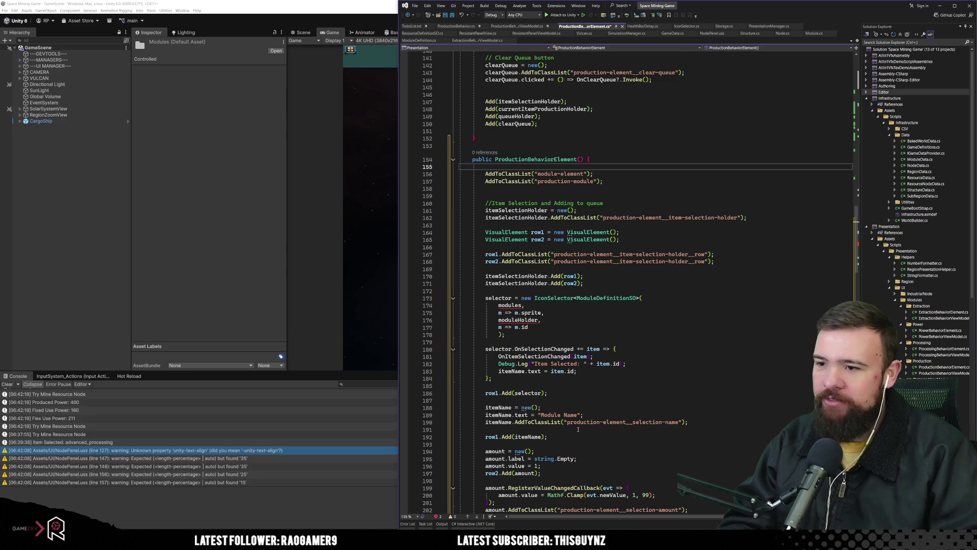
scroll(578, 429, "down", 4)
left_click(515, 218)
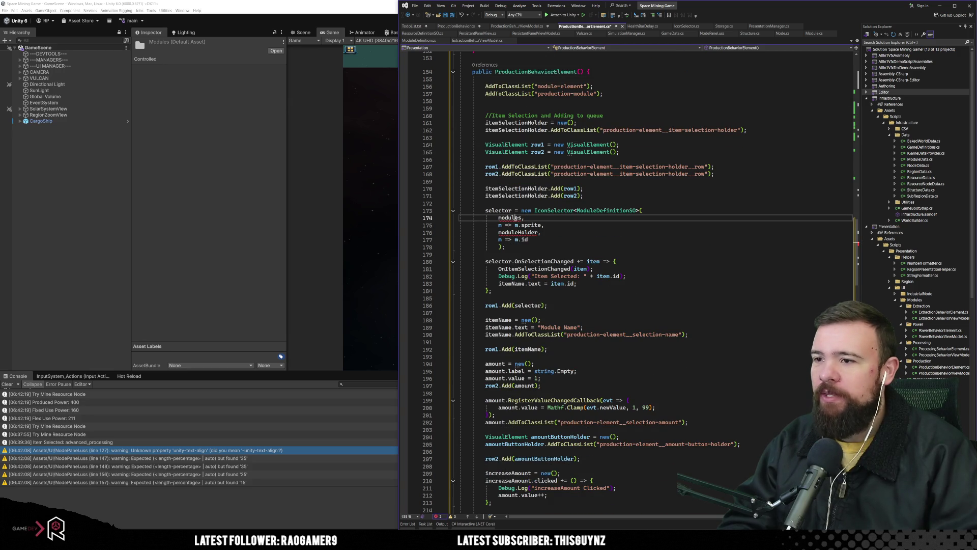
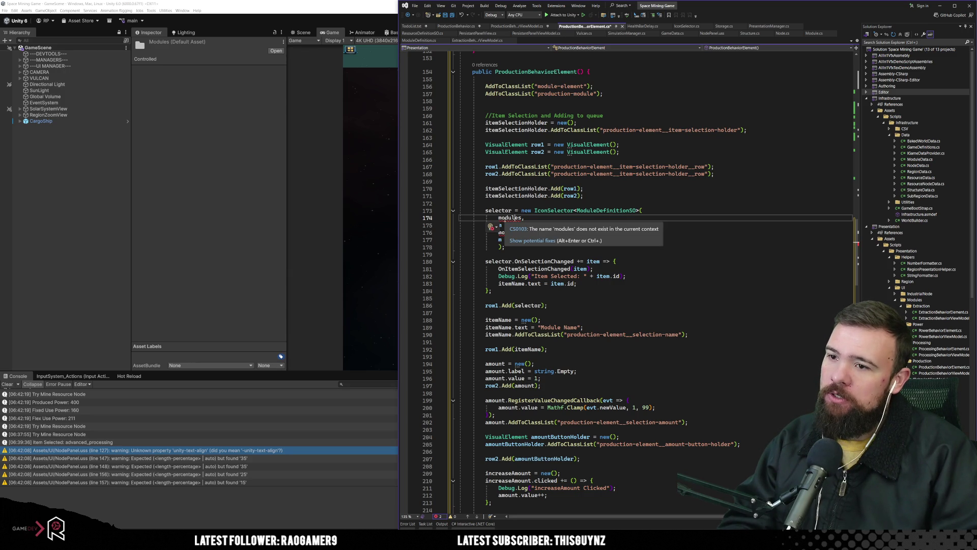
In the parameterless constructor's IconSelector call, replace modules with new and moduleHolder with this.
double_click(509, 218)
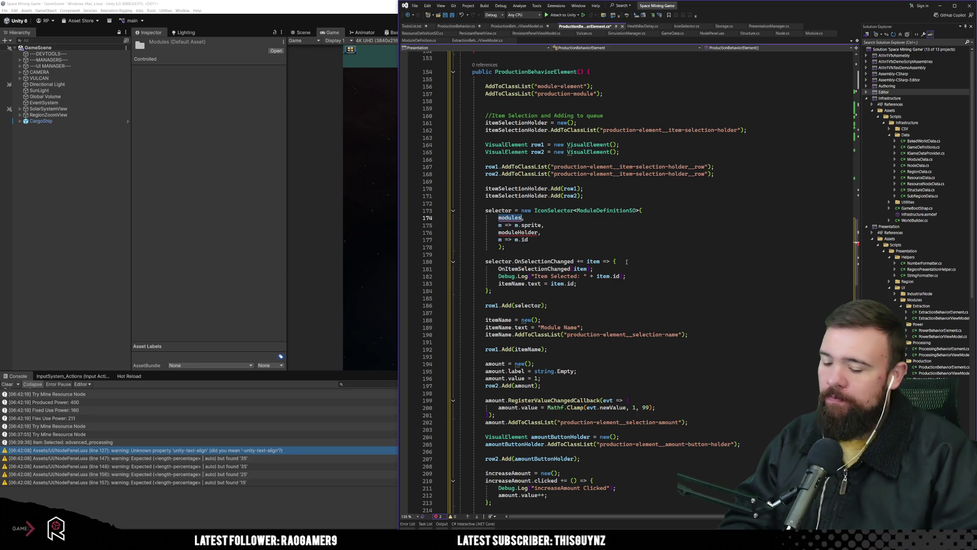
type("new(),")
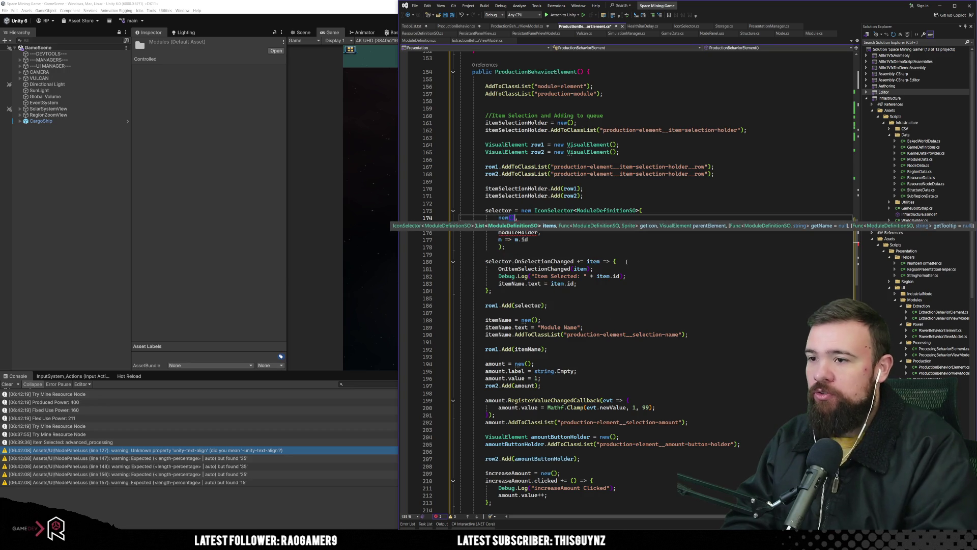
left_click(534, 248)
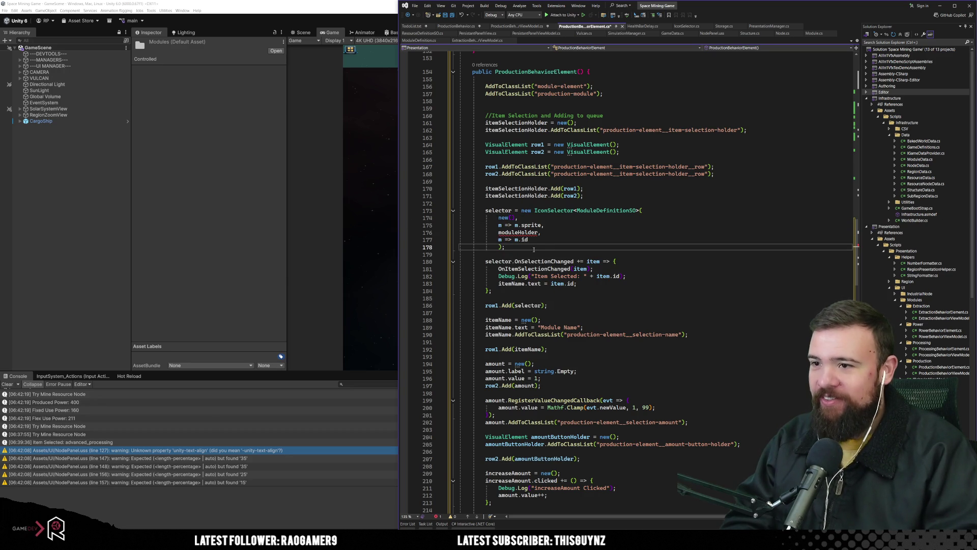
left_click(534, 234)
double_click(535, 234)
type("this,")
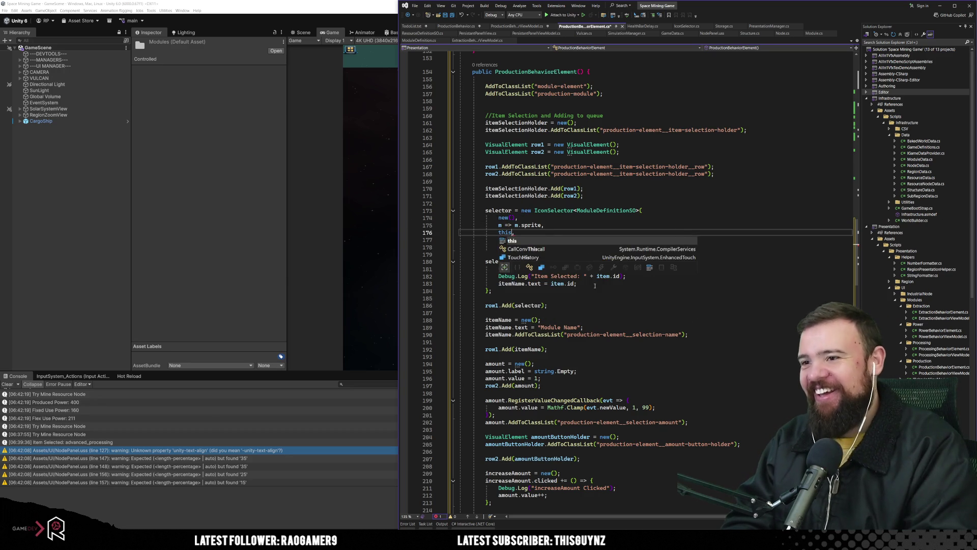
left_click(616, 211)
Scroll through the constructors and return to the parameterized one.
scroll(617, 270, "down", 3)
scroll(617, 270, "down", 20)
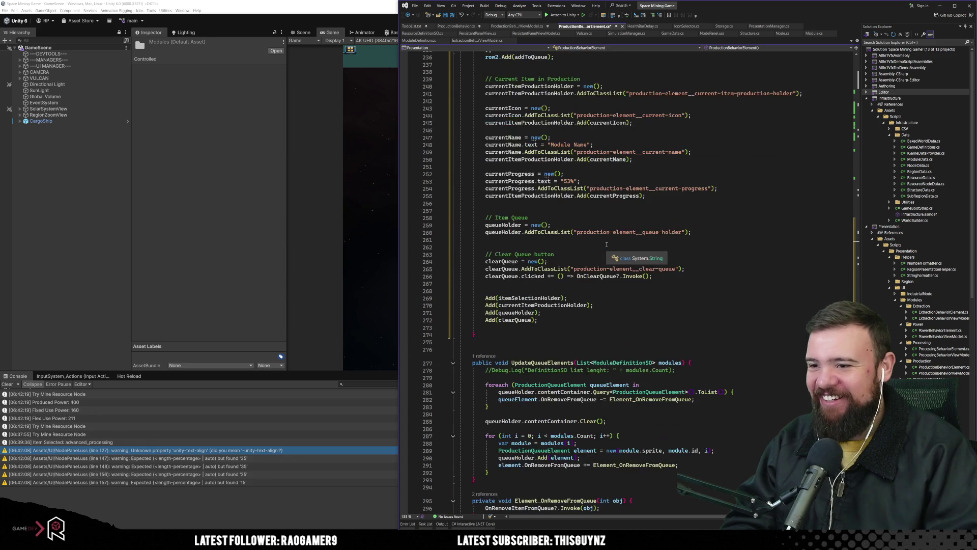
scroll(607, 245, "up", 20)
left_click(649, 288)
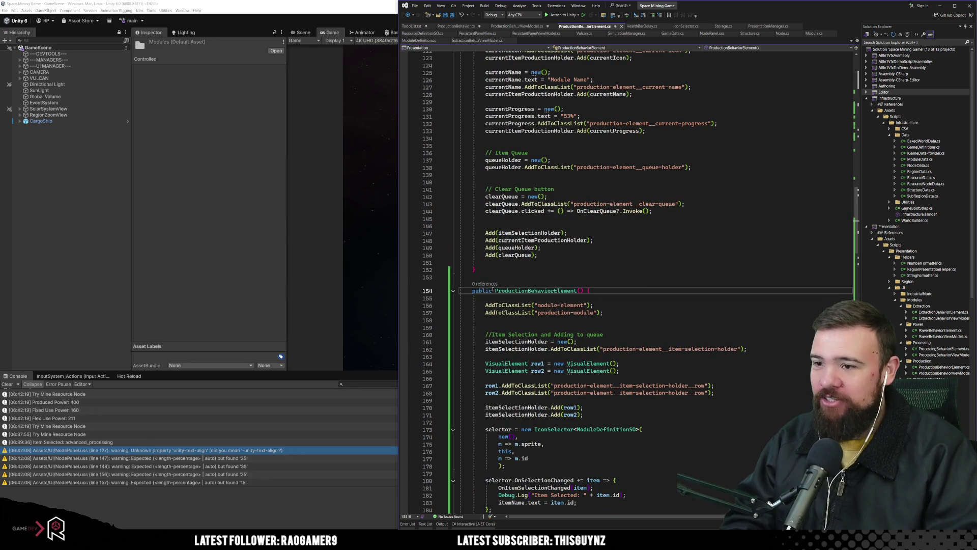
key("ctrl+z")
key("ctrl+z")
key("ctrl+z")
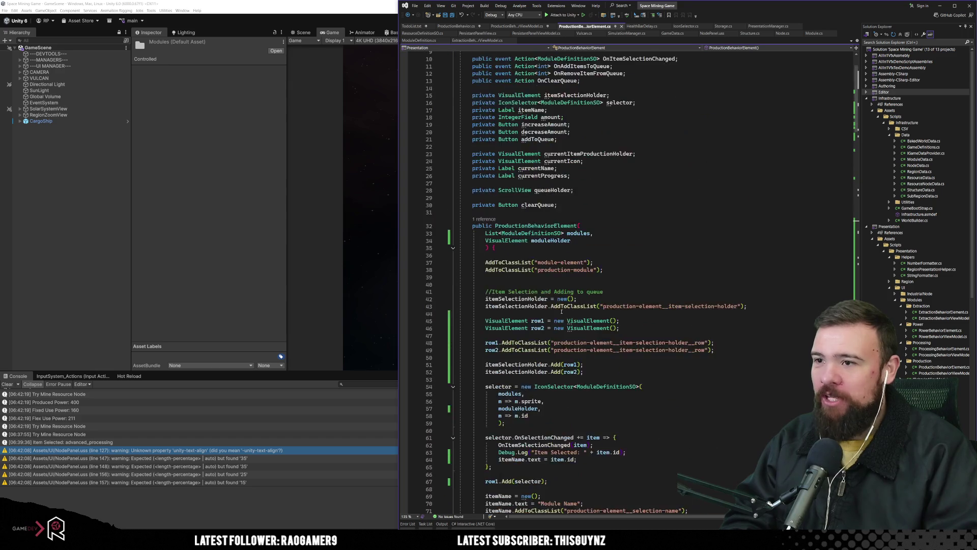
scroll(524, 262, "down", 4)
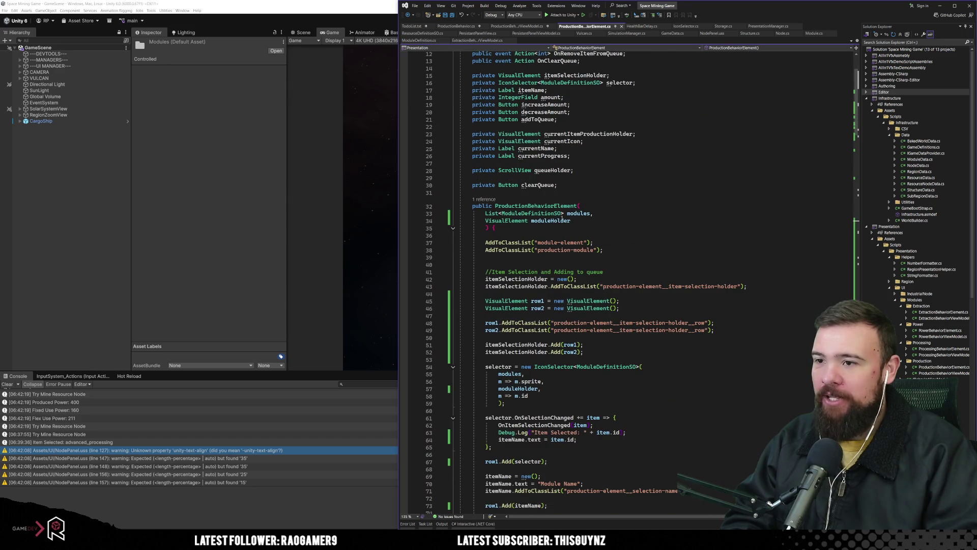
Review the parameterized constructor body and where it is referenced.
left_click(486, 235)
left_click(485, 200)
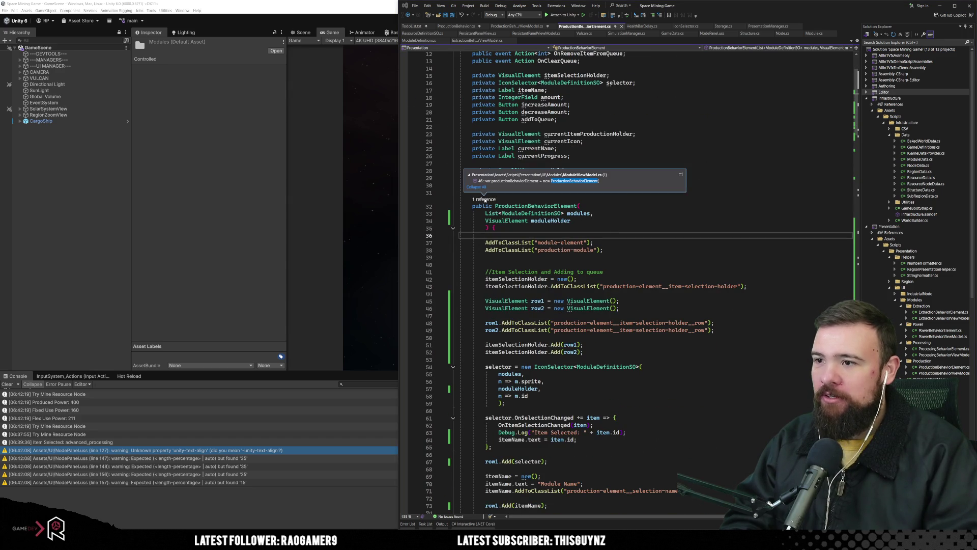
scroll(592, 286, "down", 20)
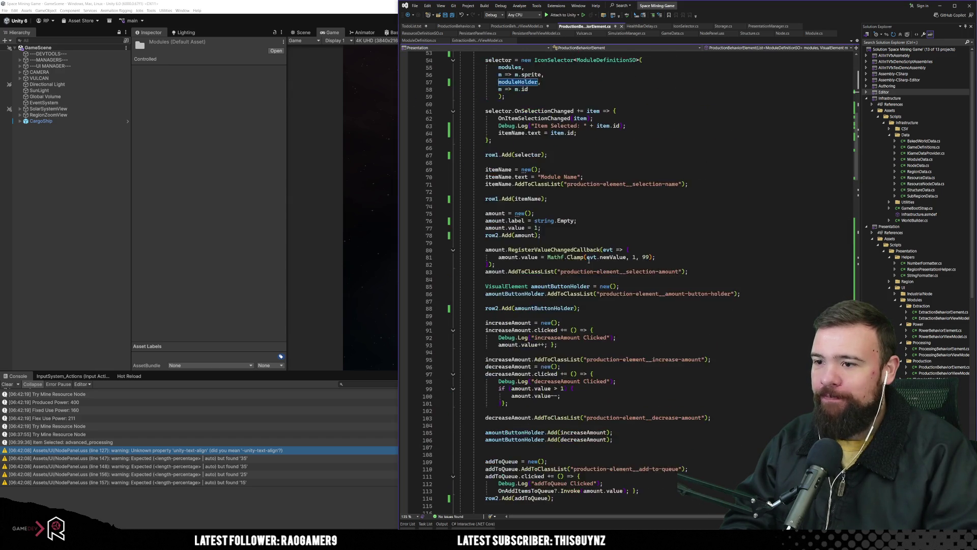
scroll(592, 286, "down", 6)
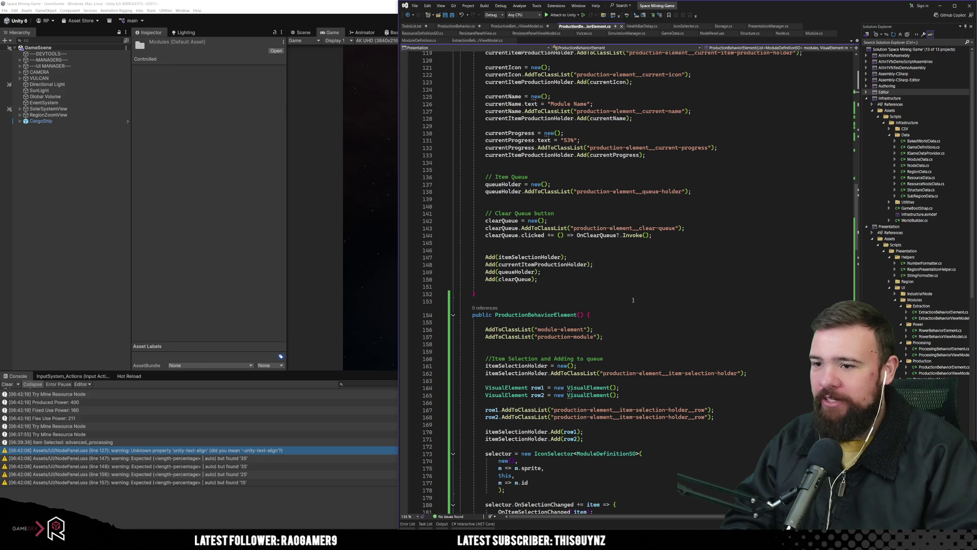
scroll(570, 321, "up", 17)
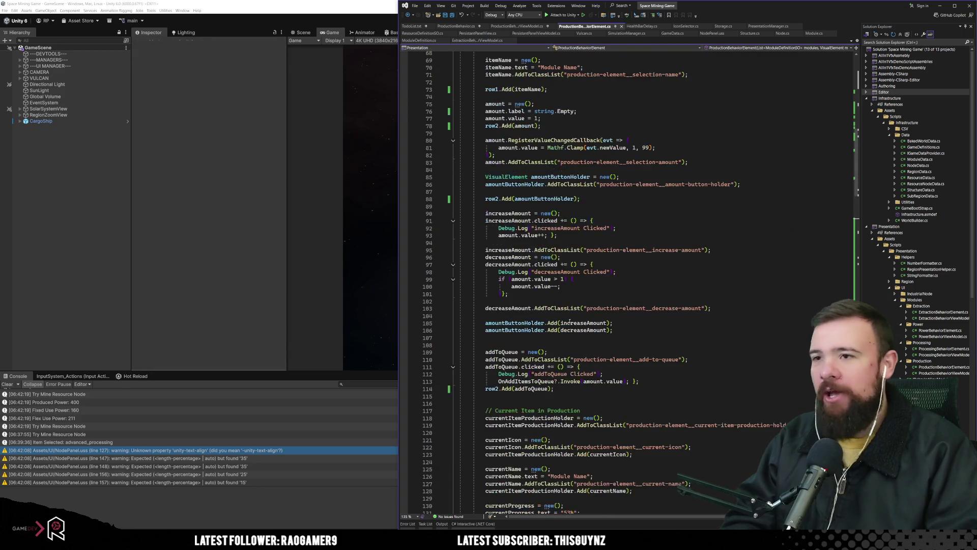
scroll(570, 322, "up", 20)
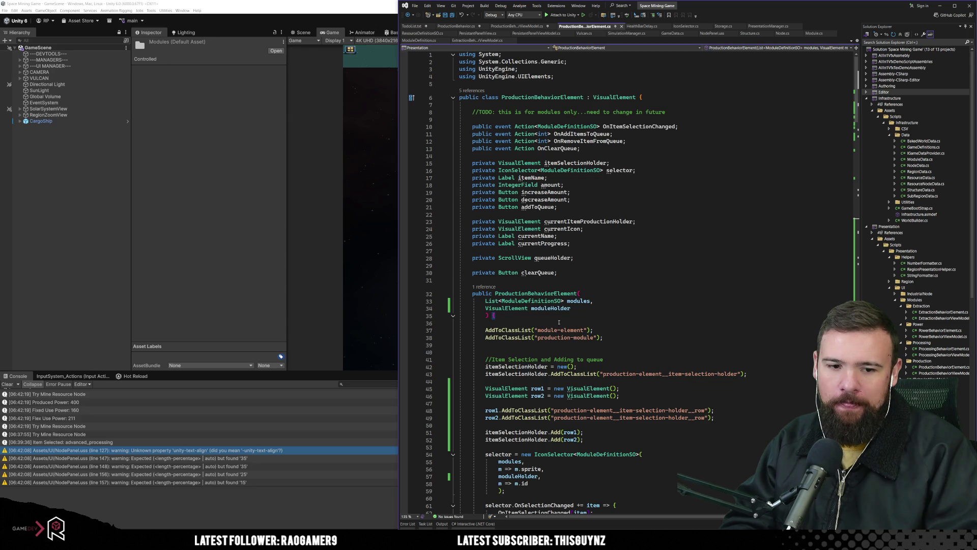
left_click(484, 97)
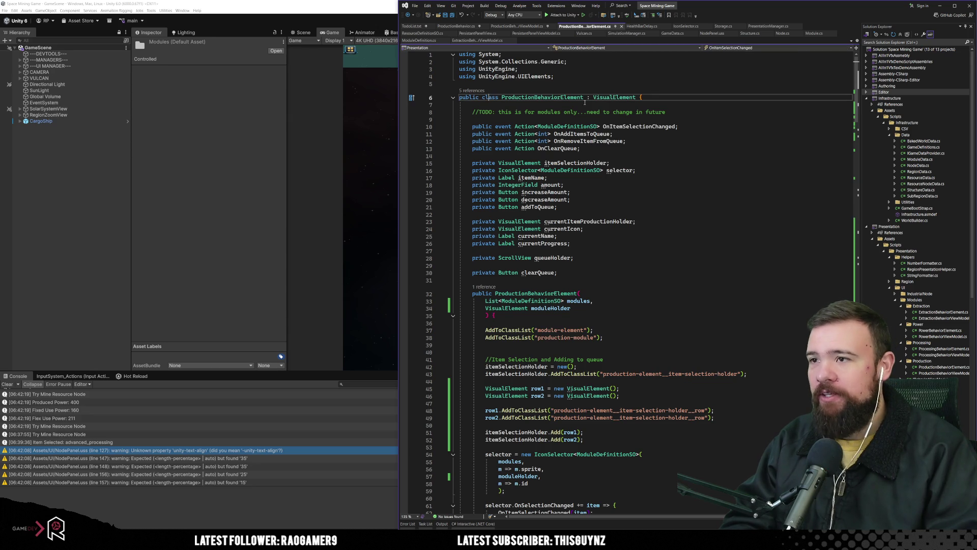
Add an [UxmlElement] attribute above the ProductionBehaviorElement class declaration and return to Unity.
key("ctrl+Return")
type("[")
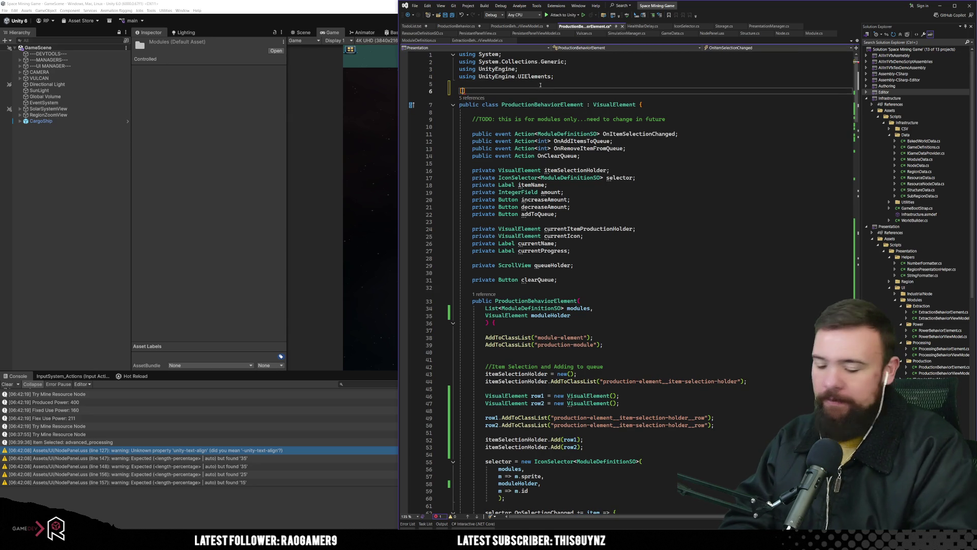
type("Uxml")
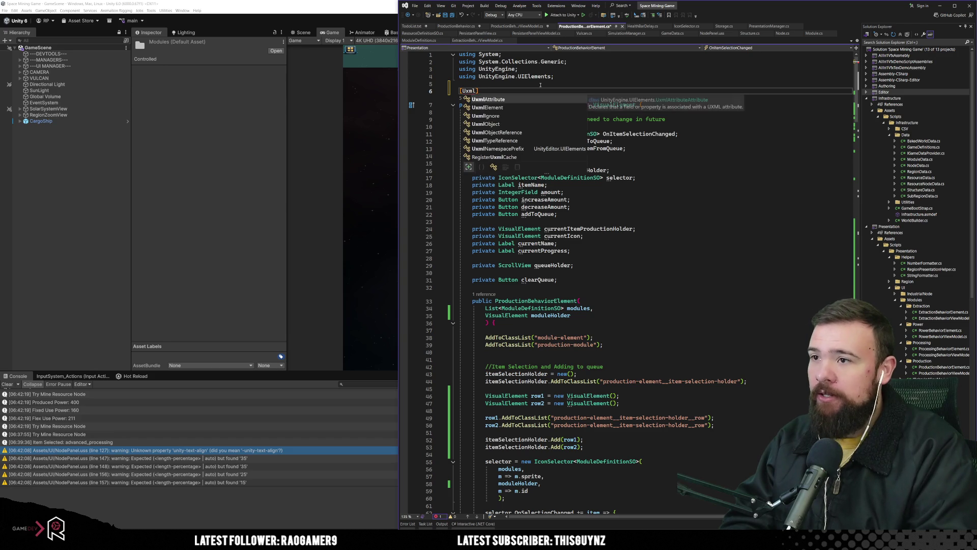
key("Tab")
type("]")
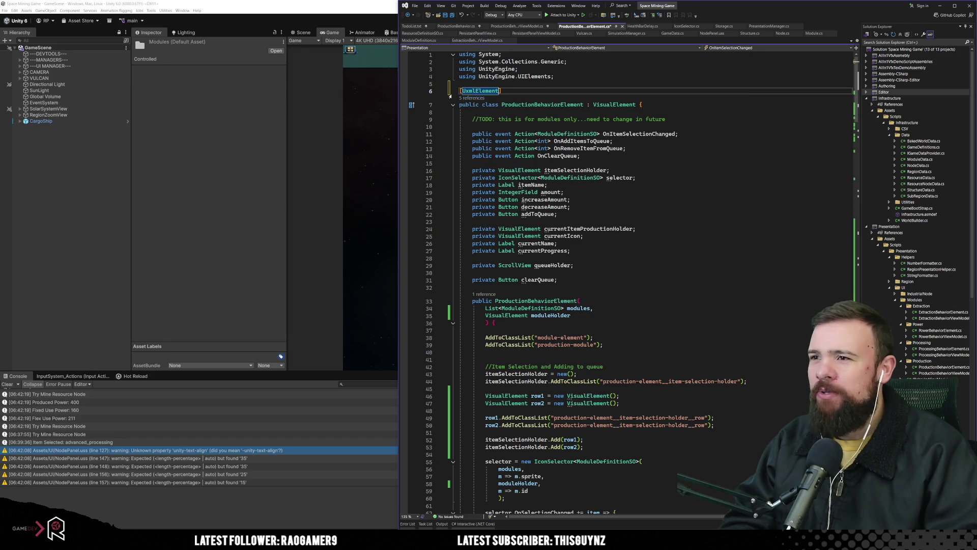
mouse_move(497, 93)
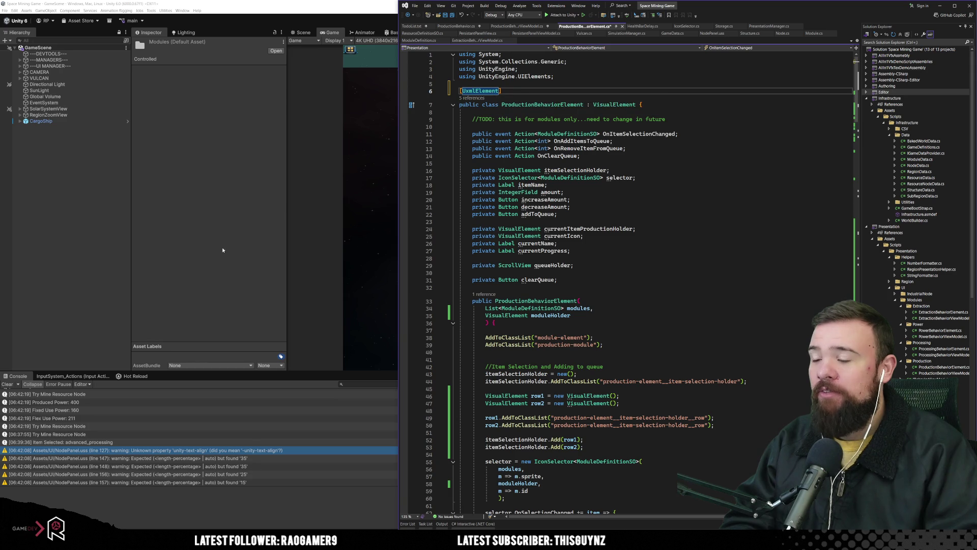
left_click(184, 288)
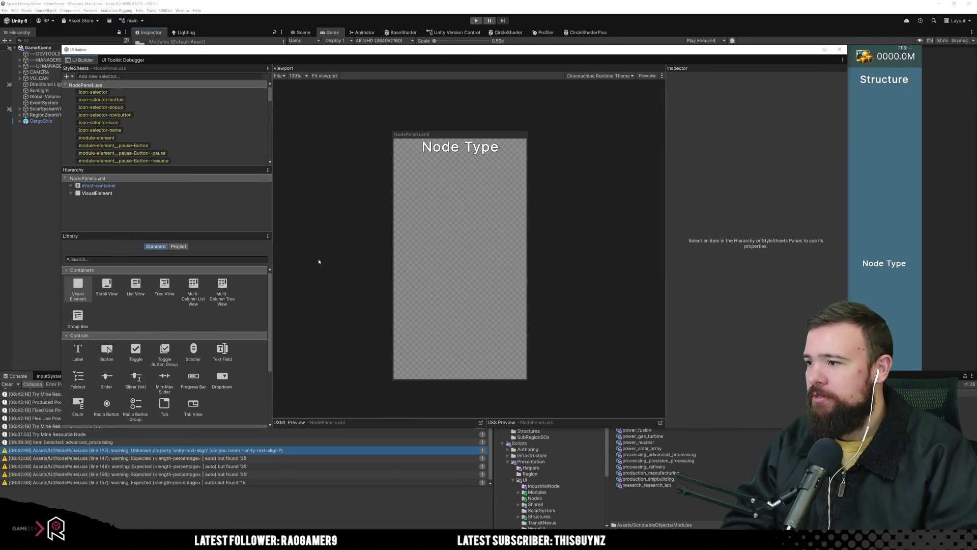
Preview the PowerElement, ResourceElement and CreditsElement custom controls in the UI Builder Library.
left_click(182, 248)
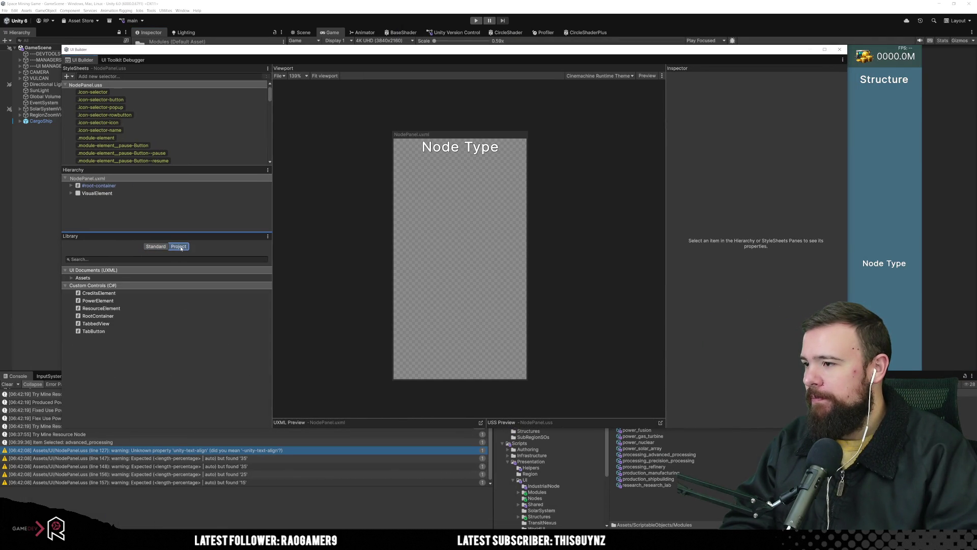
mouse_move(117, 296)
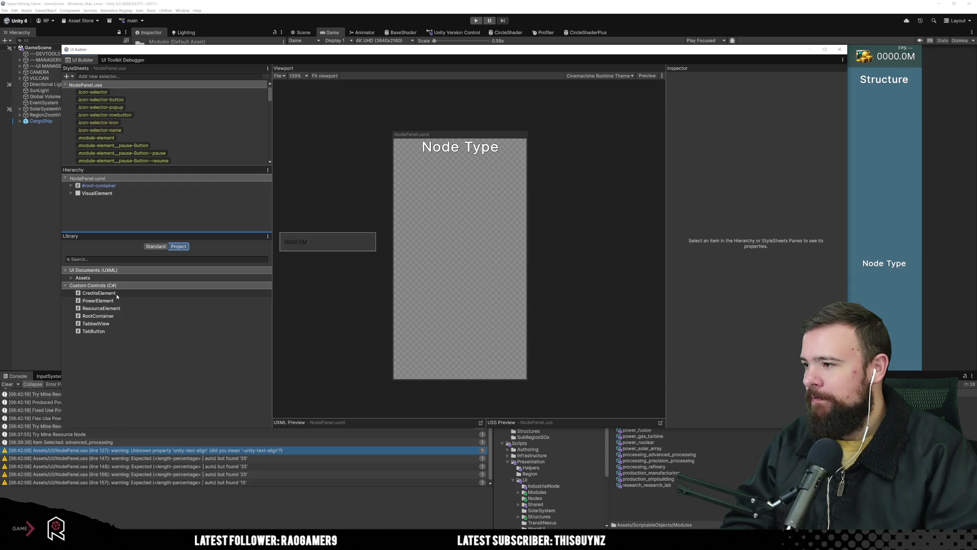
left_click(117, 302)
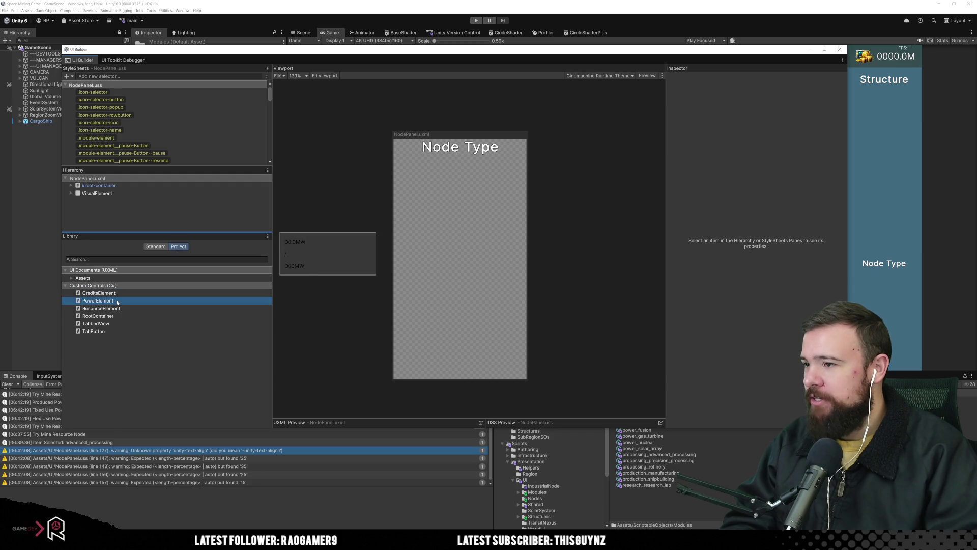
left_click(117, 307)
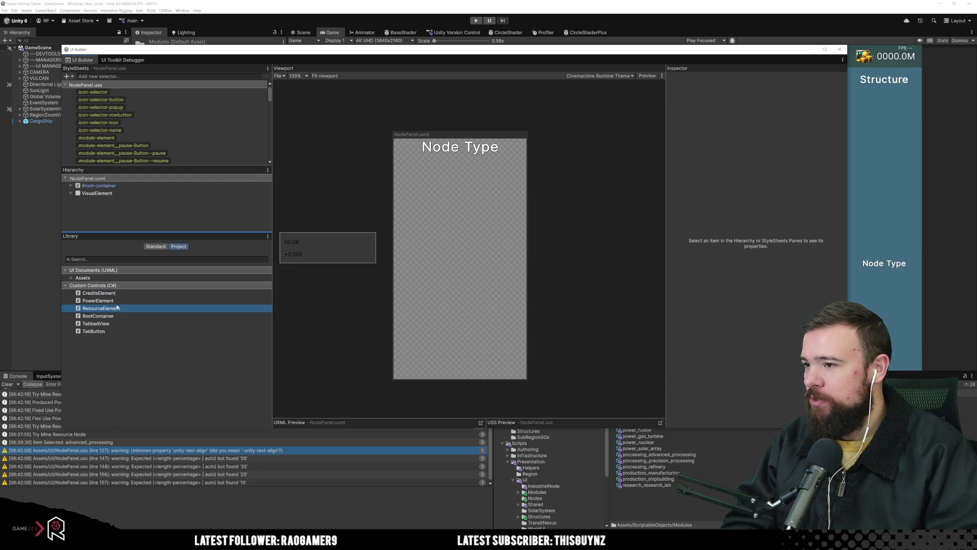
left_click(118, 295)
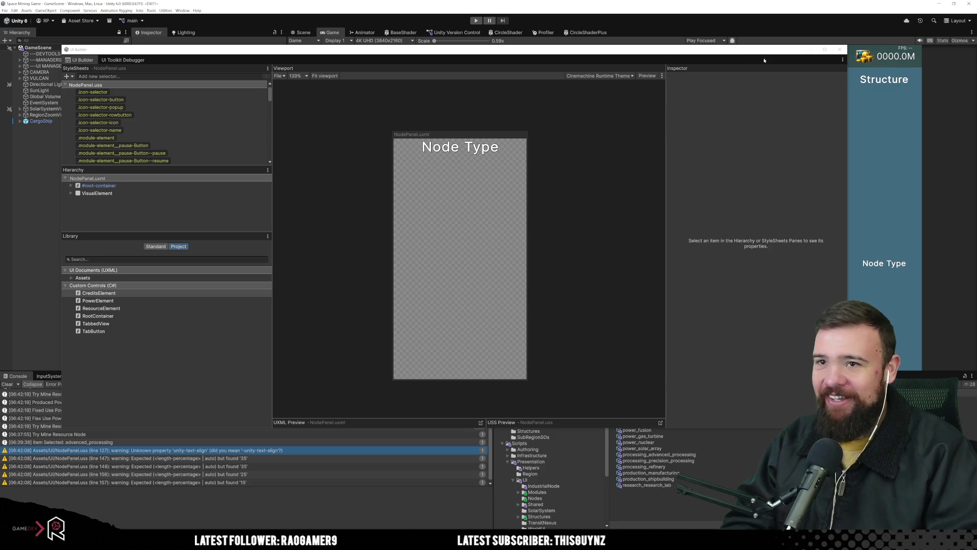
Dock UI Builder into the main editor layout and close the floating UI Toolkit Debugger.
mouse_move(764, 60)
left_mouse_down()
mouse_move(755, 66)
mouse_move(726, 15)
mouse_move(896, 91)
left_mouse_up()
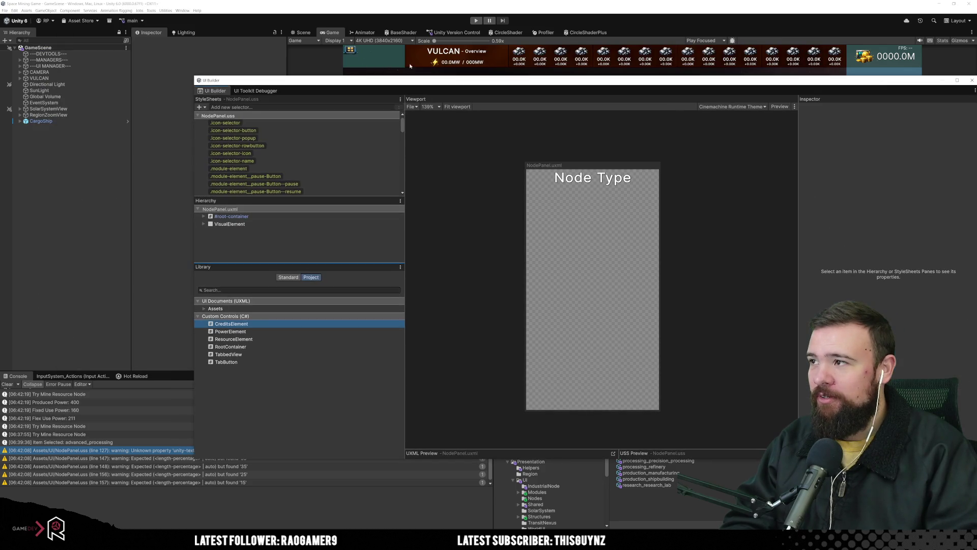
left_click(157, 39)
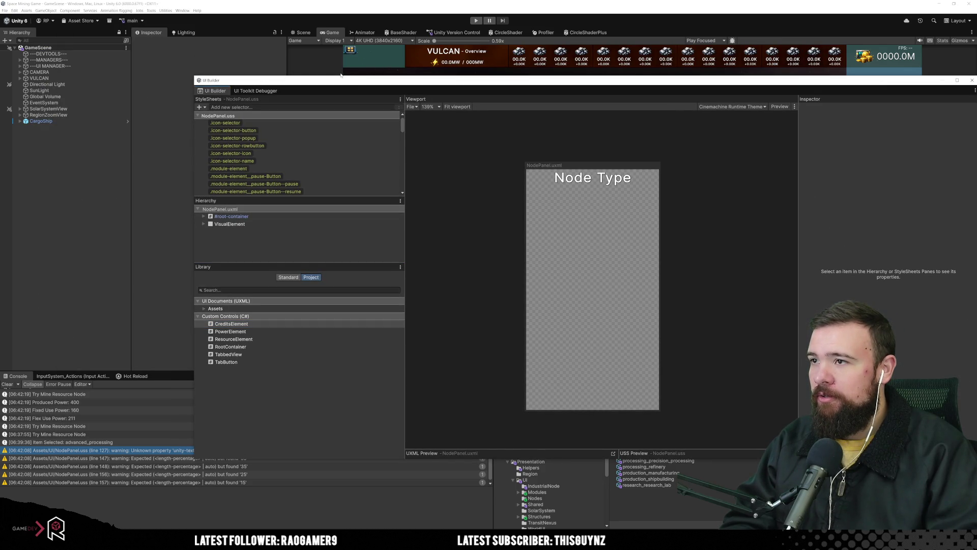
left_click_drag(341, 75, 323, 62)
left_click(256, 79)
left_click_drag(197, 76, 631, 33)
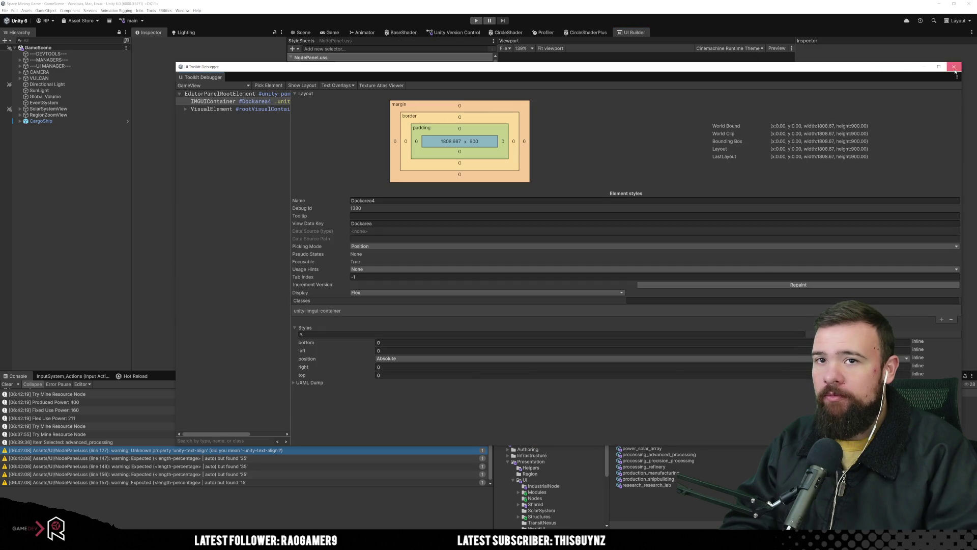
left_click(954, 67)
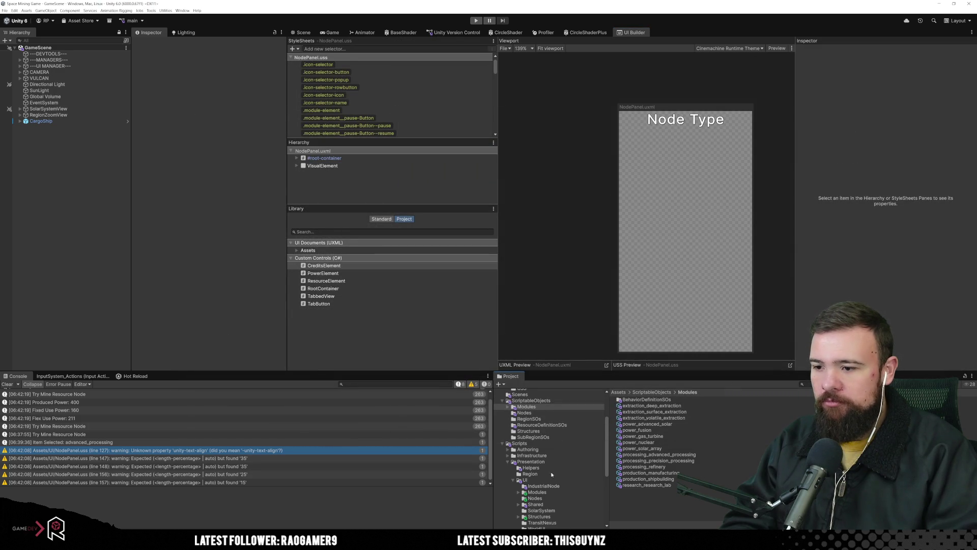
Browse to Scripts/Presentation/UI/Shared/CustomElements and open the CreditsElement script.
scroll(552, 479, "down", 3)
scroll(545, 478, "down", 2)
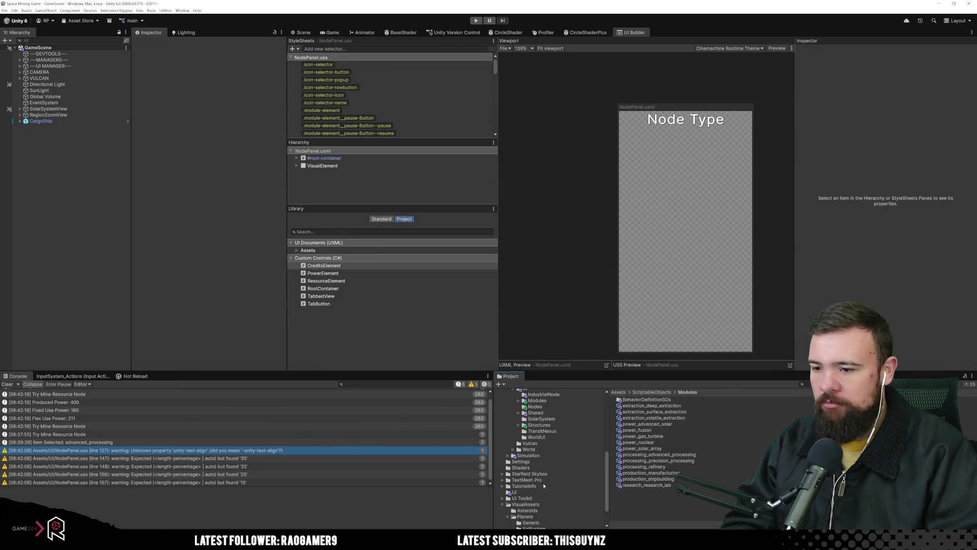
left_click(525, 411)
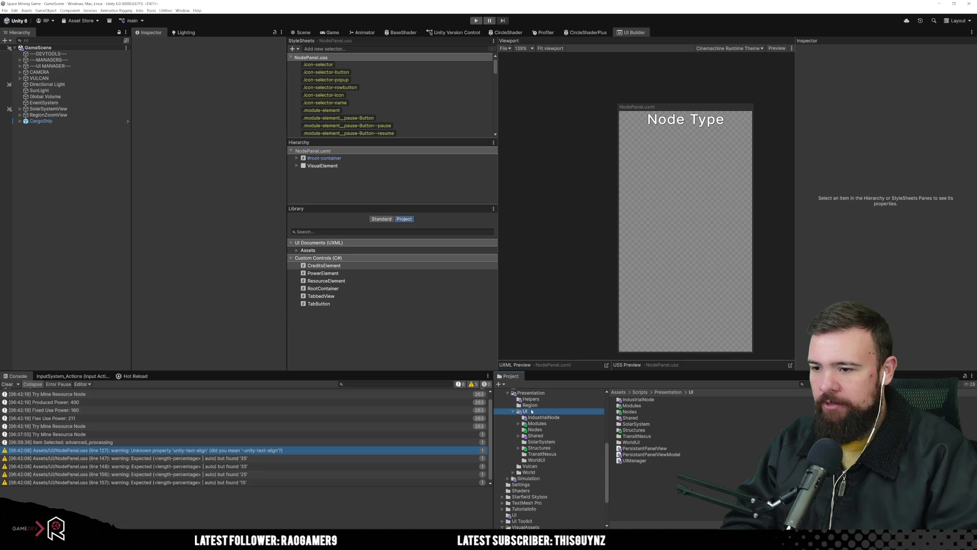
scroll(532, 441, "up", 2)
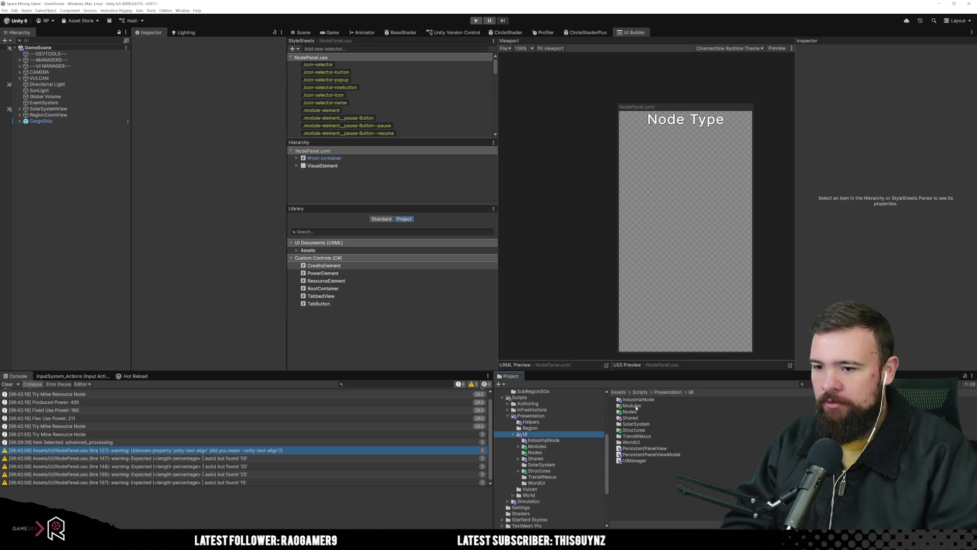
left_click(638, 442)
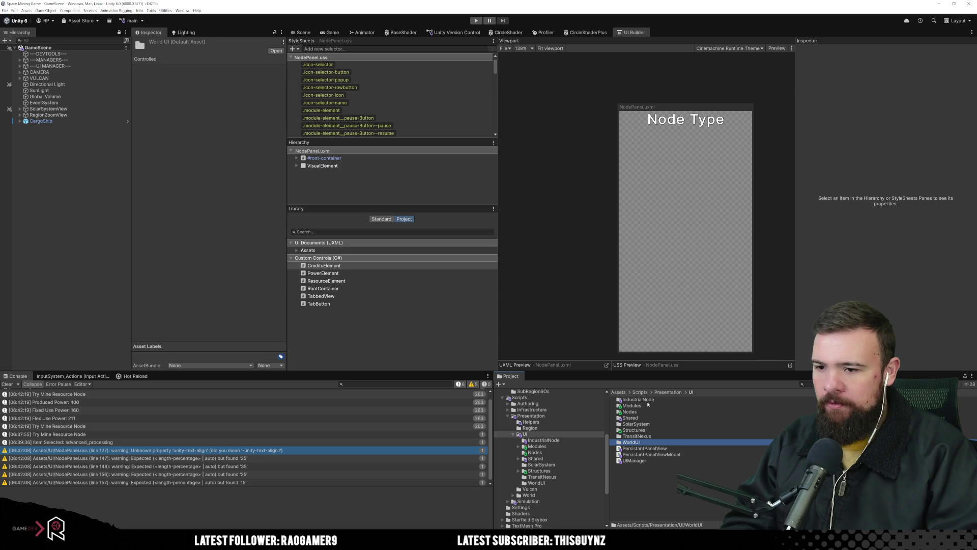
double_click(631, 418)
double_click(648, 400)
left_click(653, 401)
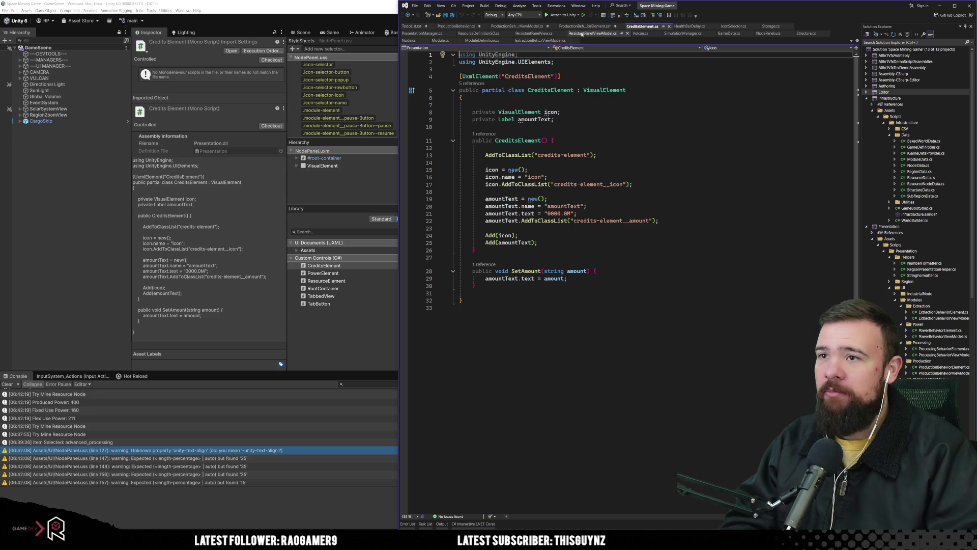
Change the attribute in ProductionBehaviorElement.cs to [UxmlElement("ProductionBehaviorElement")].
left_click(578, 27)
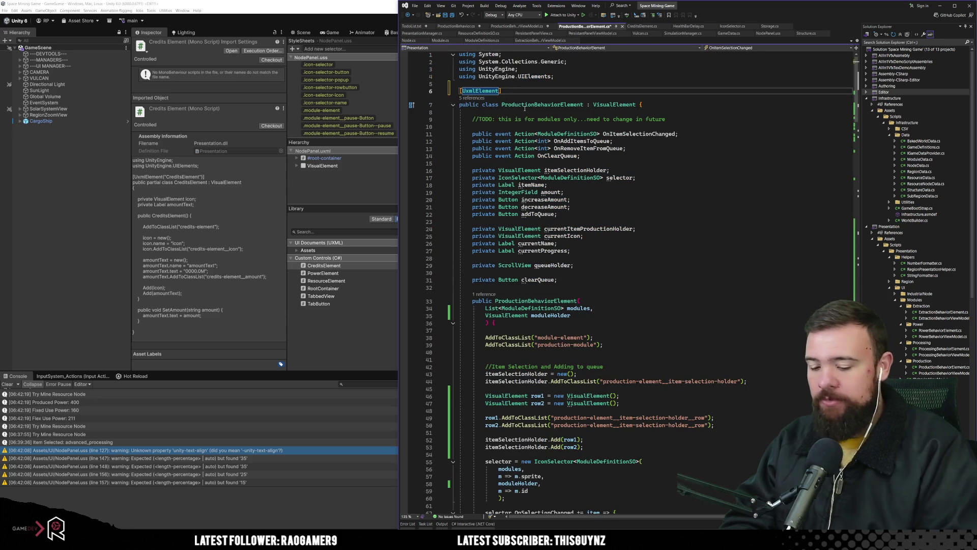
type("(")
type("\"")
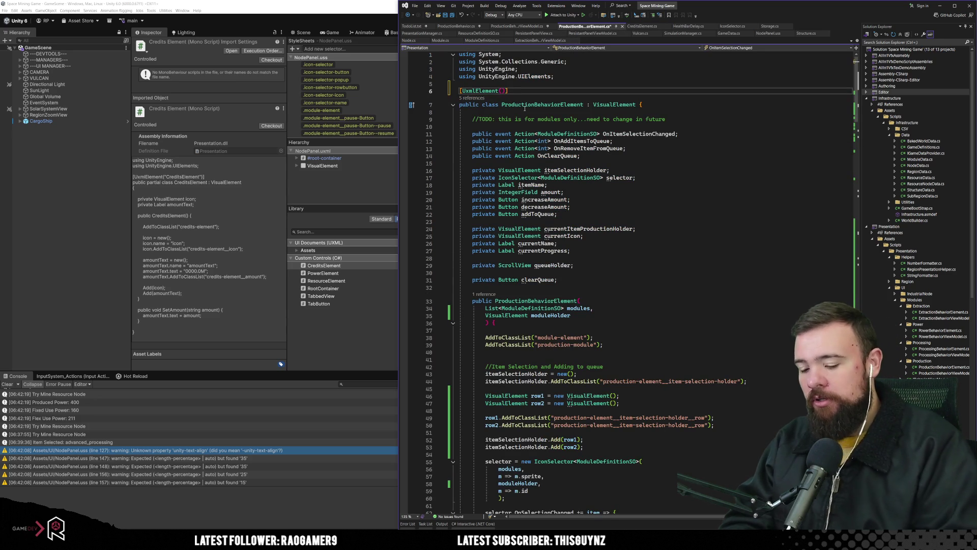
type("Production")
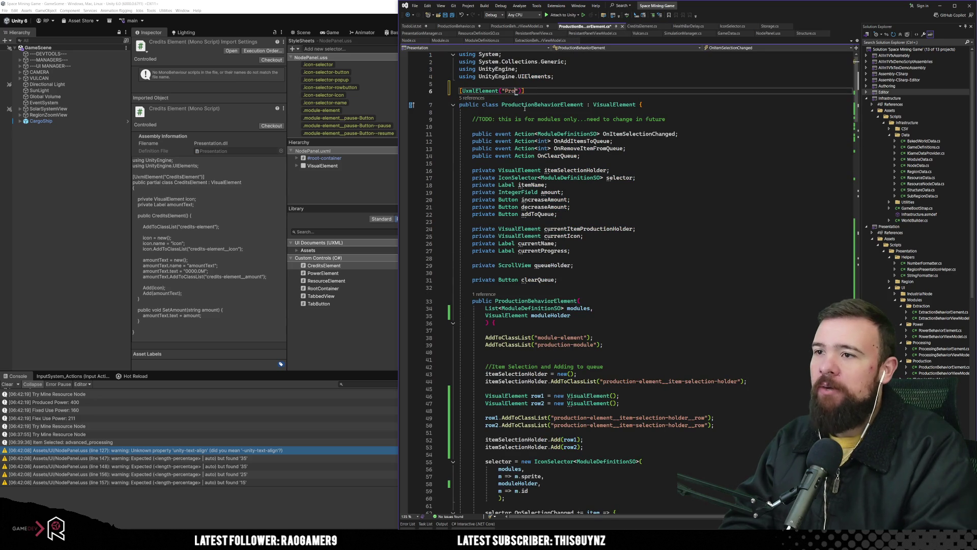
type("BehaviorElemen")
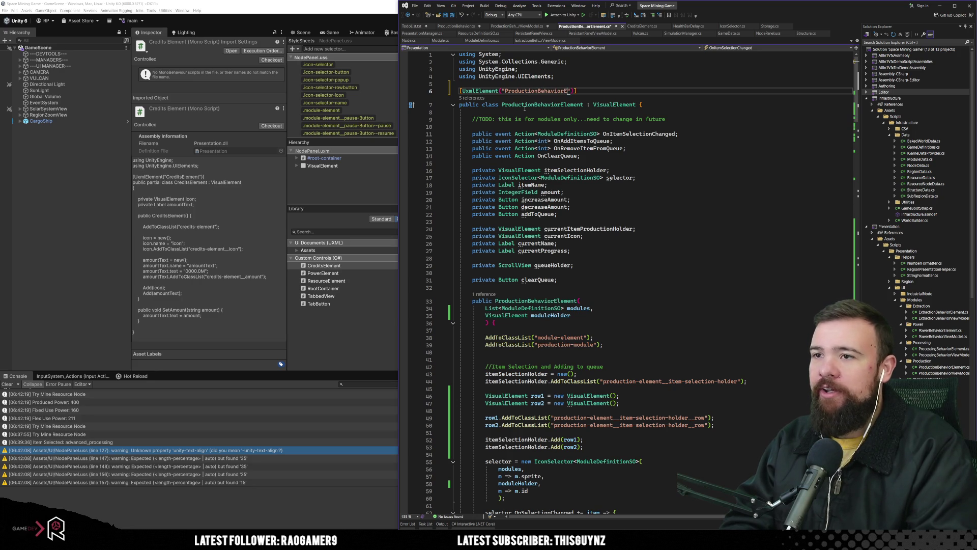
type("t")
left_click(650, 169)
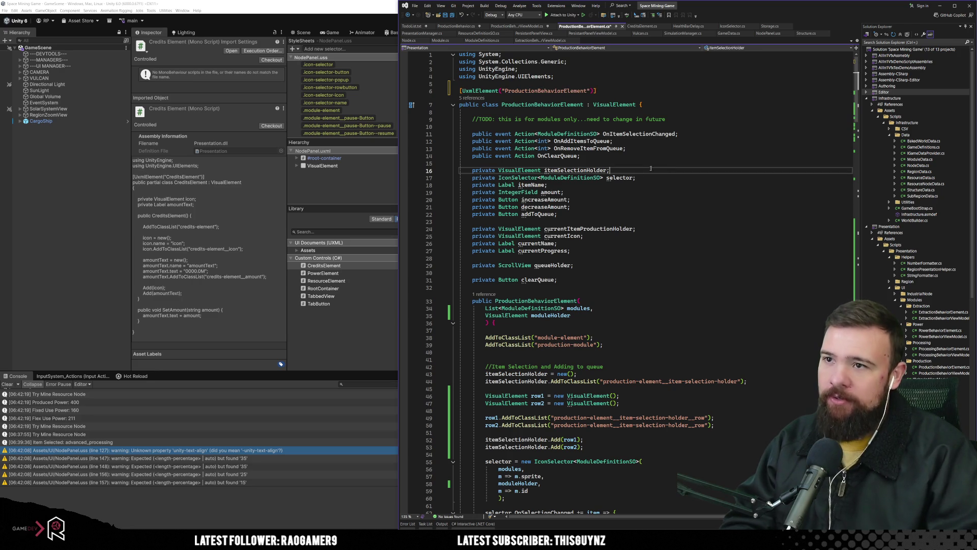
Make ProductionBehaviorElement a partial class and return to Unity to recompile.
left_click(481, 105)
type("partial")
left_click(704, 196)
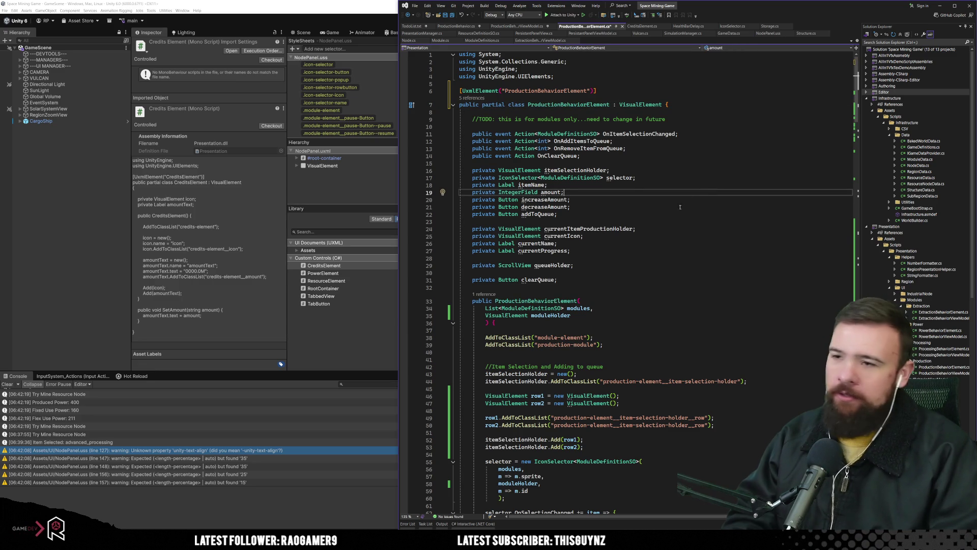
left_click(672, 236)
scroll(661, 255, "down", 10)
scroll(660, 270, "up", 11)
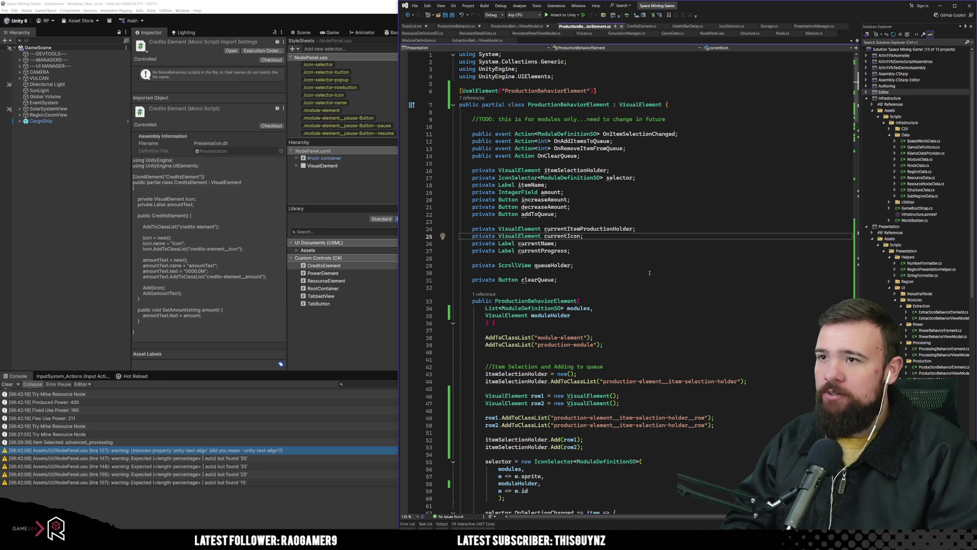
key("alt+Tab")
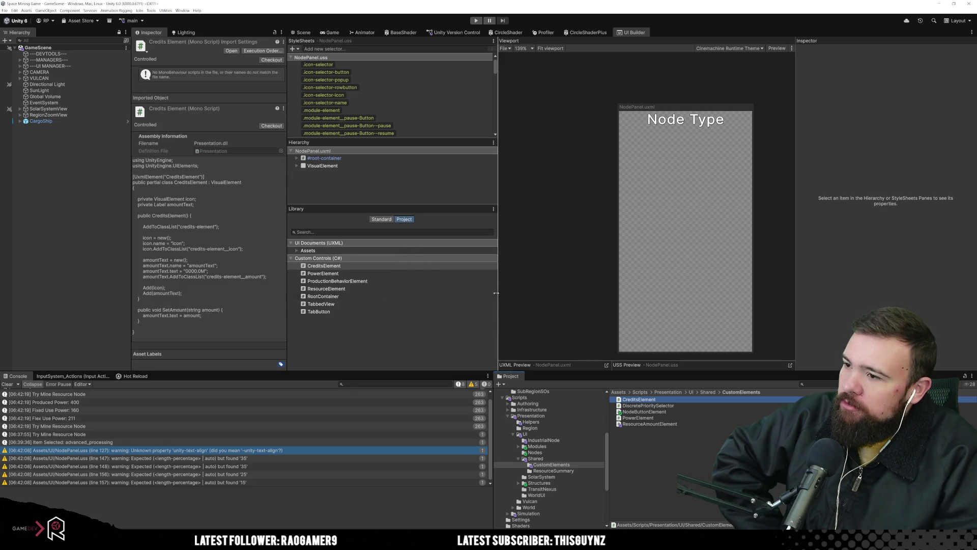
Drag the ProductionBehaviorElement custom control into #moduleHolder and frame it on the canvas.
left_click(377, 281)
mouse_move(371, 284)
left_mouse_down()
mouse_move(351, 183)
mouse_move(326, 161)
left_mouse_up()
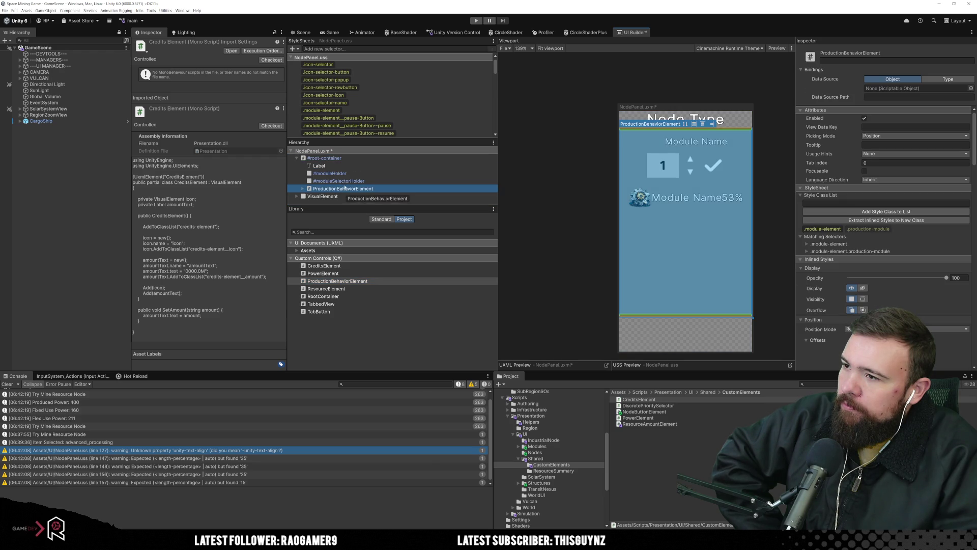
left_click_drag(348, 181, 347, 173)
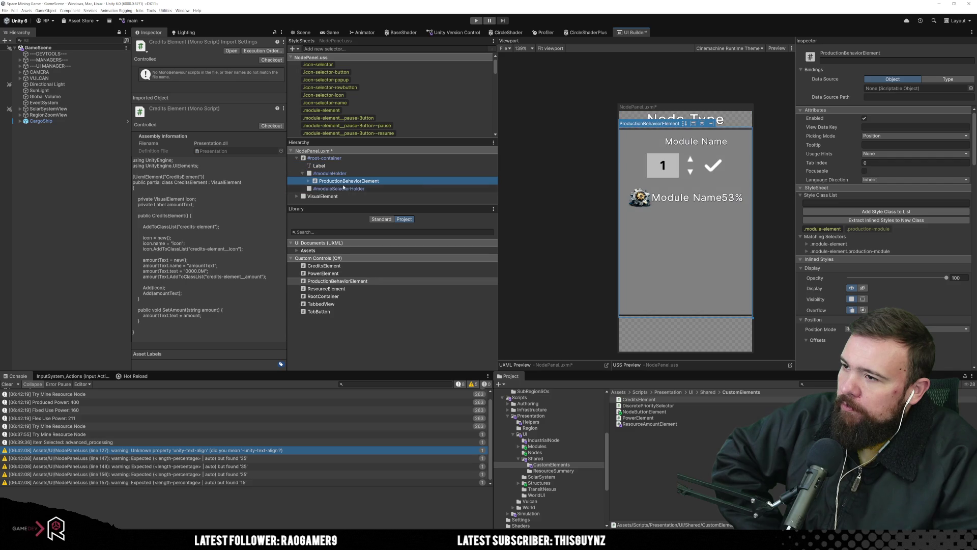
left_click(717, 270)
left_click_drag(717, 270, 643, 249)
scroll(570, 129, "up", 5)
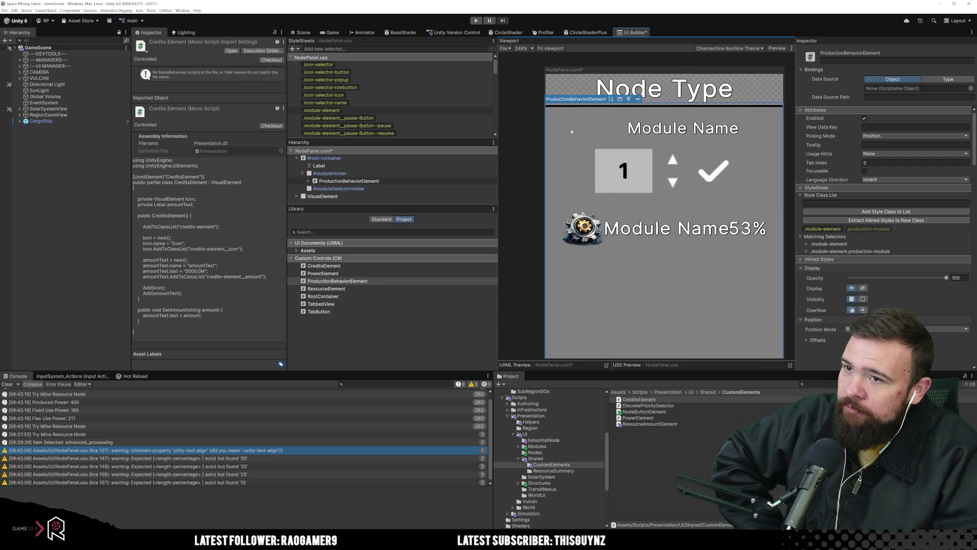
scroll(655, 194, "down", 3)
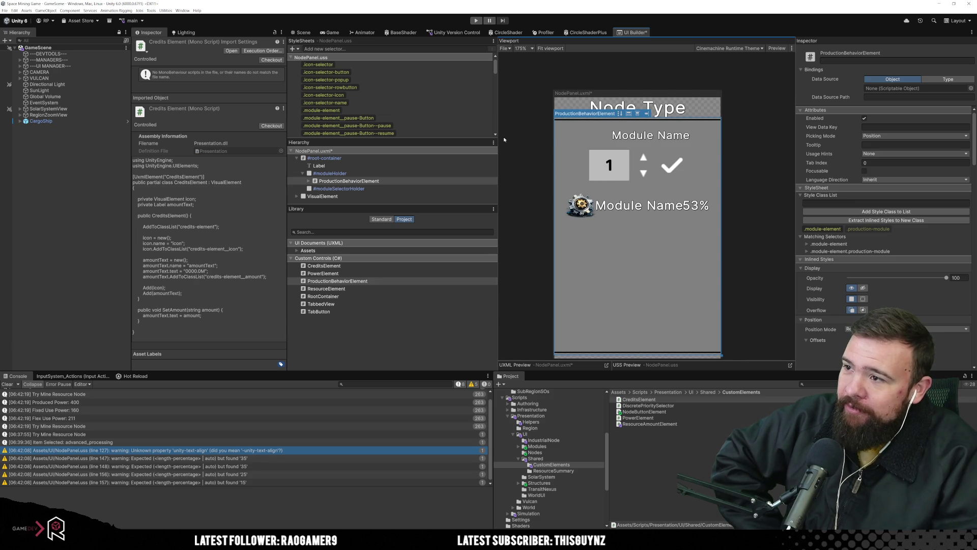
left_click(308, 181)
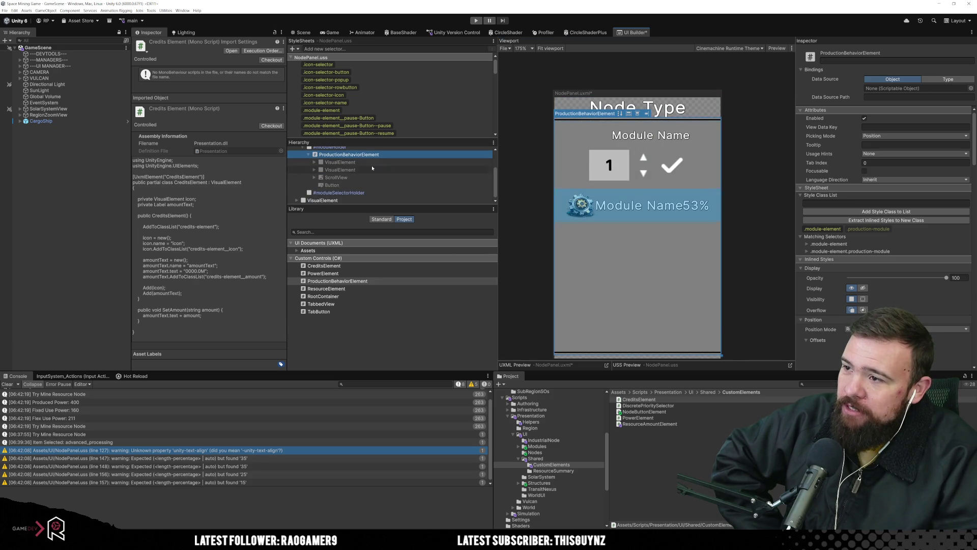
left_click(372, 163)
key("Right")
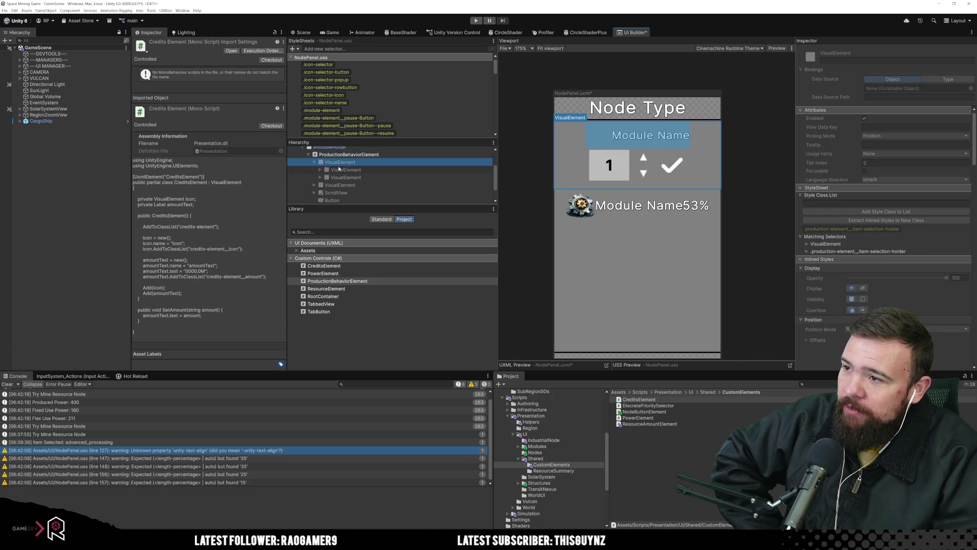
left_click(349, 170)
left_click(337, 177)
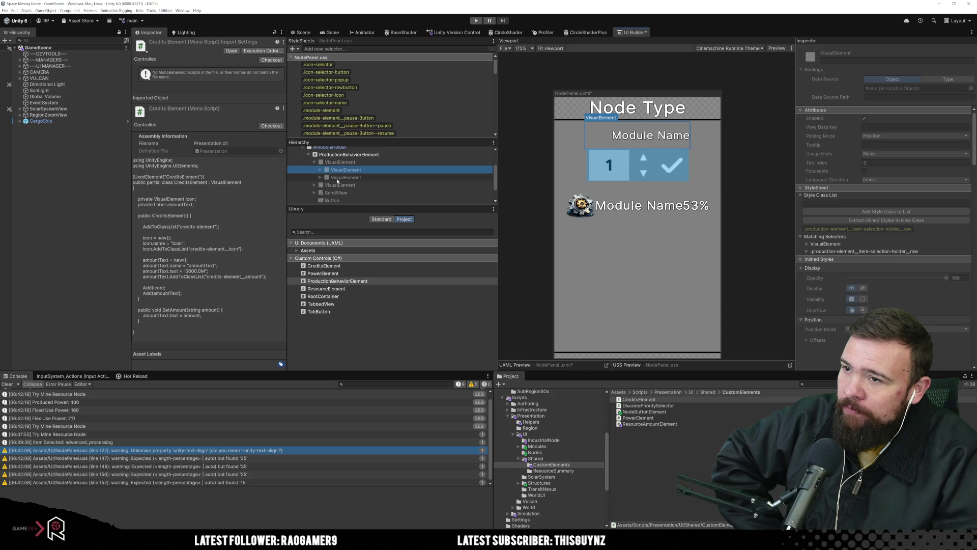
key("Up")
key("Right")
left_click(351, 177)
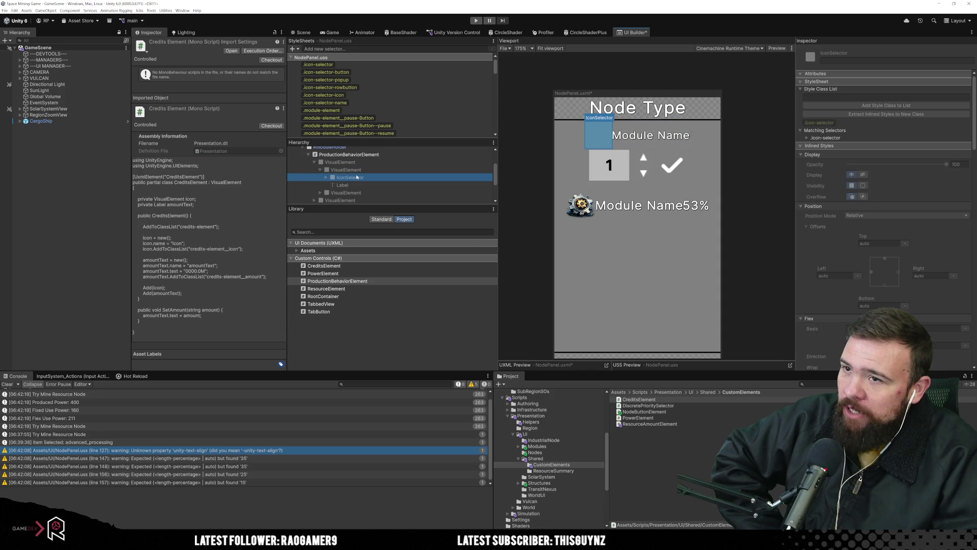
left_click(354, 184)
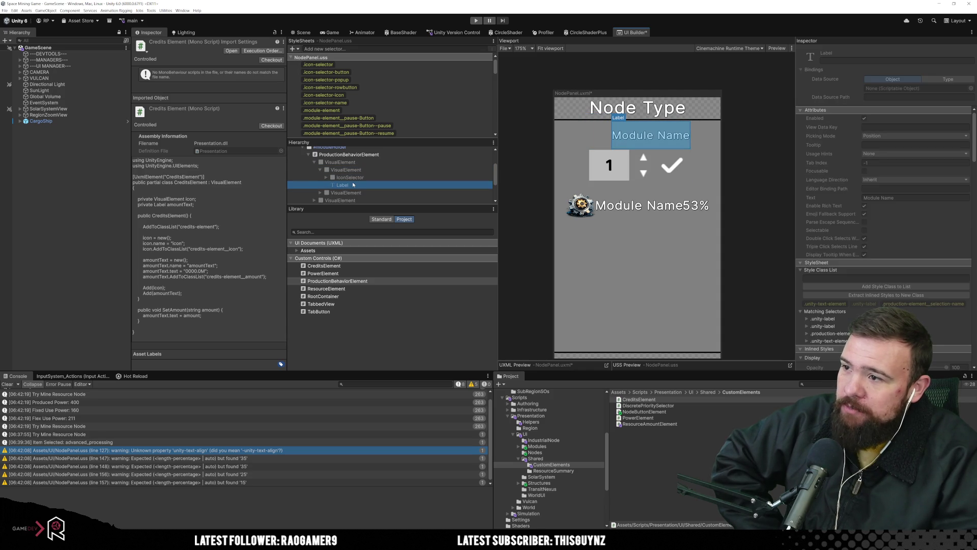
scroll(362, 184, "down", 1)
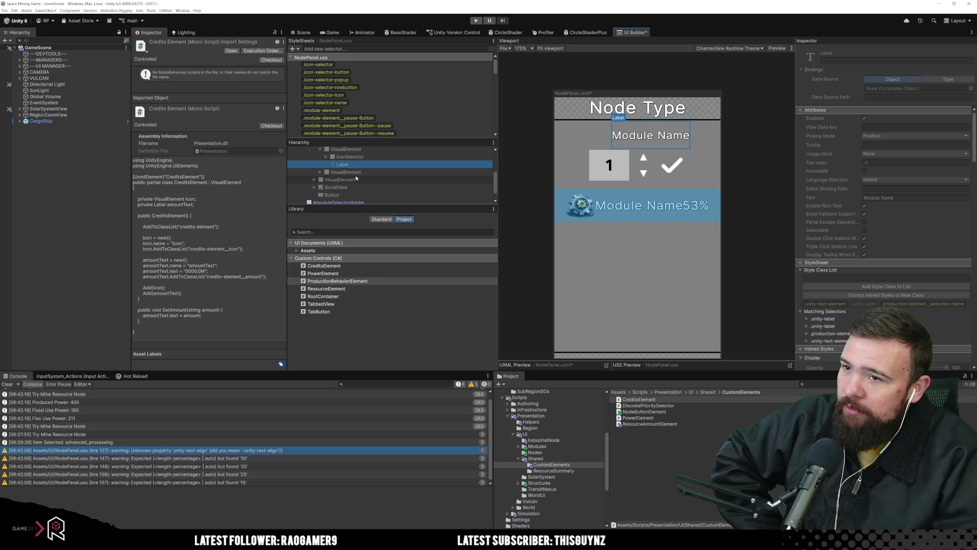
left_click(356, 179)
left_click(314, 179)
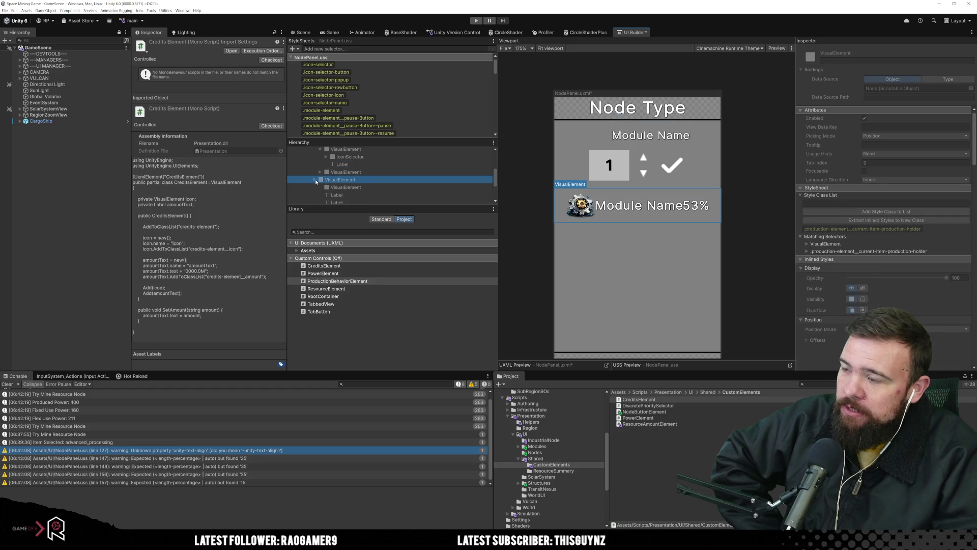
left_click(351, 187)
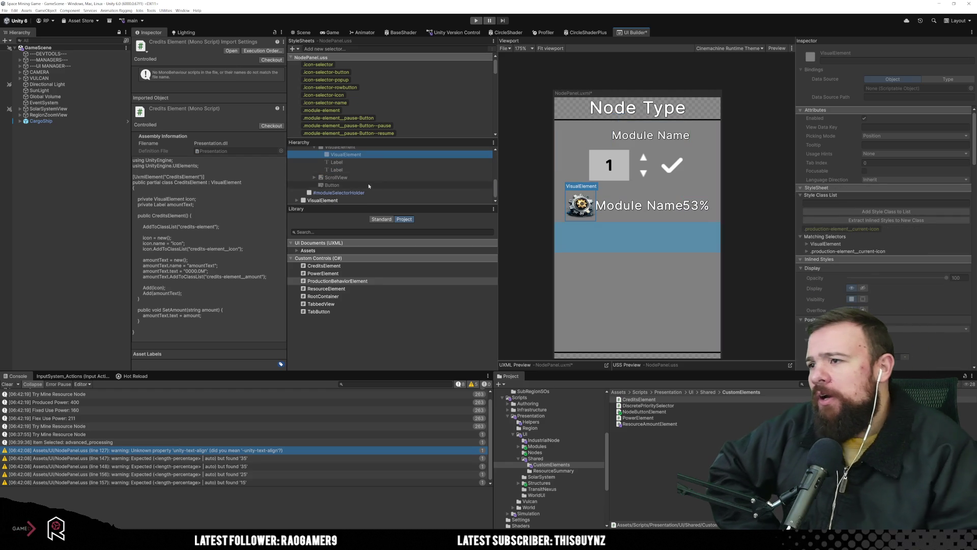
scroll(368, 181, "up", 3)
left_click(351, 158)
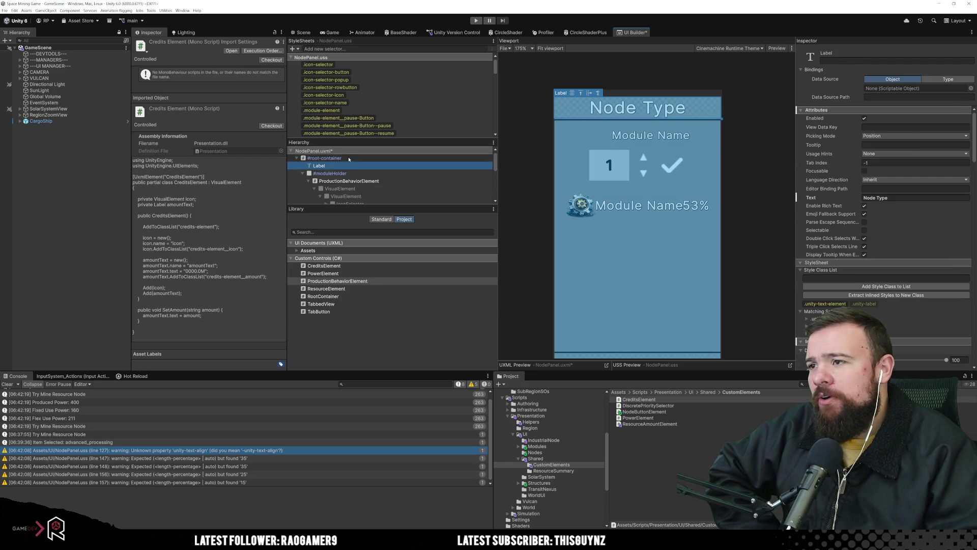
scroll(880, 181, "down", 4)
scroll(881, 182, "down", 3)
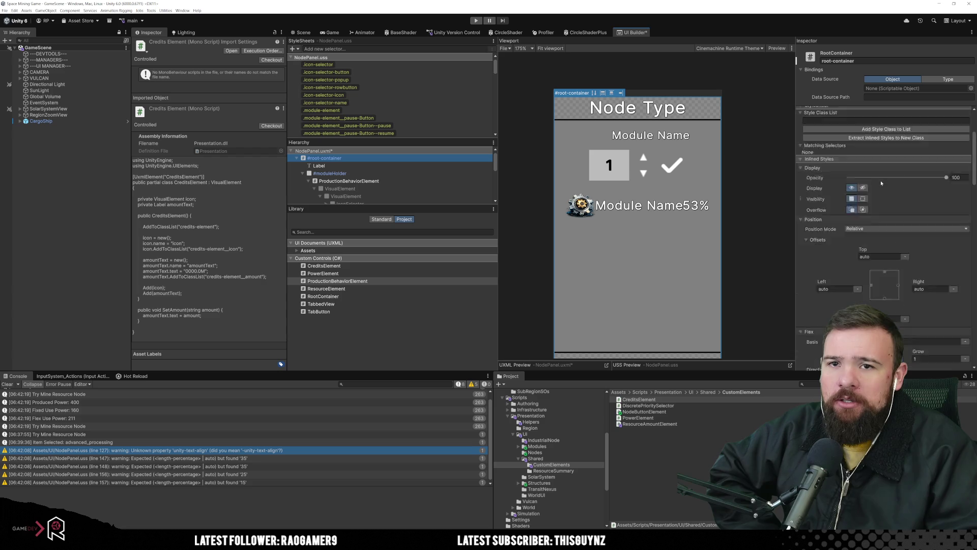
scroll(916, 212, "down", 5)
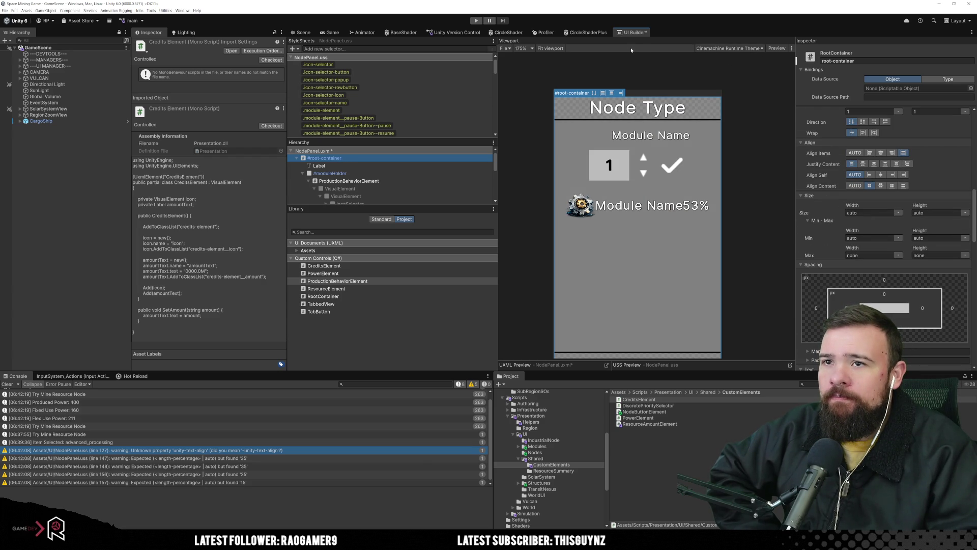
Set the NodePanel canvas width to 250, then deselect and pan the viewport.
left_click(319, 150)
left_click(869, 64)
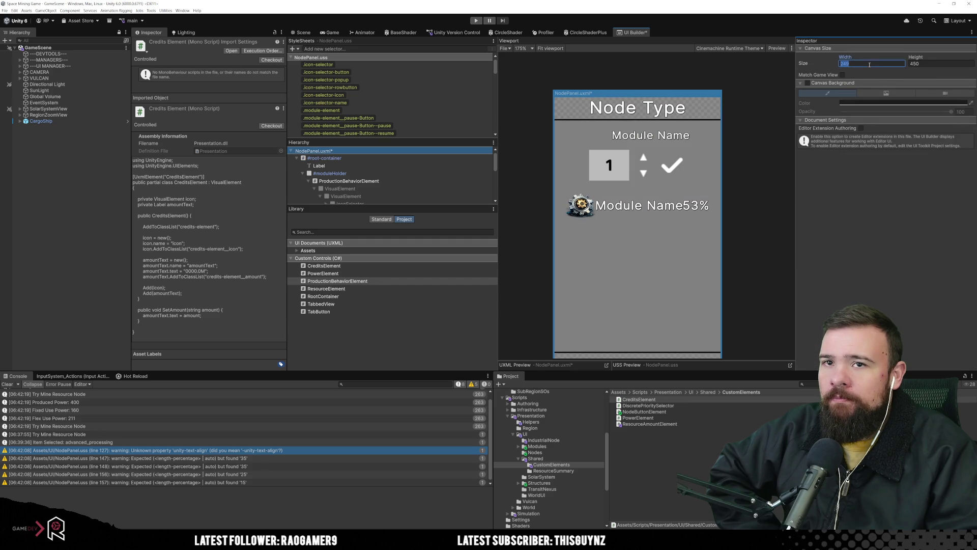
key("Return")
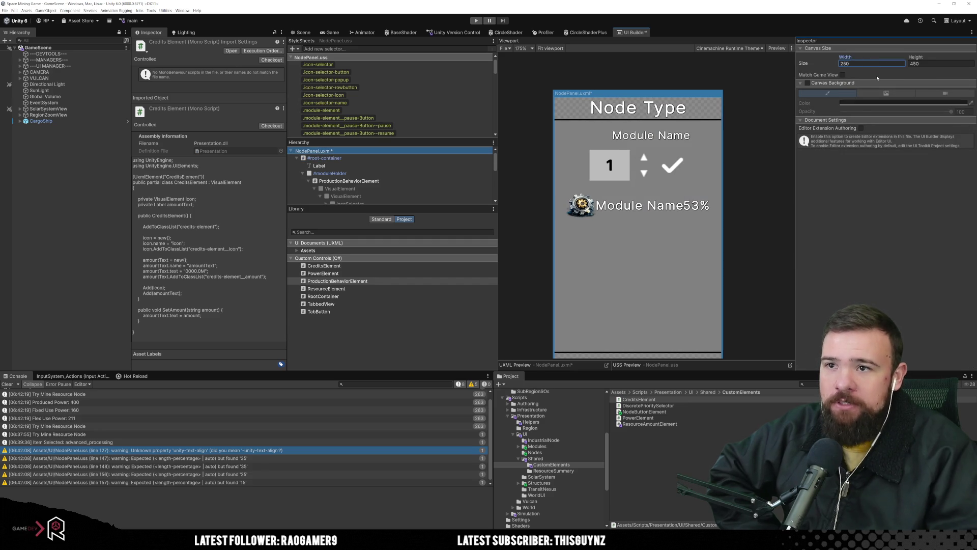
left_click(768, 176)
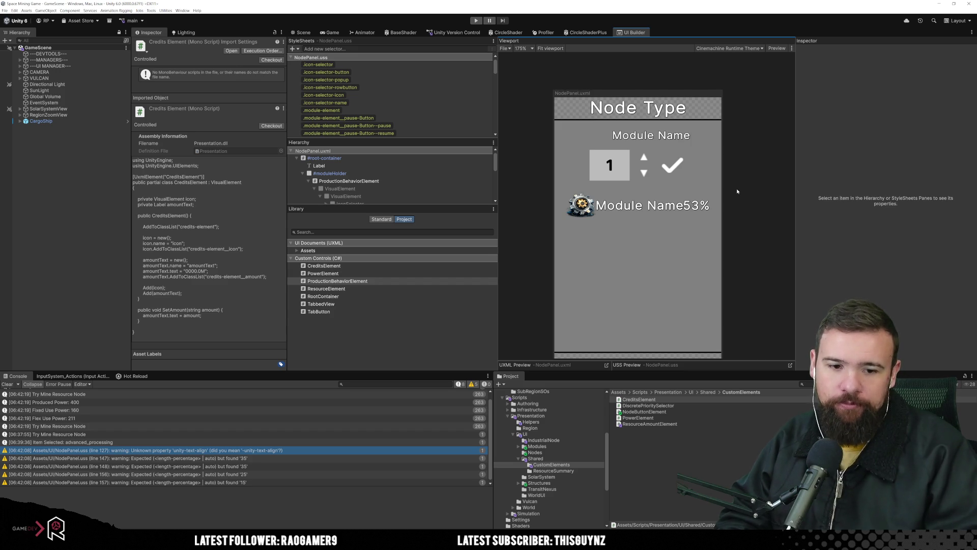
mouse_move(736, 194)
left_mouse_down()
mouse_move(743, 182)
mouse_move(744, 195)
left_mouse_up()
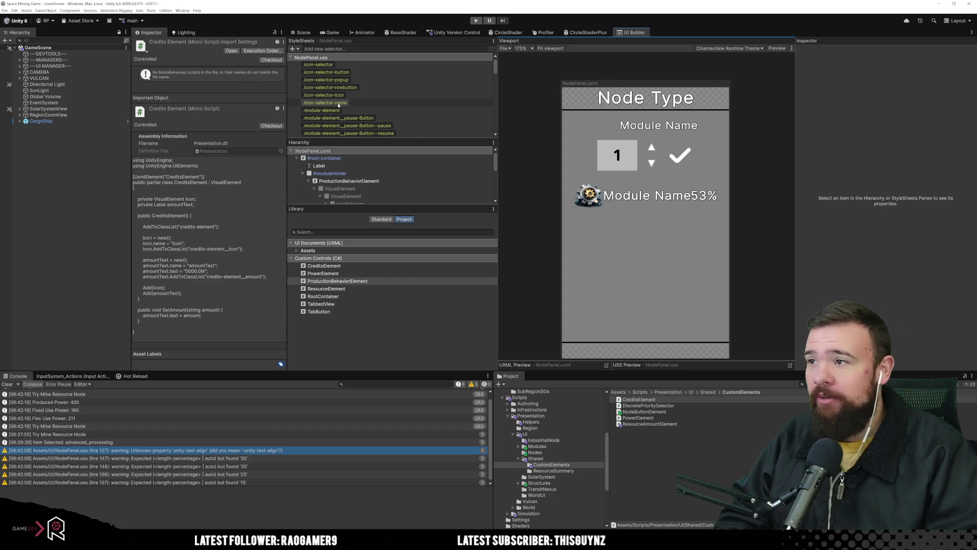
left_click(308, 180)
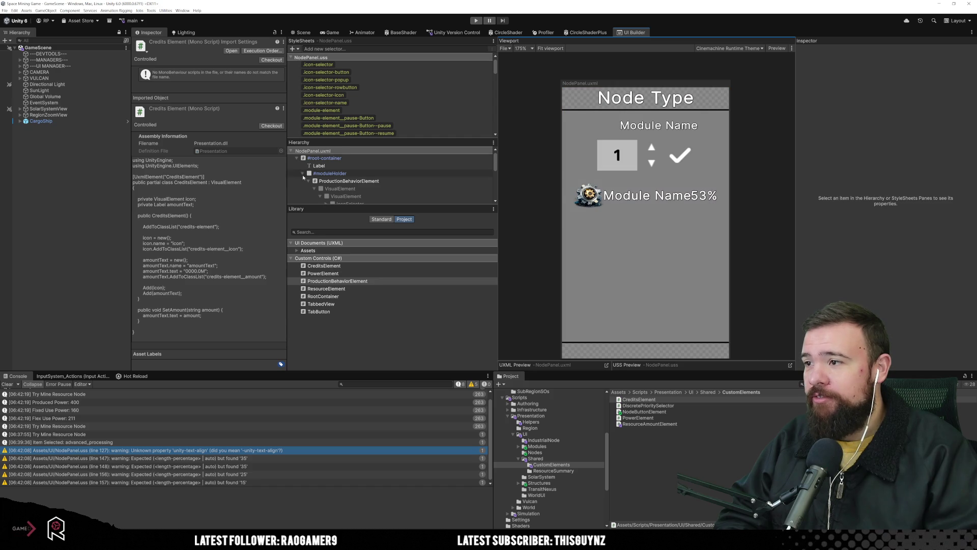
Compare the item selection holder, holder row and production module styles in StyleSheets.
scroll(379, 107, "down", 10)
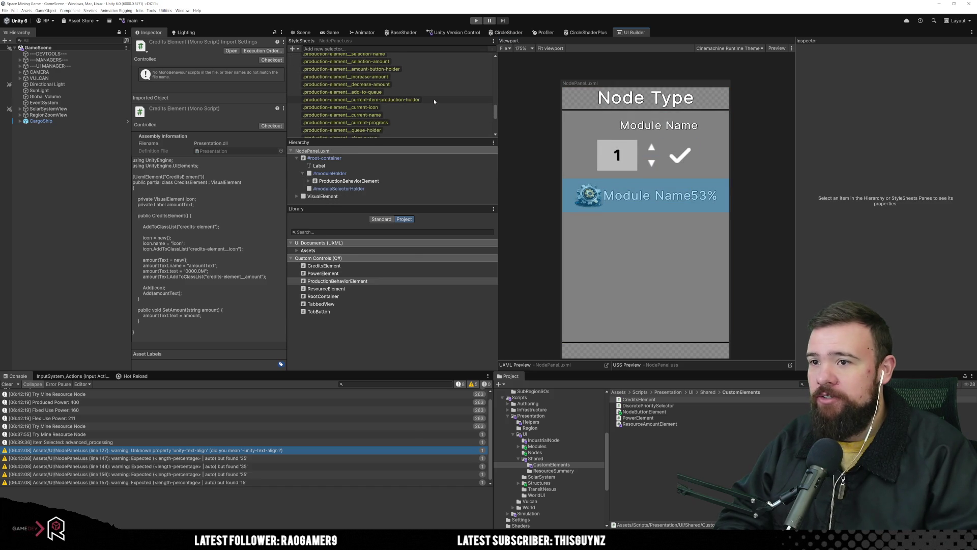
scroll(433, 96, "up", 2)
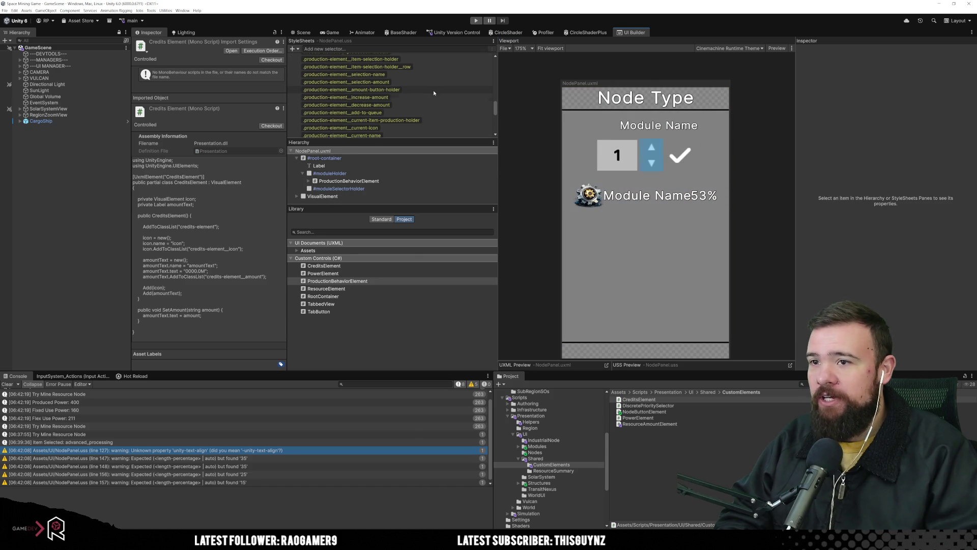
left_click(417, 69)
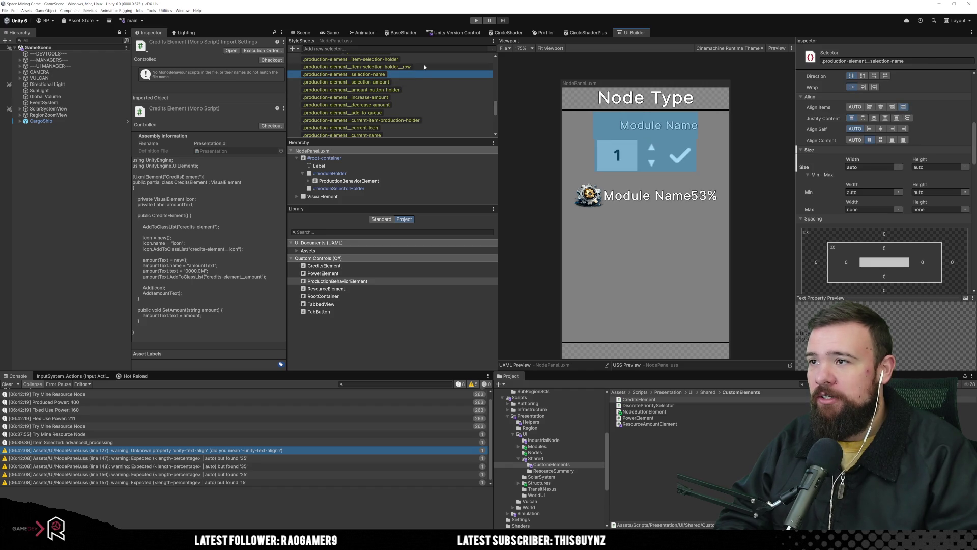
scroll(436, 101, "up", 3)
left_click(436, 101)
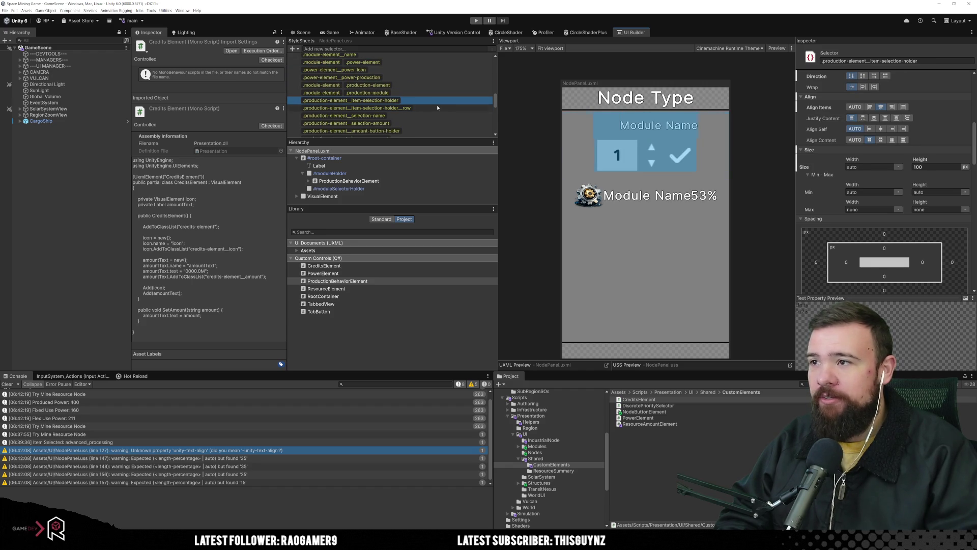
left_click(438, 108)
left_click(438, 102)
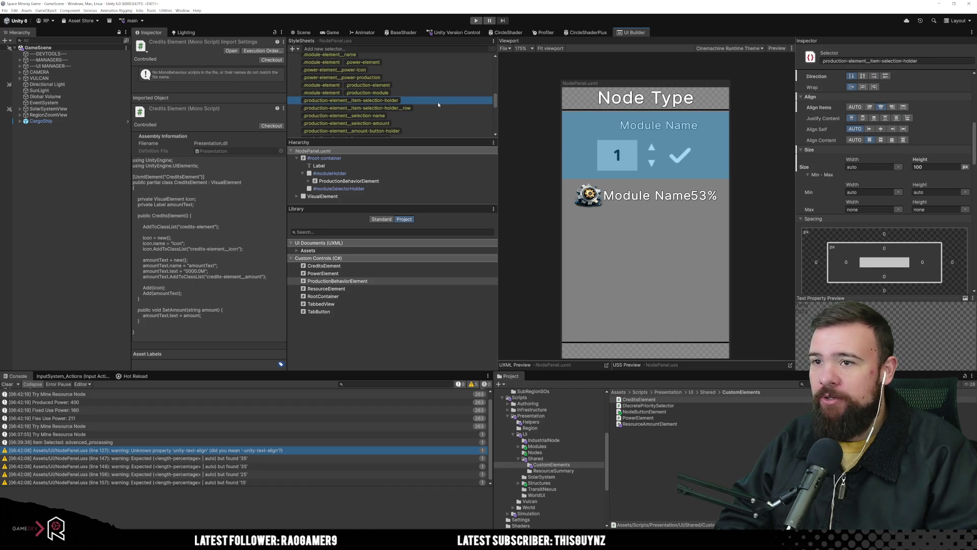
left_click(436, 108)
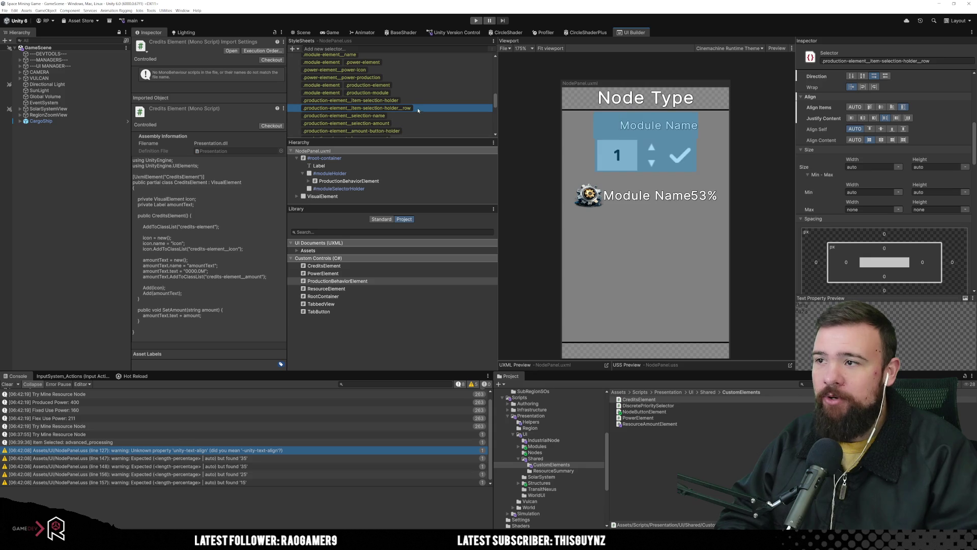
left_click(419, 93)
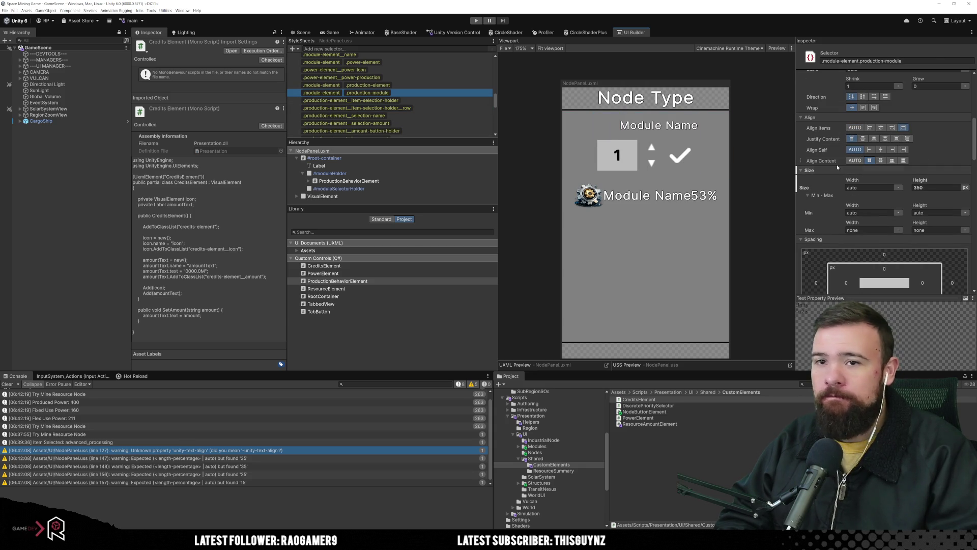
left_click(429, 108)
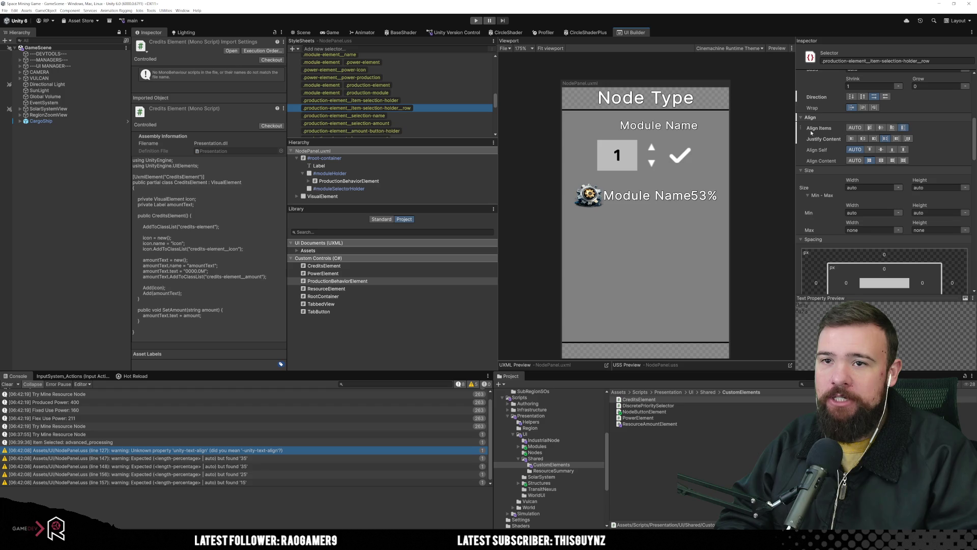
Give the item-selection-holder__row Align Self stretch and space-around justification.
left_click(903, 149)
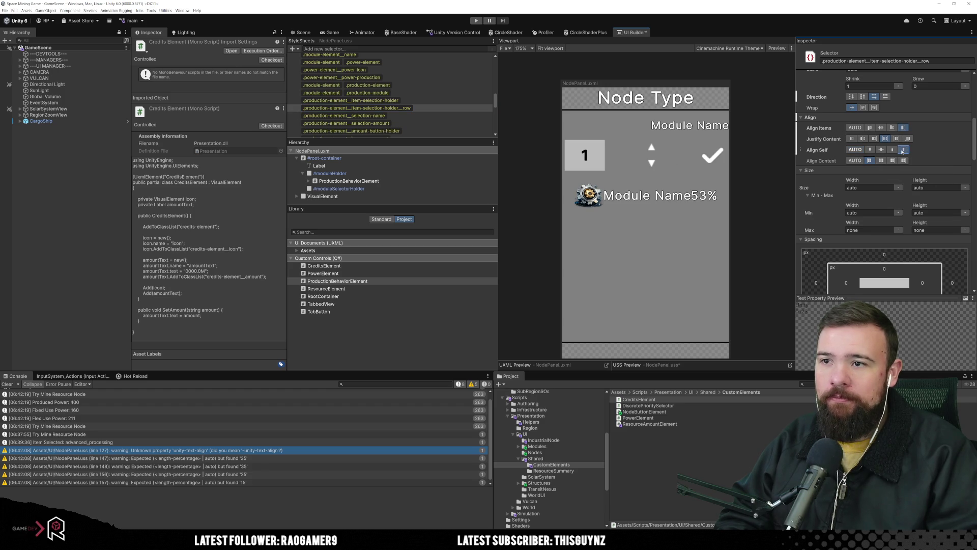
left_click(411, 107)
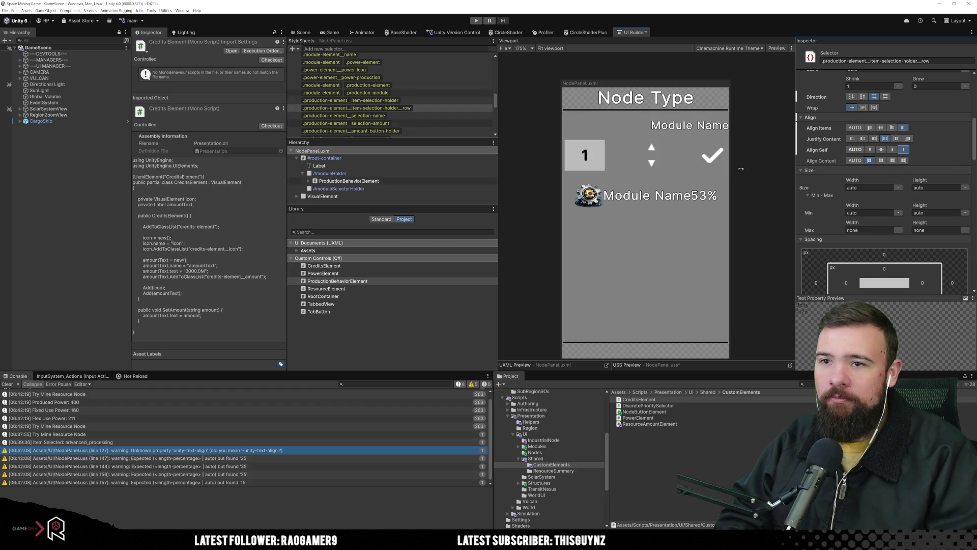
left_click(873, 138)
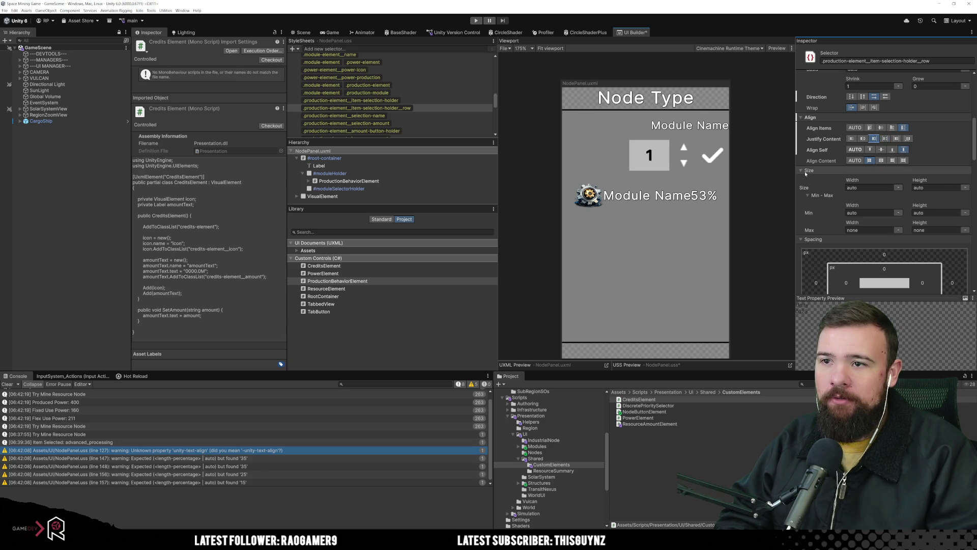
left_click(886, 139)
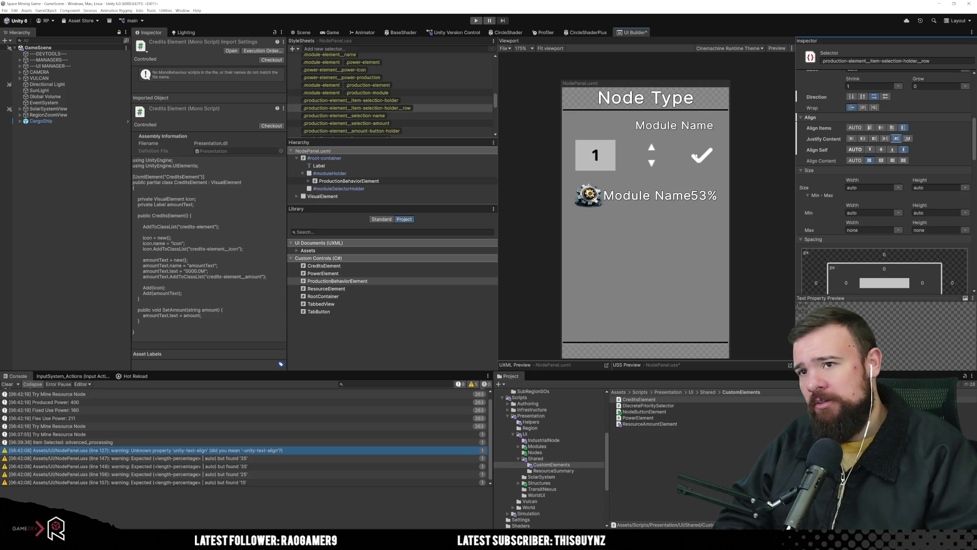
left_click(434, 118)
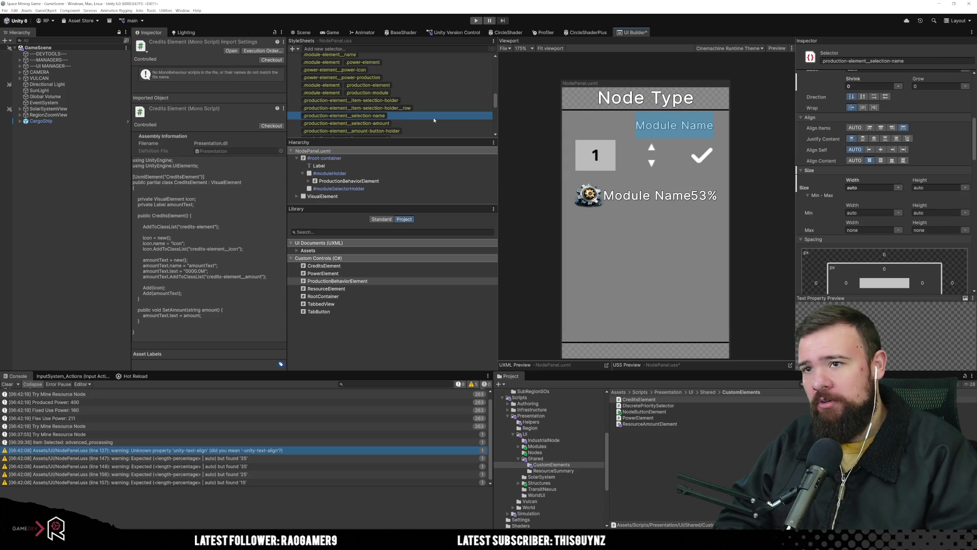
Drag the .production-element__item-selection-holder height down from 100 toward 80.
scroll(823, 169, "up", 5)
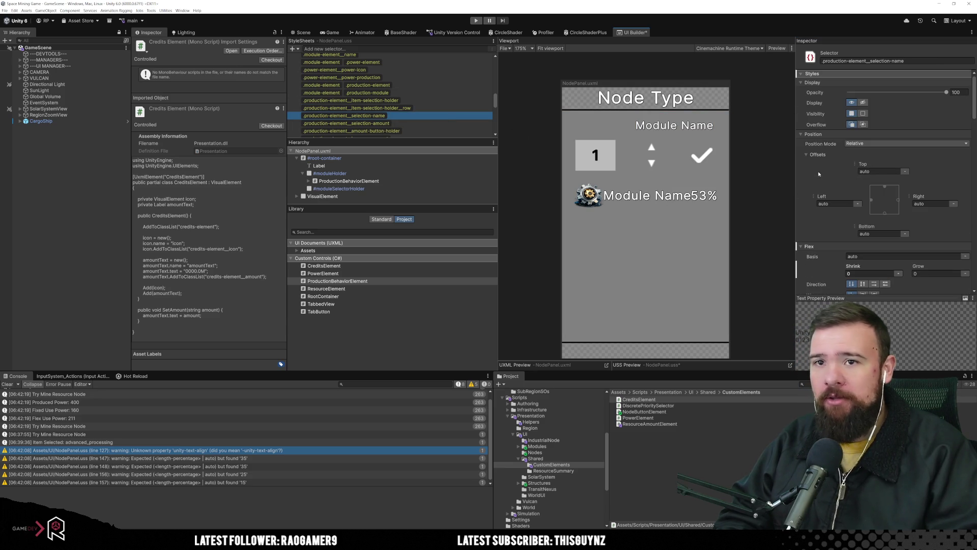
scroll(823, 168, "down", 5)
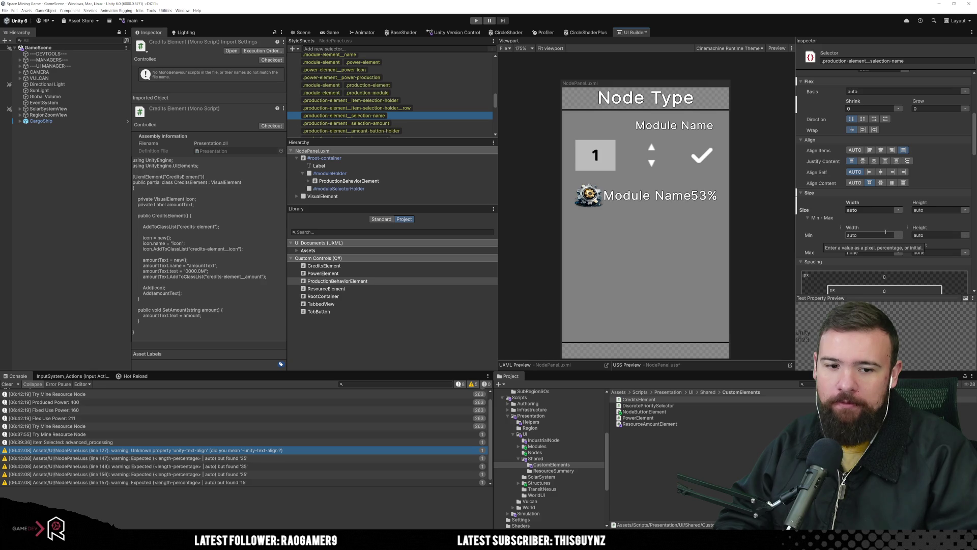
left_click(307, 182)
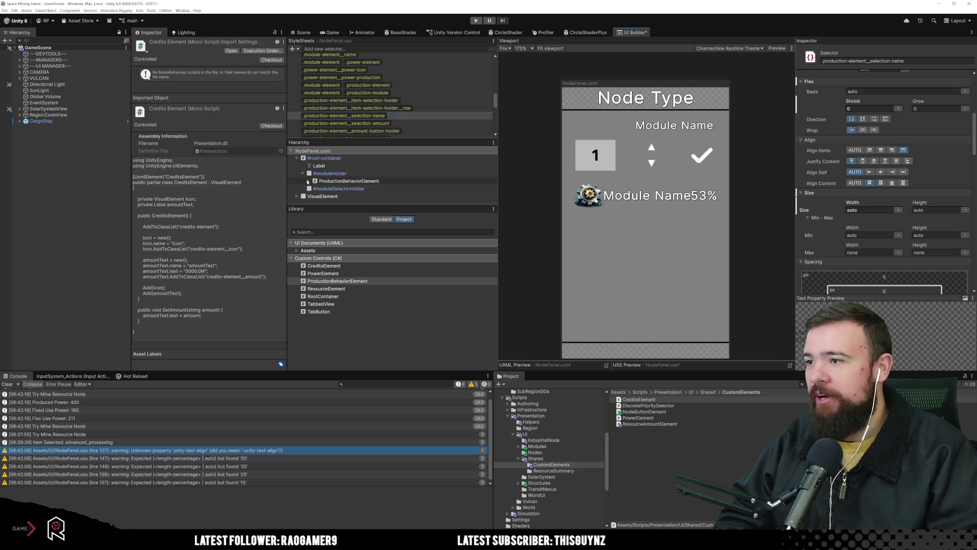
left_click(307, 182, "alt")
scroll(371, 188, "down", 3)
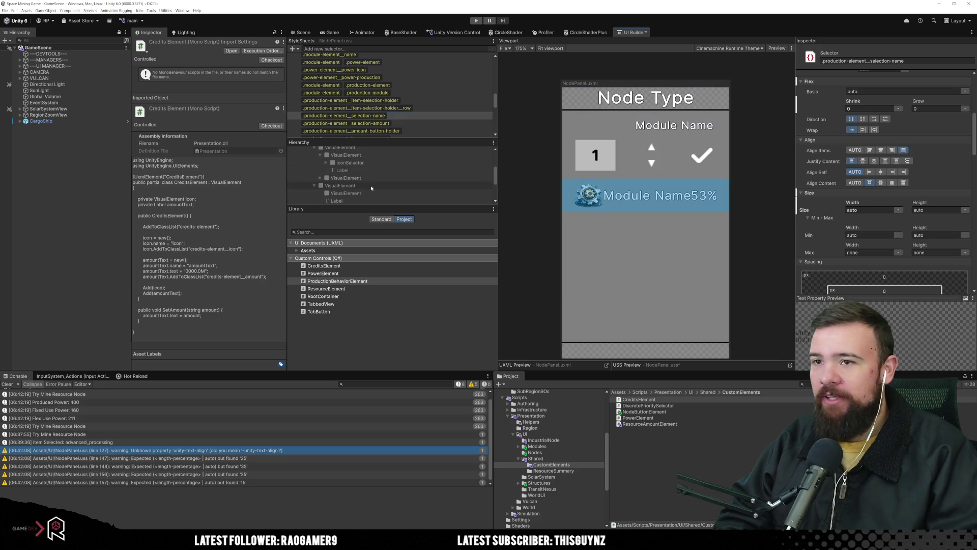
scroll(371, 188, "up", 3)
left_click(441, 123)
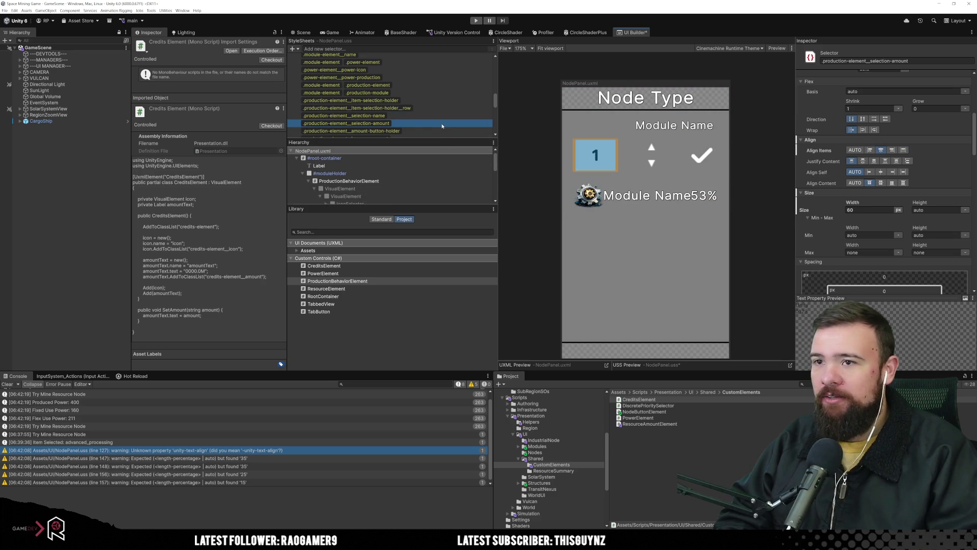
left_click(427, 101)
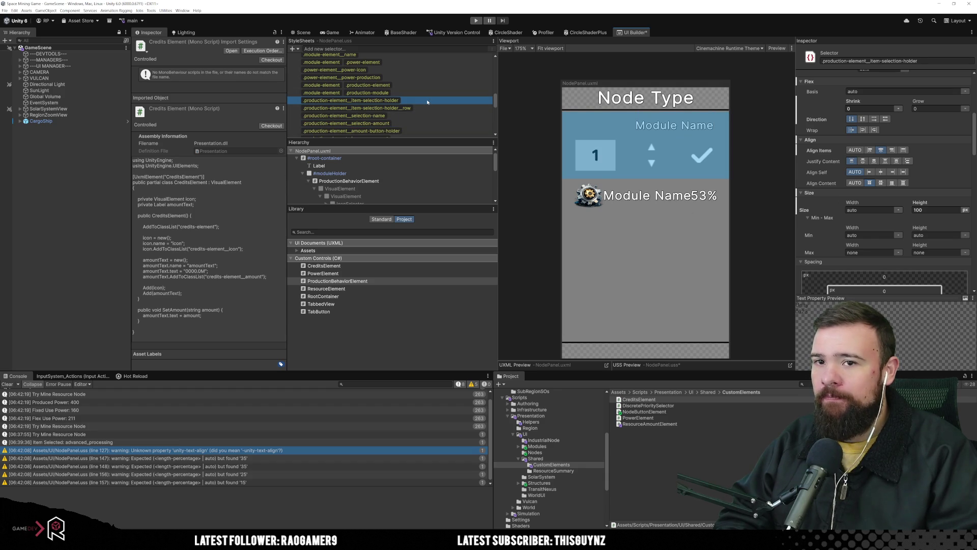
left_click_drag(924, 203, 917, 203)
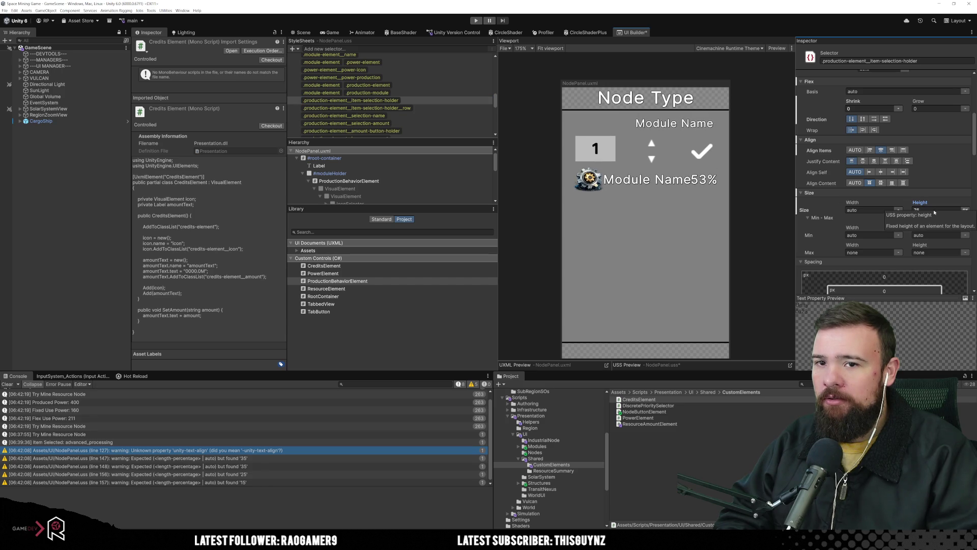
Set the item selection holder height to 75 and the amount button holder height to 60.
left_click(931, 211)
type("75")
key("Return")
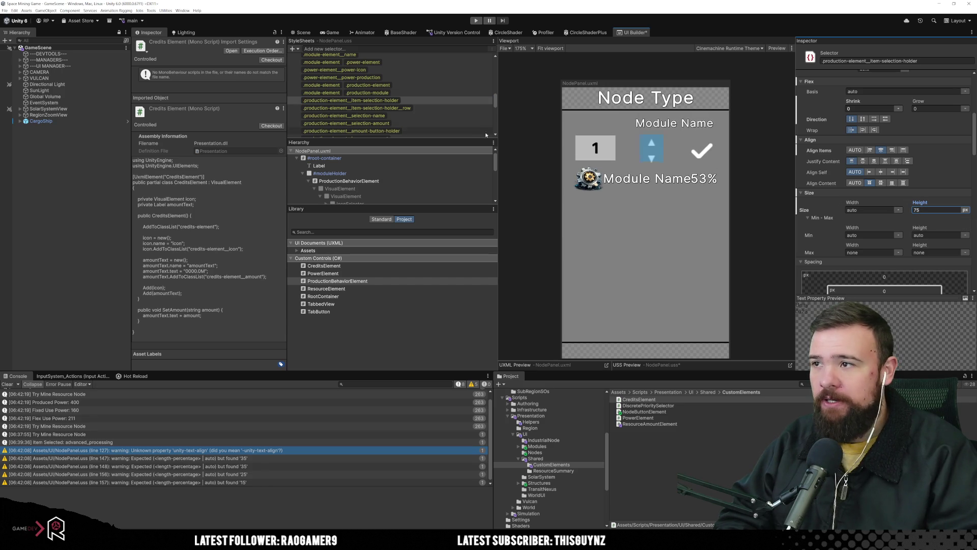
left_click(450, 110)
left_click(441, 115)
left_click(435, 124)
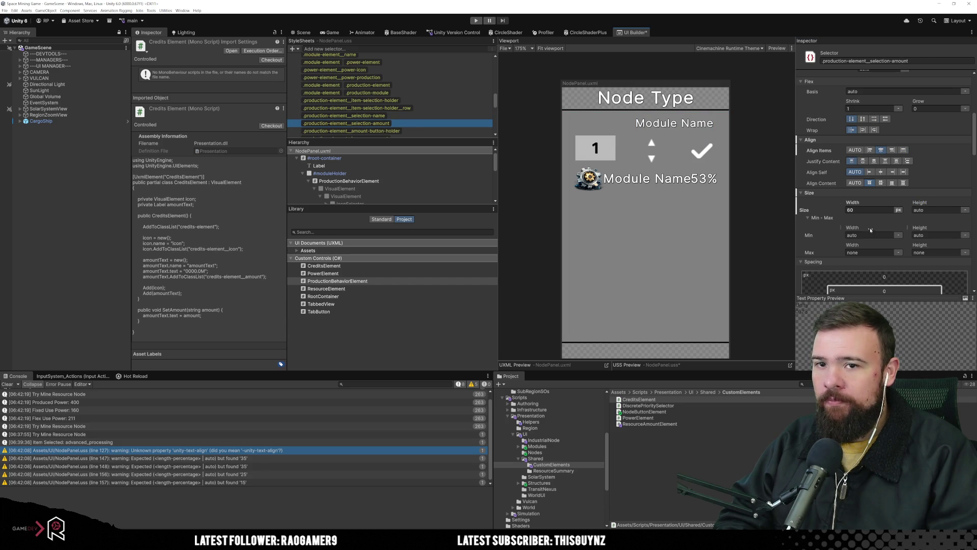
left_click(415, 132)
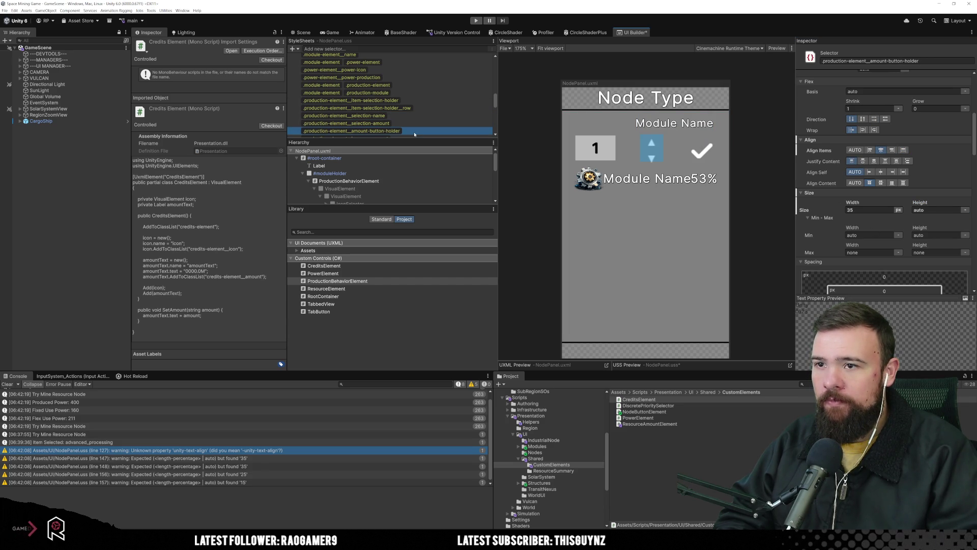
left_click(948, 210)
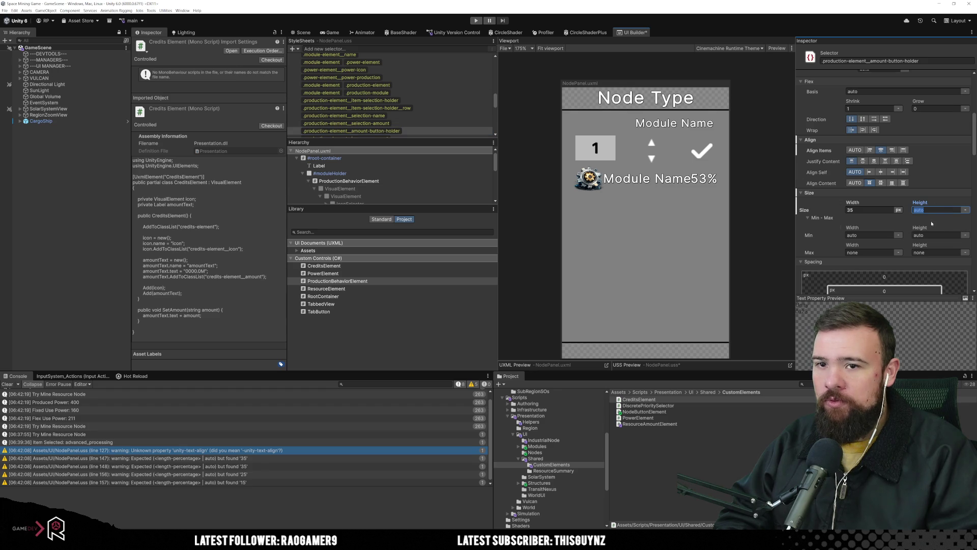
type("60")
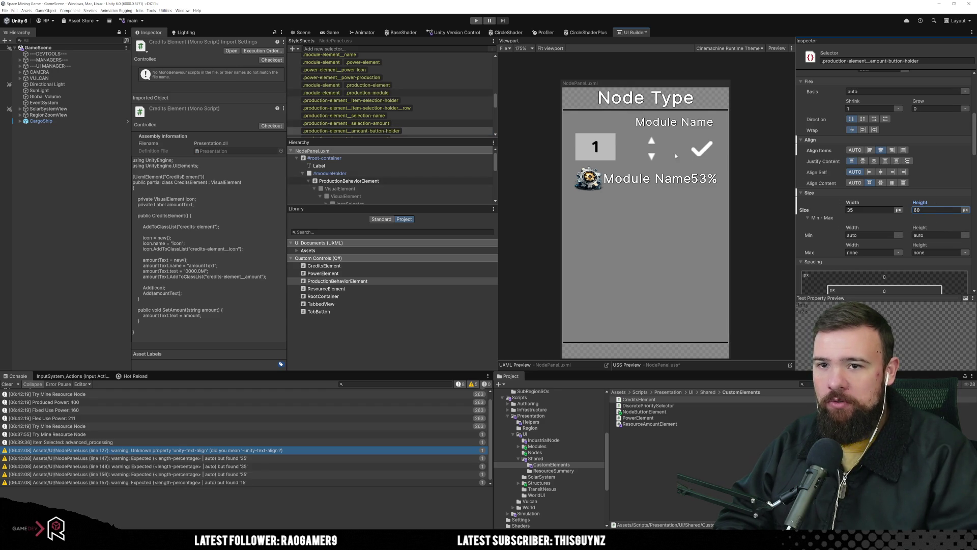
Set Flex Shrink to 0 on the item-selection-holder__row style.
left_click(438, 108)
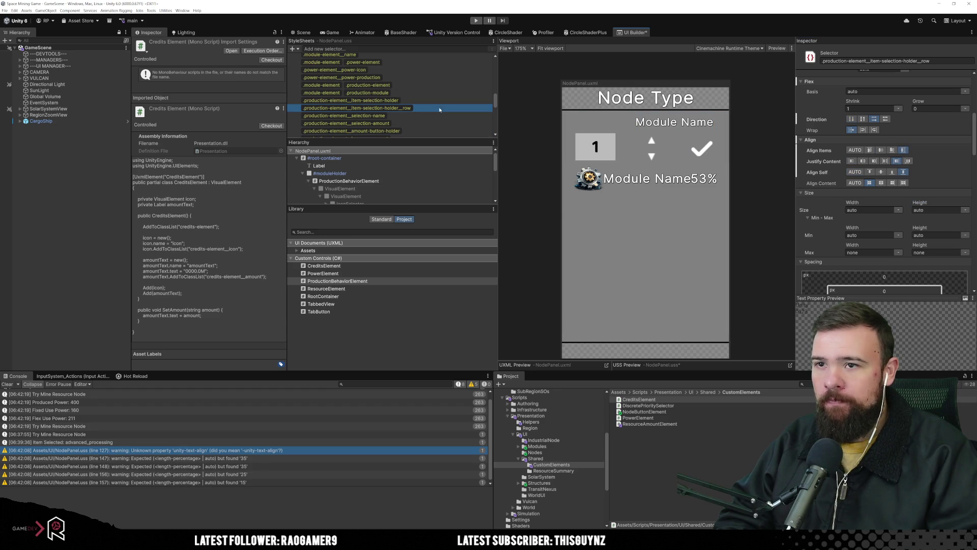
double_click(871, 109)
type("0")
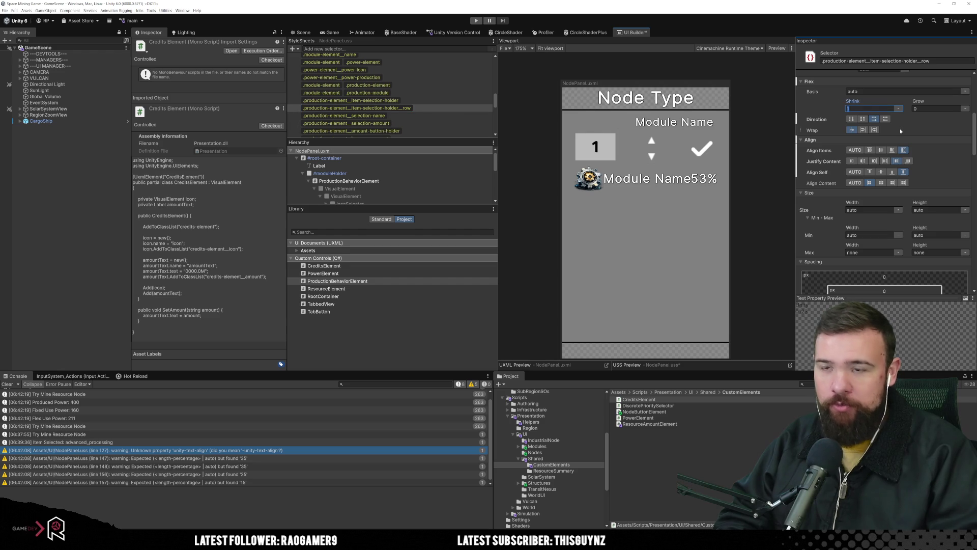
key("Return")
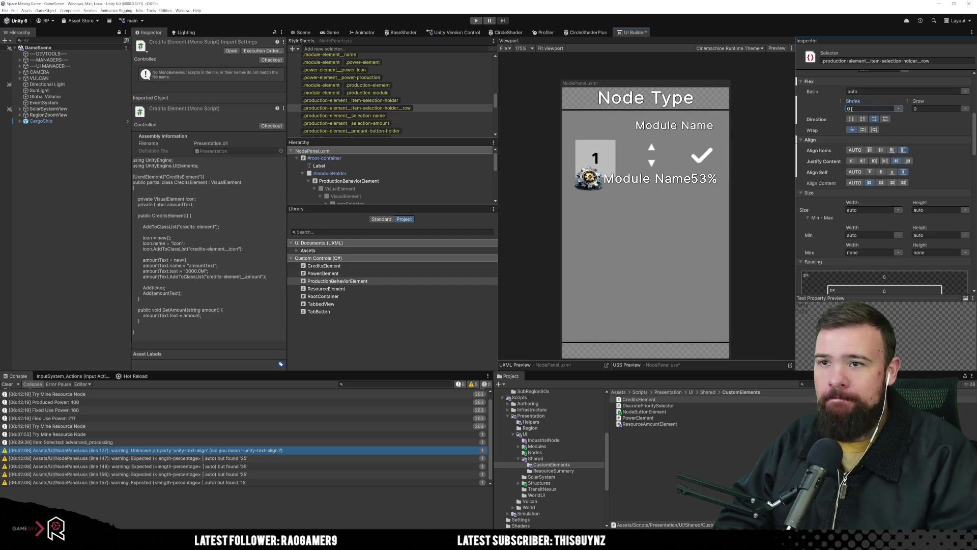
Reduce the amount button holder height to 25 after checking the neighbouring styles.
left_click(413, 102)
left_click(426, 108)
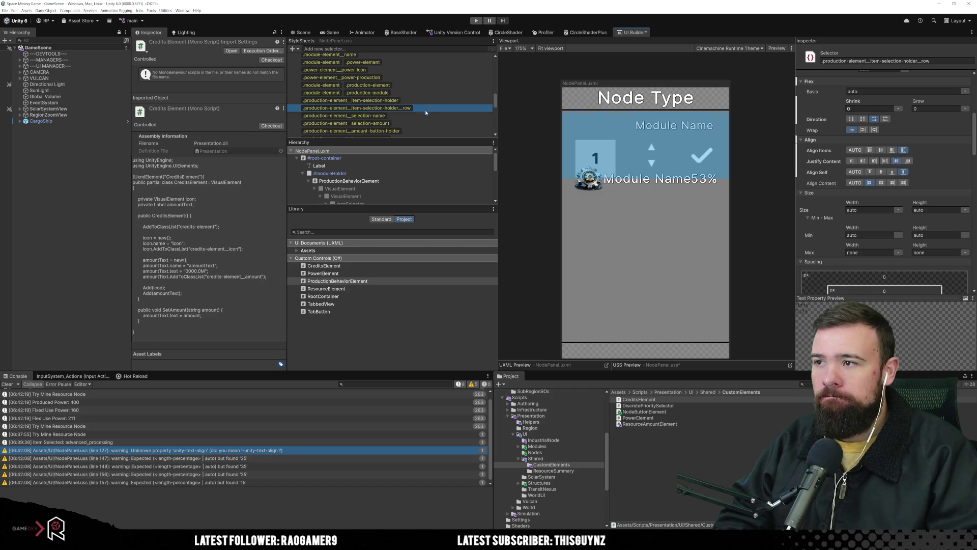
left_click(426, 116)
left_click(426, 123)
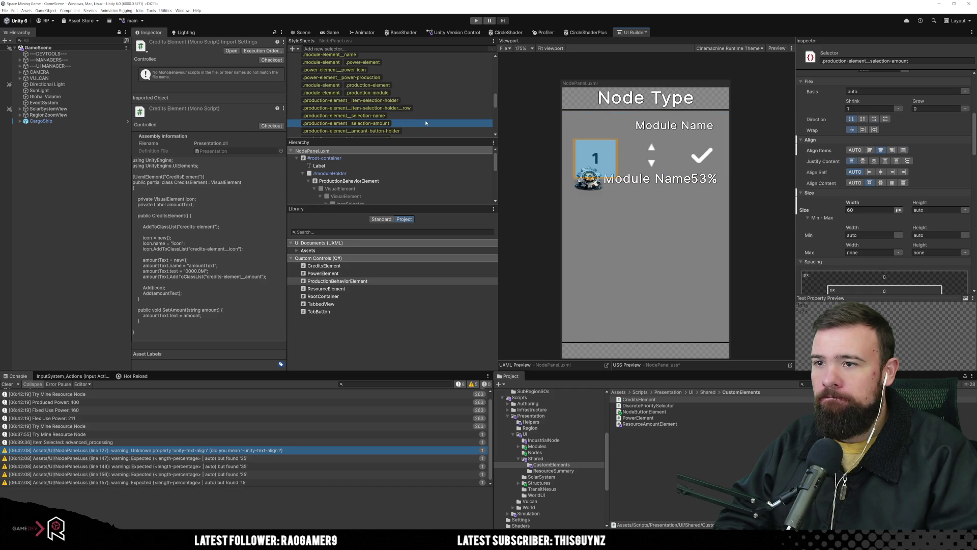
left_click(426, 131)
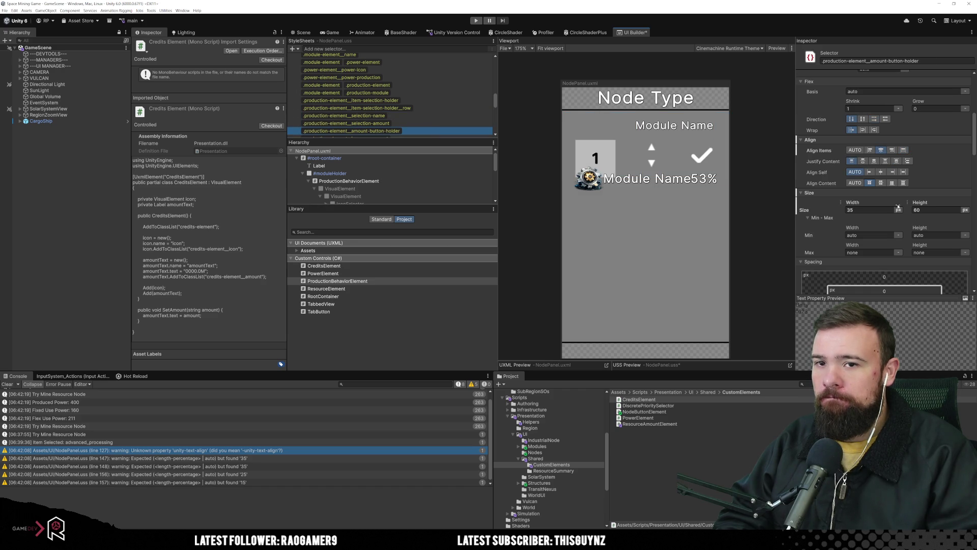
left_click_drag(922, 204, 911, 205)
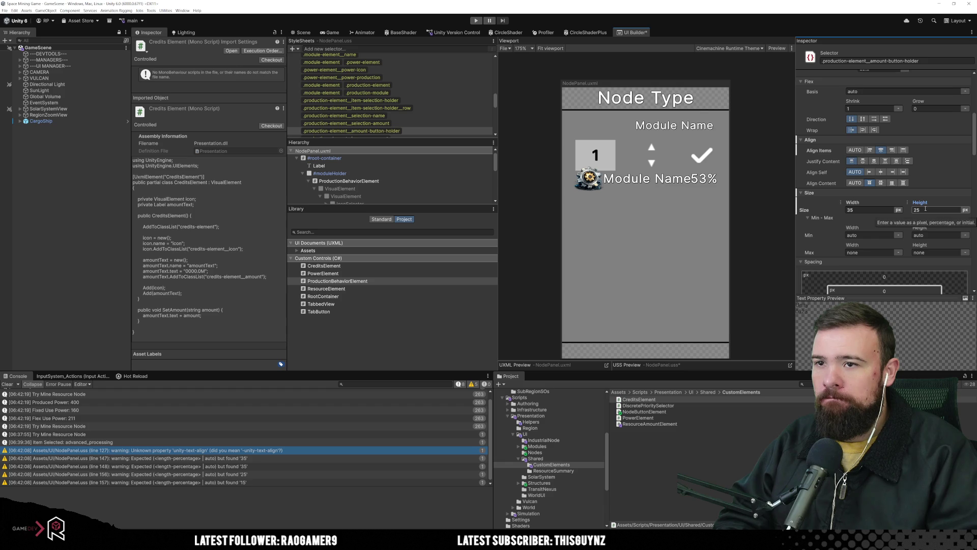
Inspect the increase amount and decrease amount styles.
scroll(425, 120, "down", 2)
left_click(423, 118)
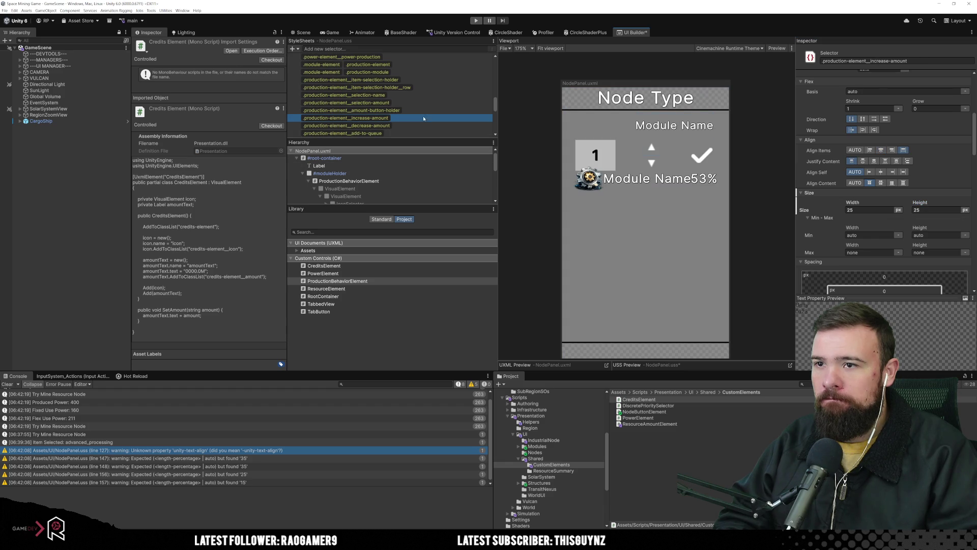
left_click(421, 123)
left_click(421, 118)
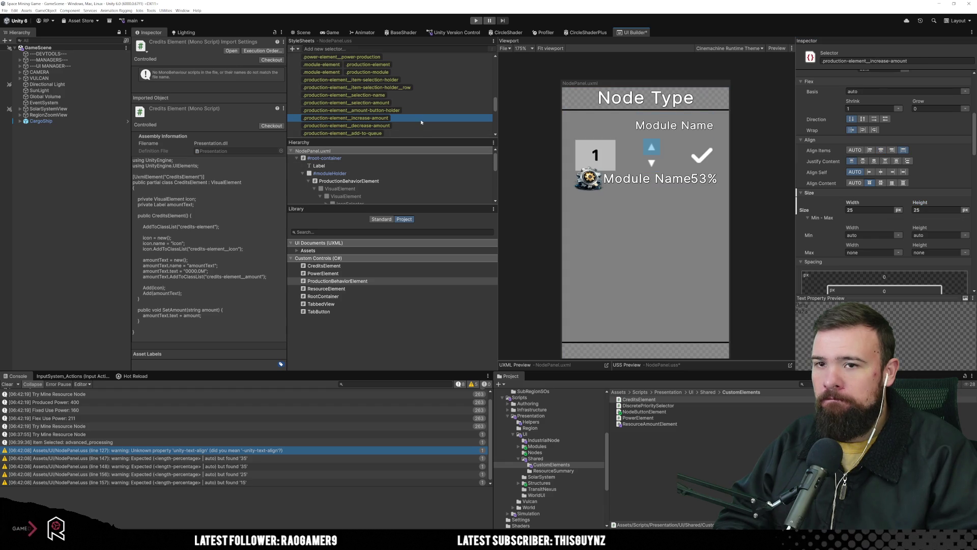
scroll(896, 203, "down", 1)
scroll(896, 214, "down", 5)
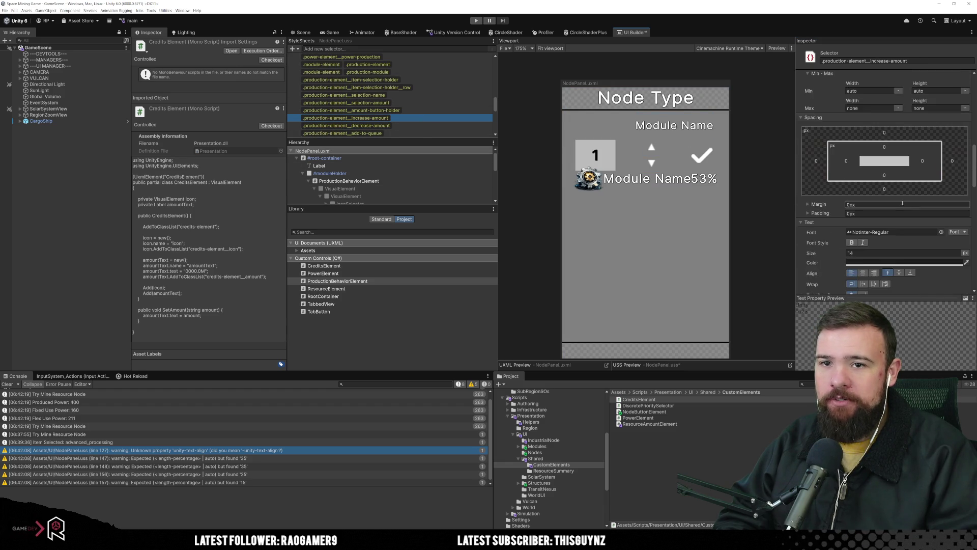
scroll(886, 214, "up", 5)
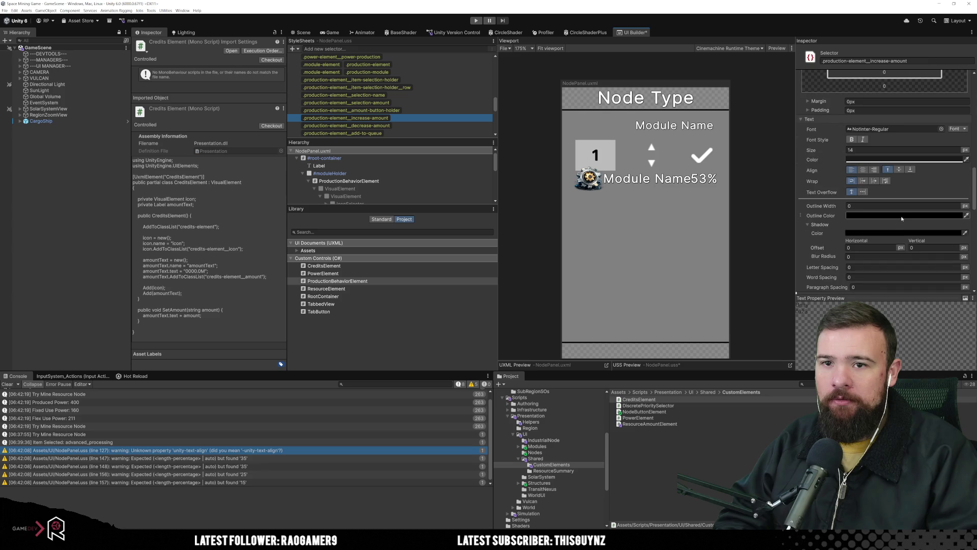
scroll(906, 216, "up", 2)
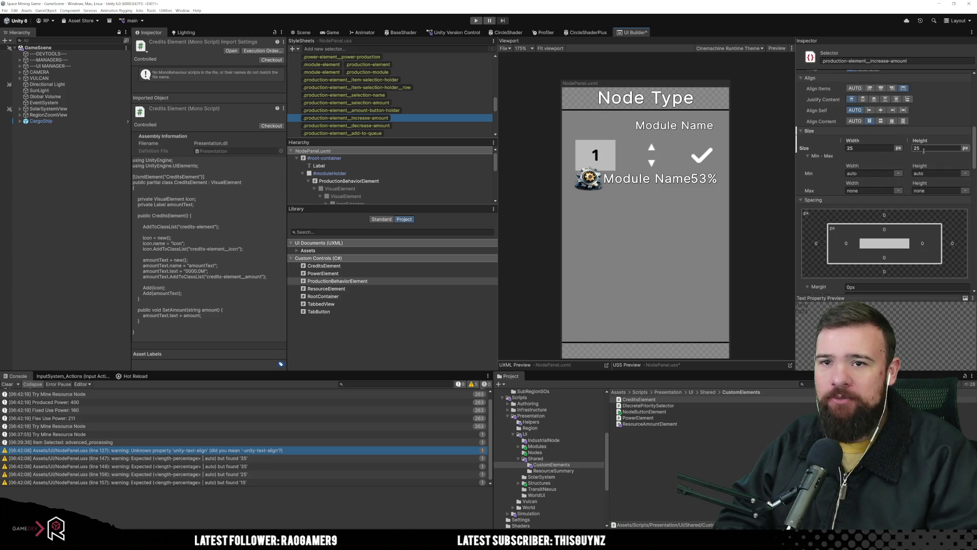
Set the amount button holder height to 50.
left_click(424, 110)
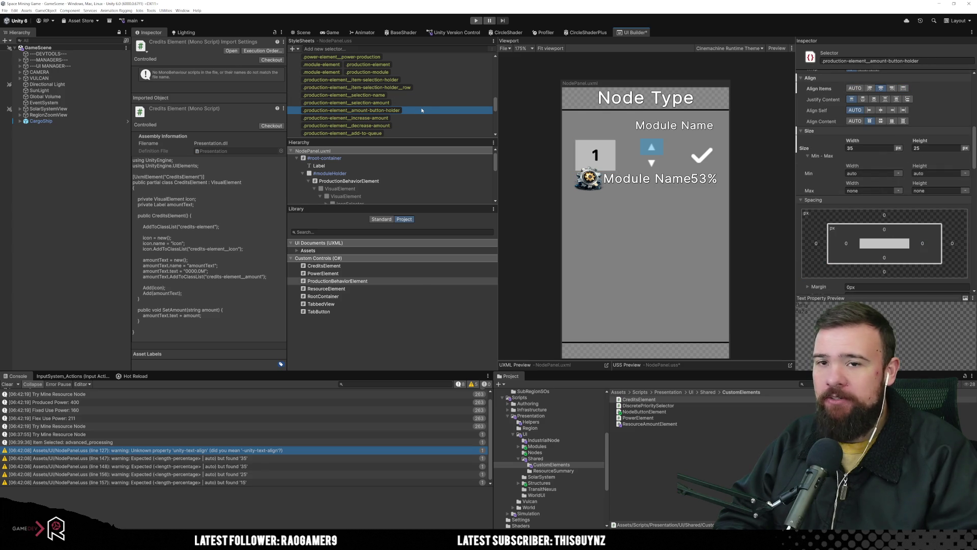
left_click(936, 148)
type("50")
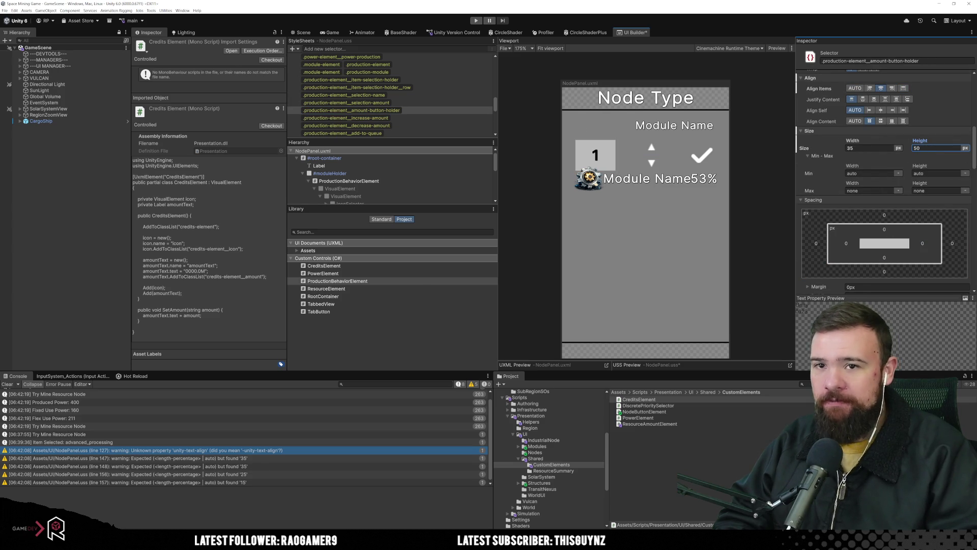
left_click(405, 97)
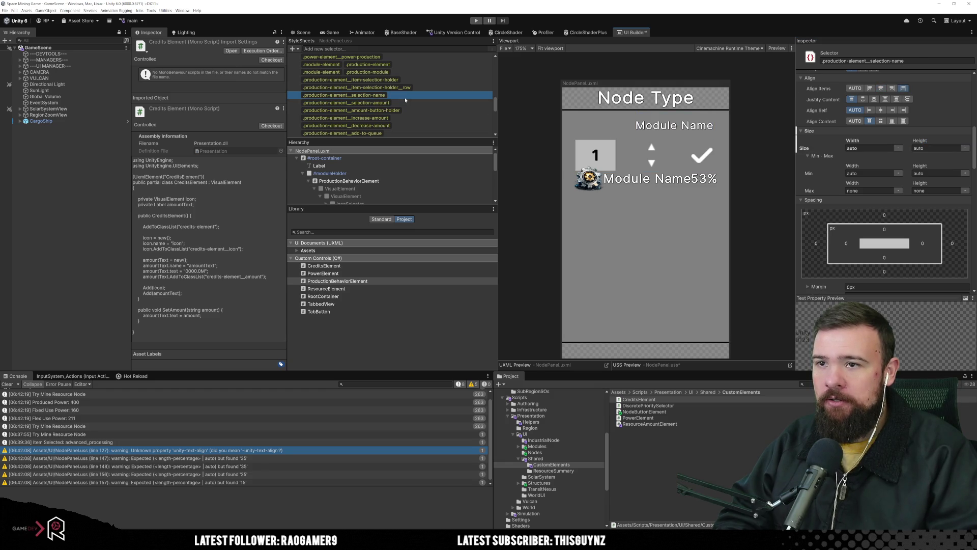
left_click(425, 79)
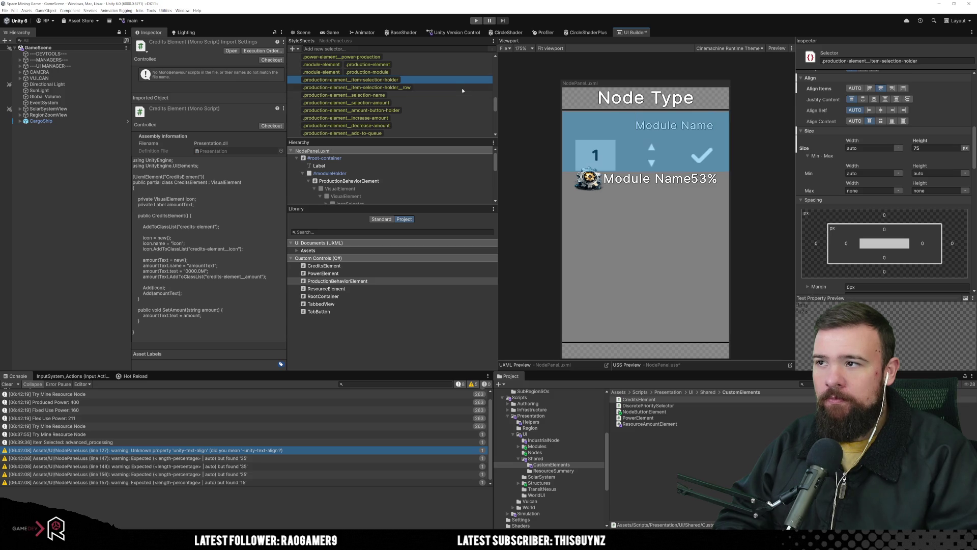
left_click(356, 87)
Set the selection row's Flex Shrink to 1 and the amount-button holder's Flex Shrink to 0.
left_click(860, 108)
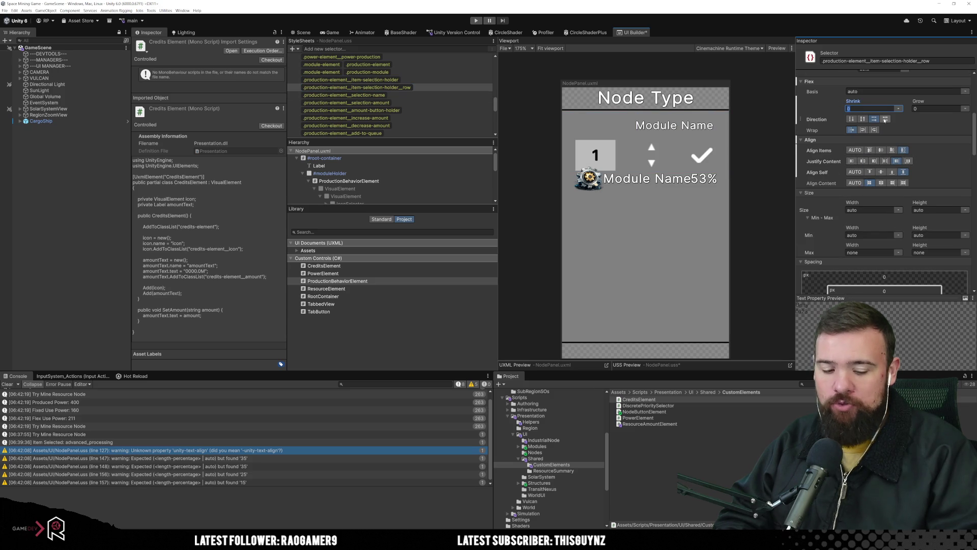
type("1")
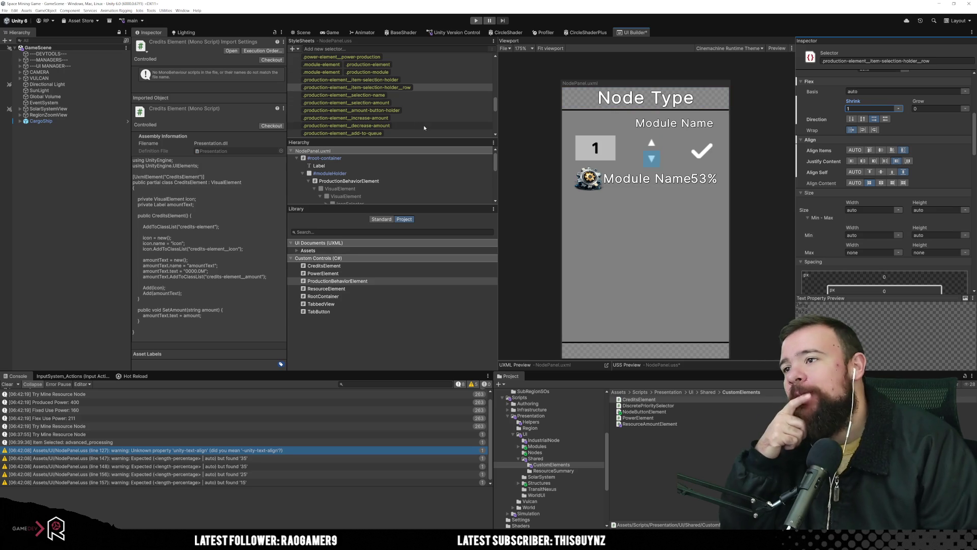
left_click(417, 108)
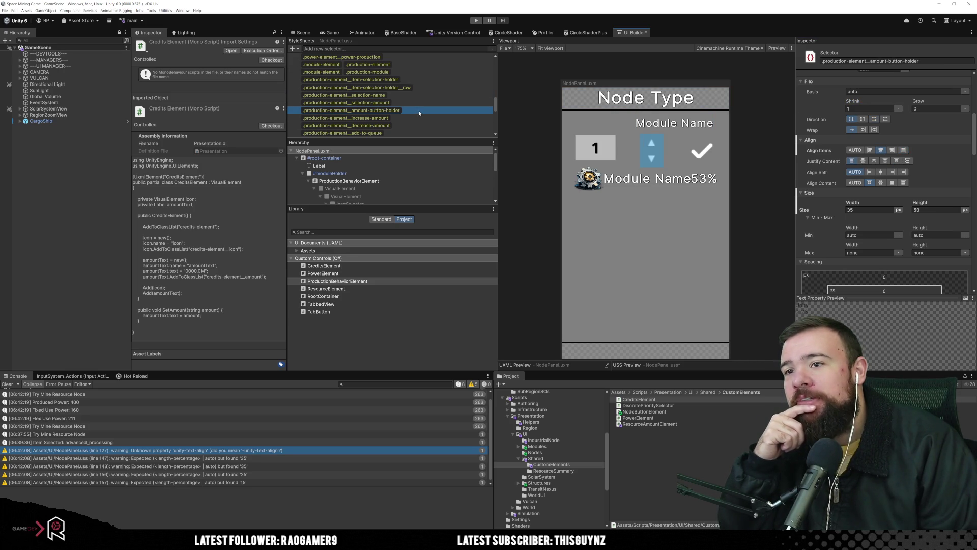
double_click(448, 111)
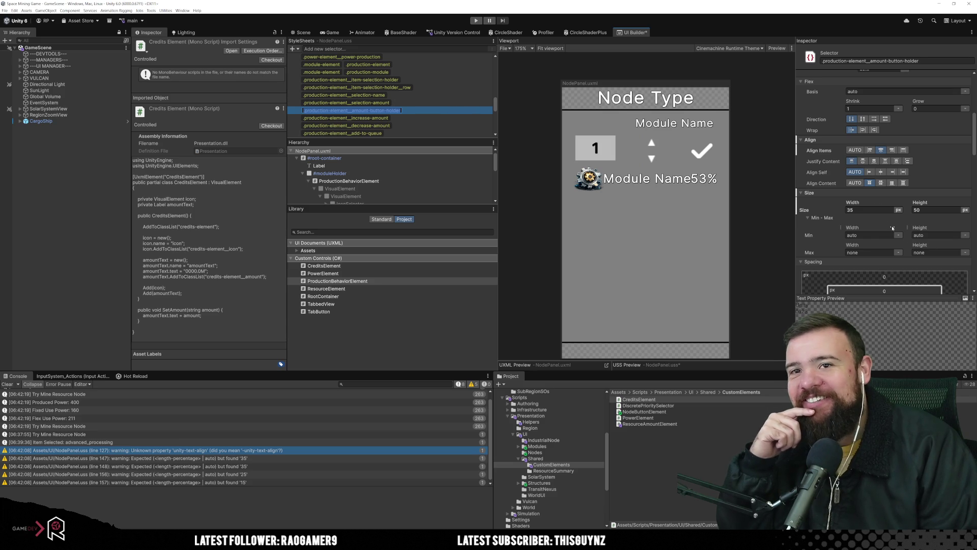
left_click(858, 108)
type("0")
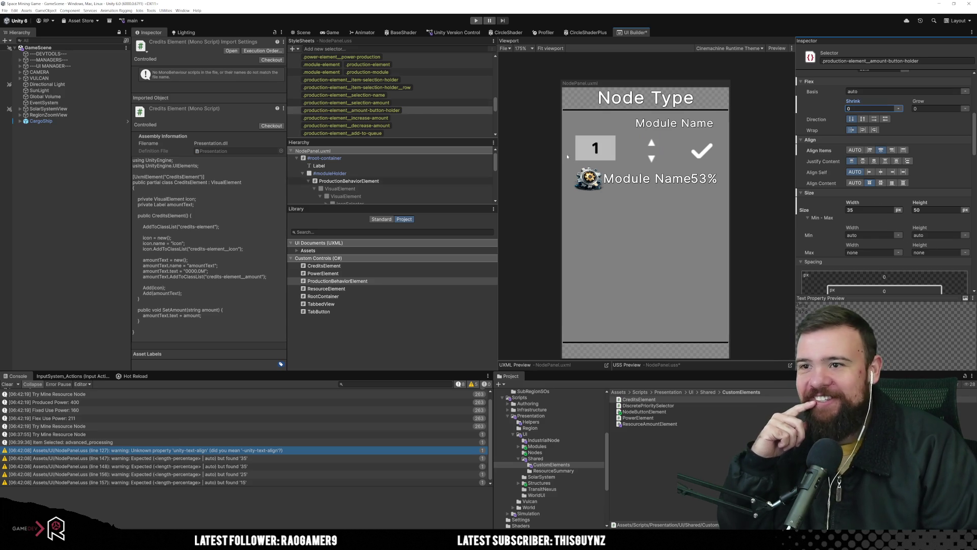
Unset the selection row's Justify Content and set its Align Items to center.
left_click(440, 126)
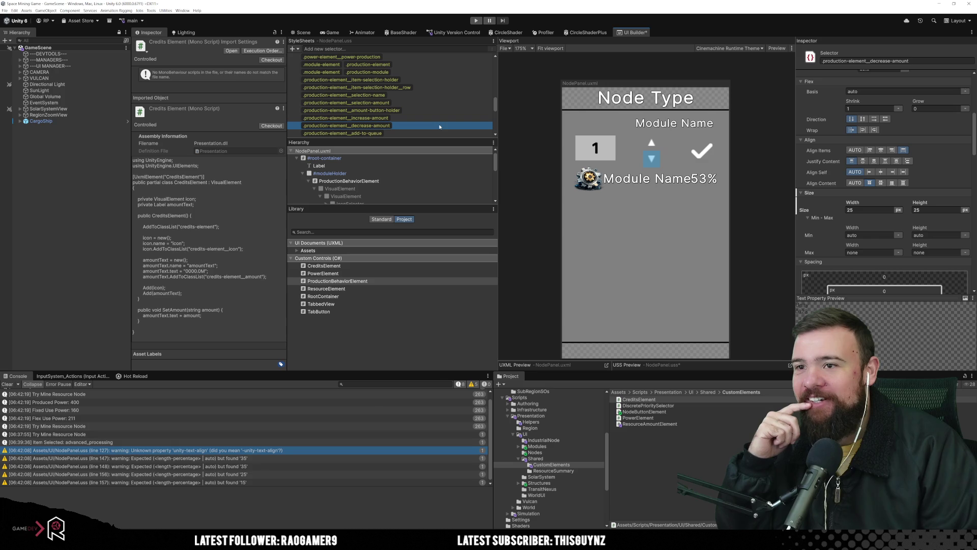
left_click(436, 117)
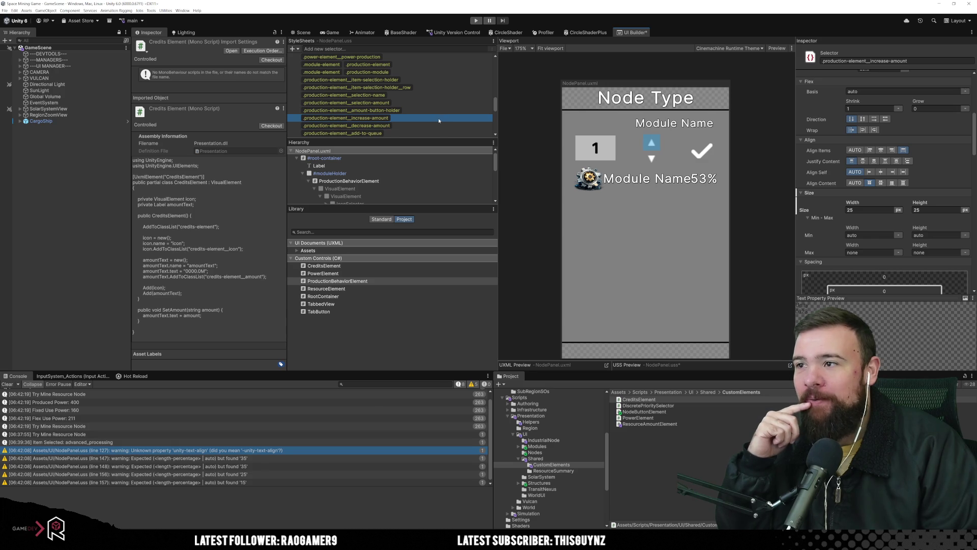
left_click(435, 103)
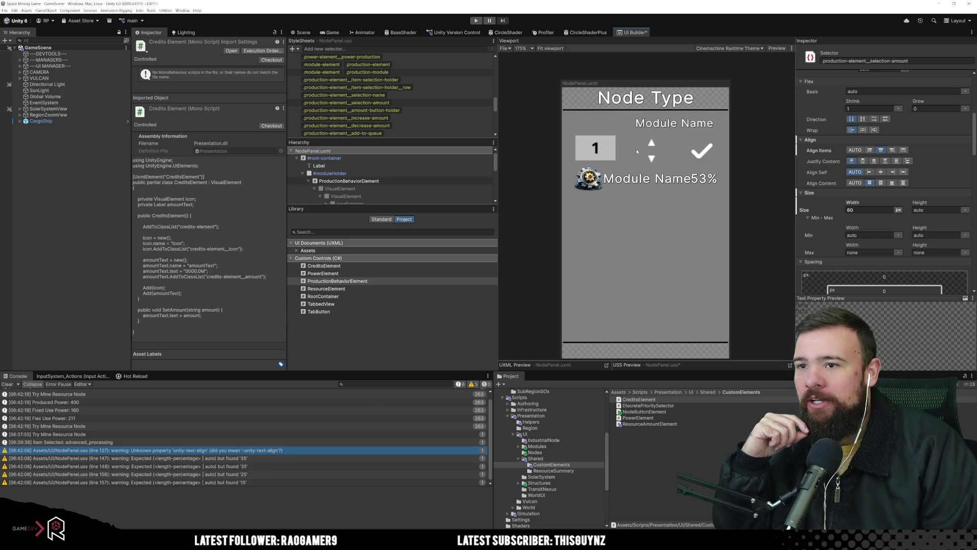
left_click(404, 103)
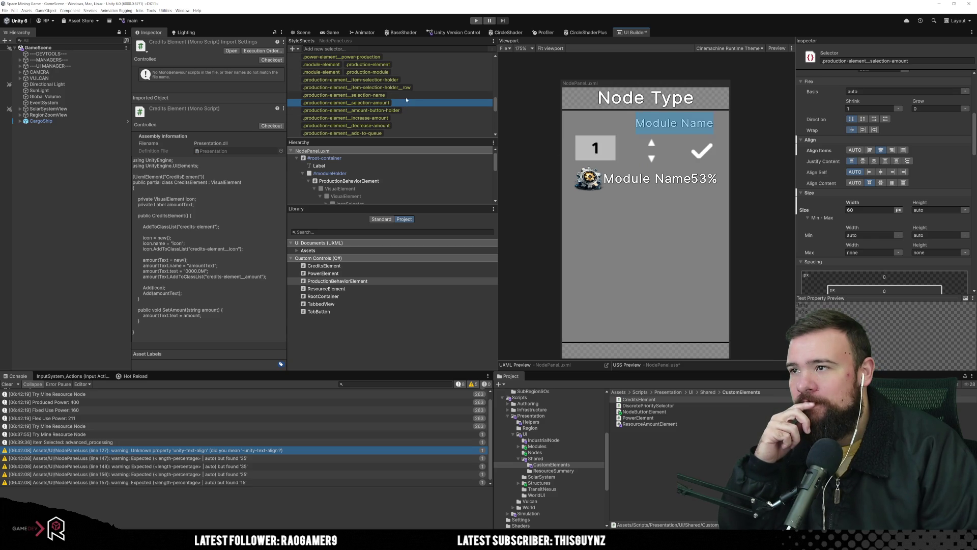
left_click(407, 88)
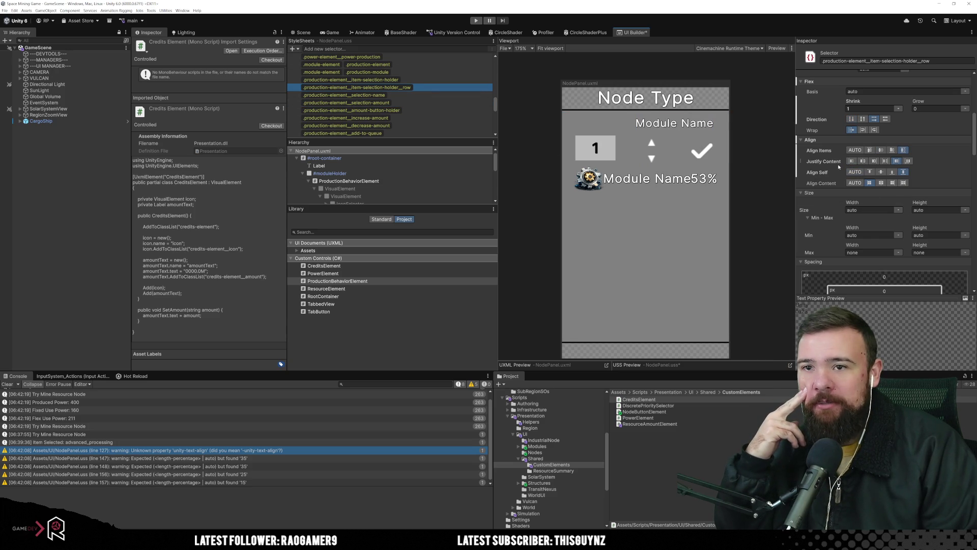
right_click(847, 164)
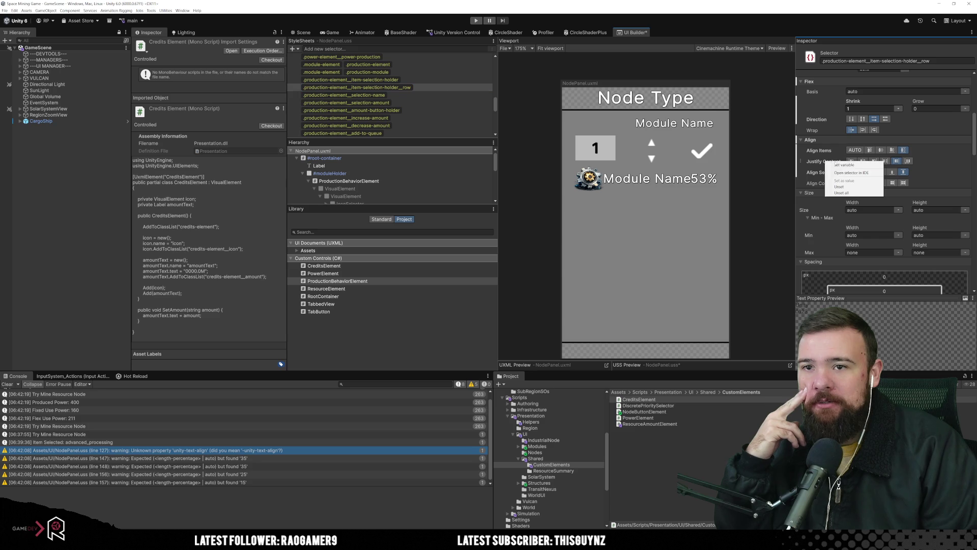
left_click(849, 186)
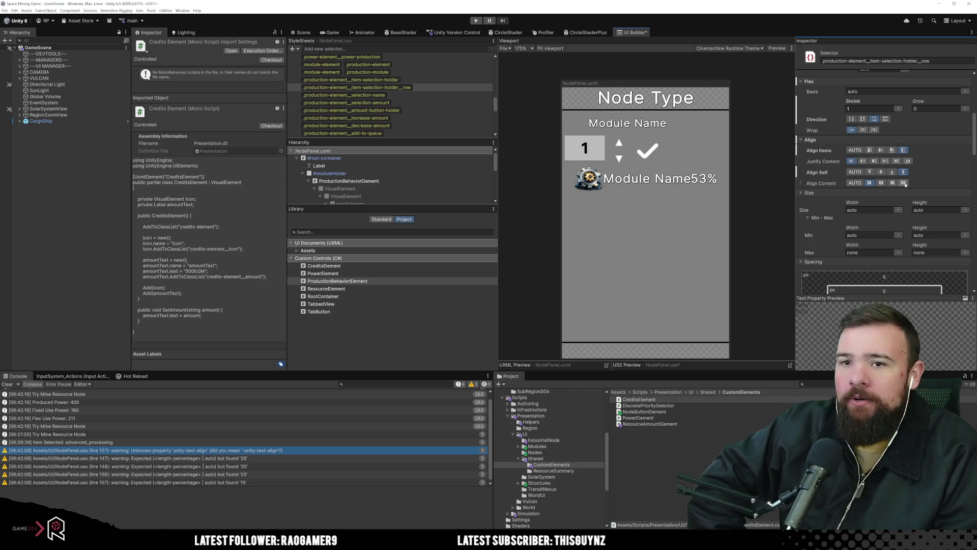
left_click(881, 151)
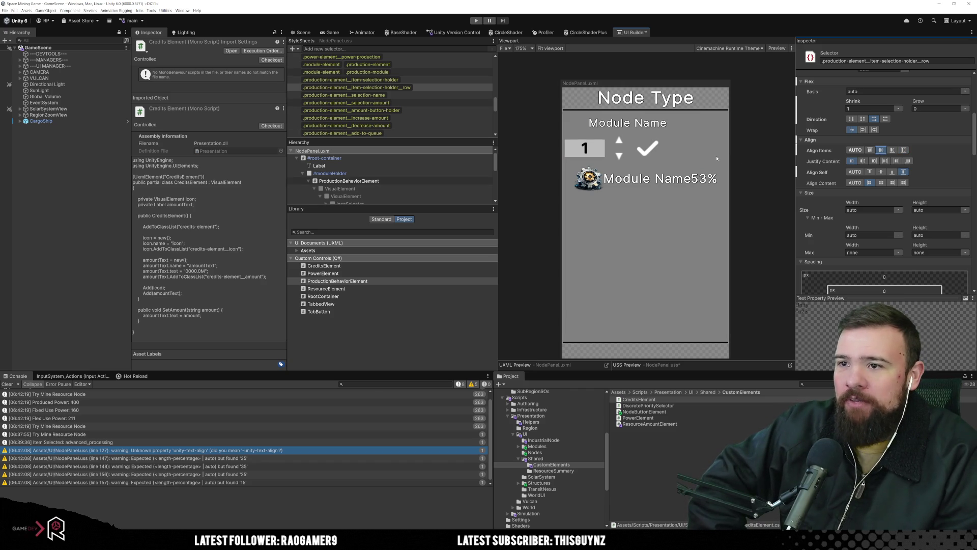
left_click(409, 97)
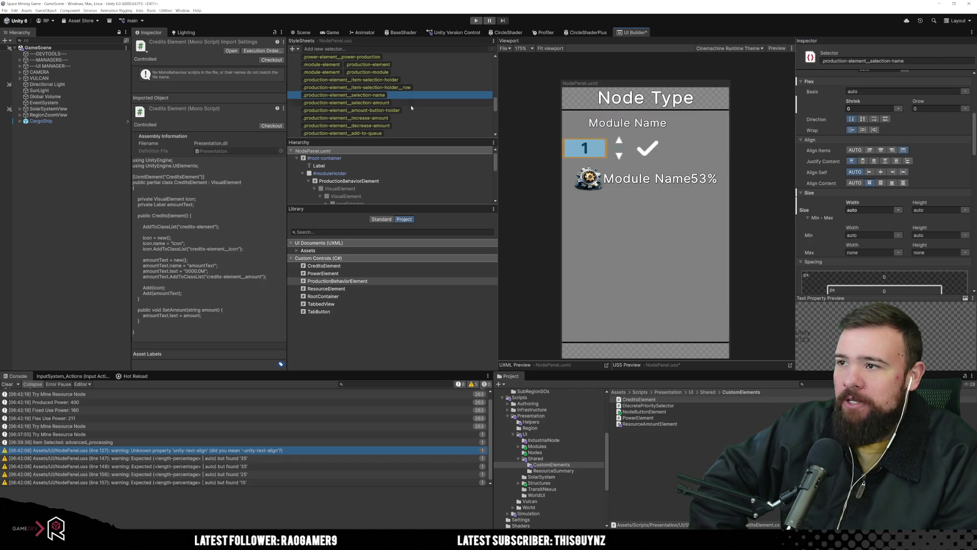
Set the selection-amount box height to 45 px and the amount-button holder width to 25 px.
double_click(408, 102)
left_click(918, 210)
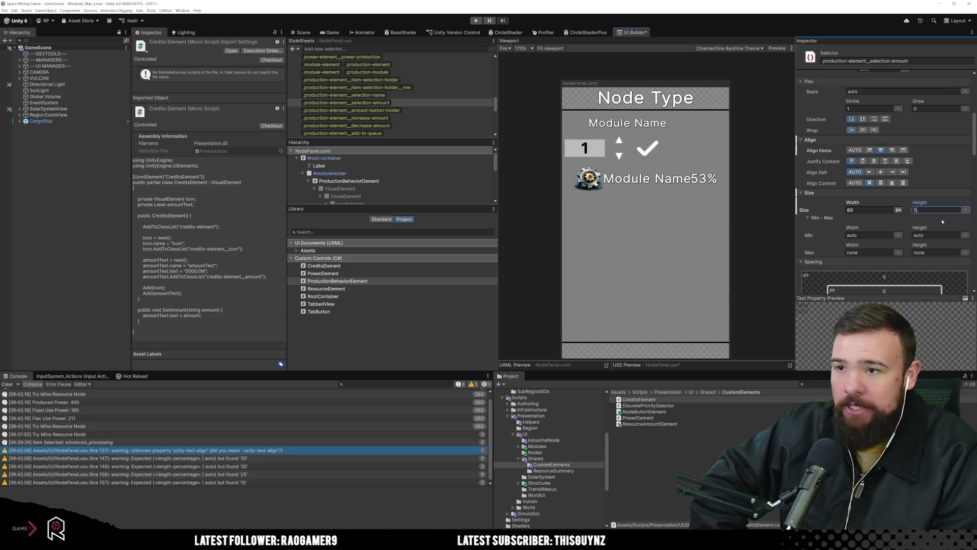
type("50")
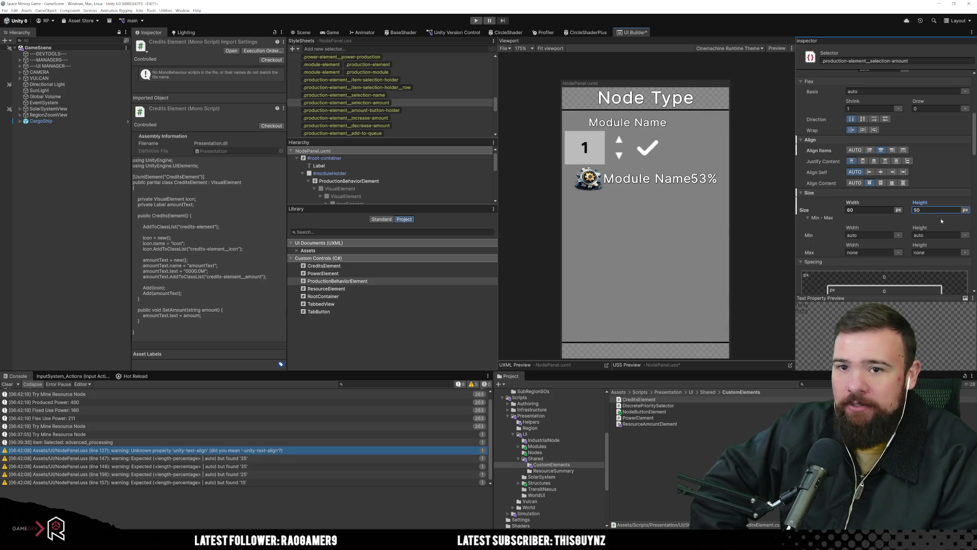
type("45")
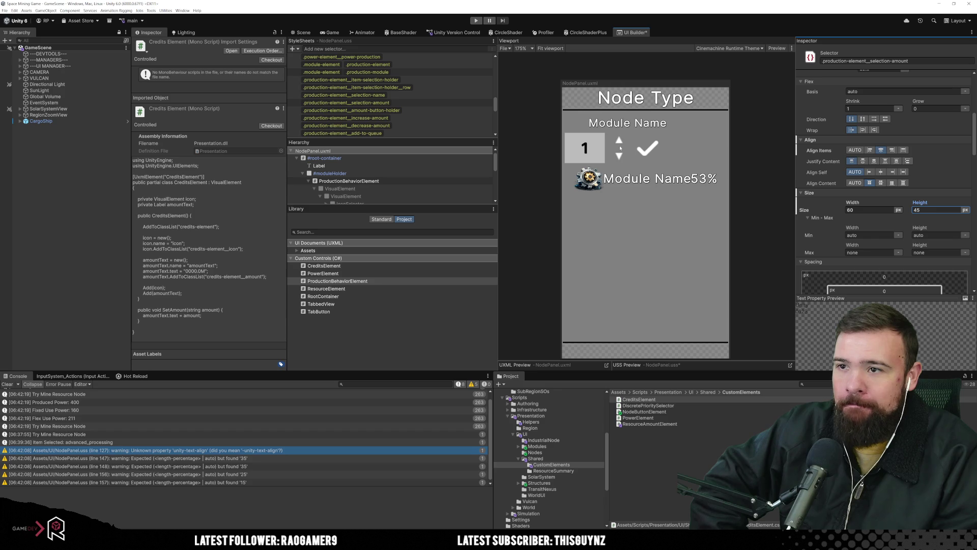
left_click(411, 112)
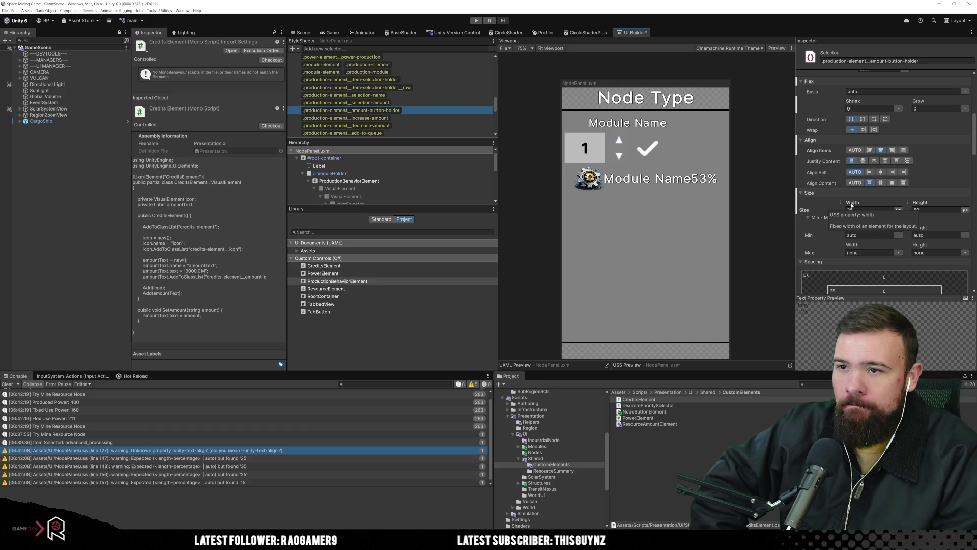
key("Down")
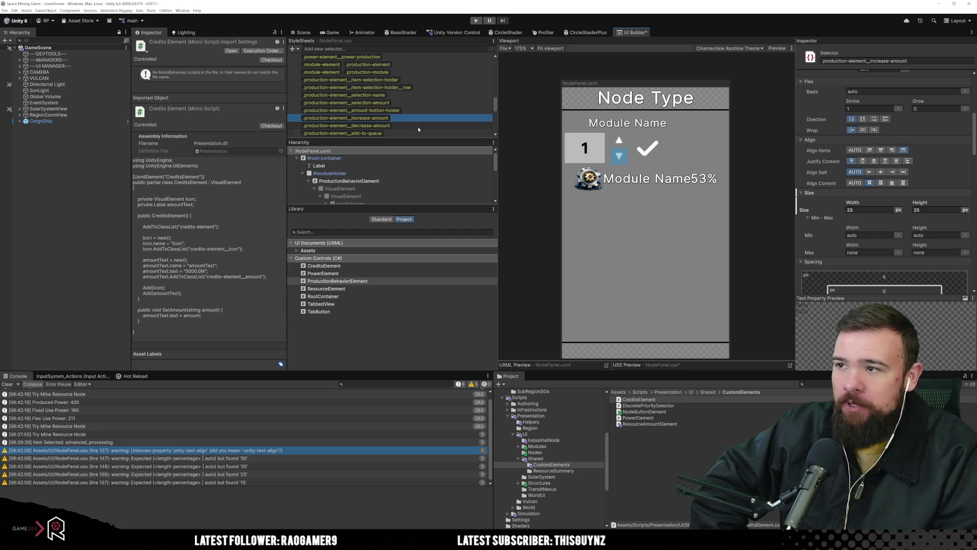
left_click(421, 111)
left_click(870, 210)
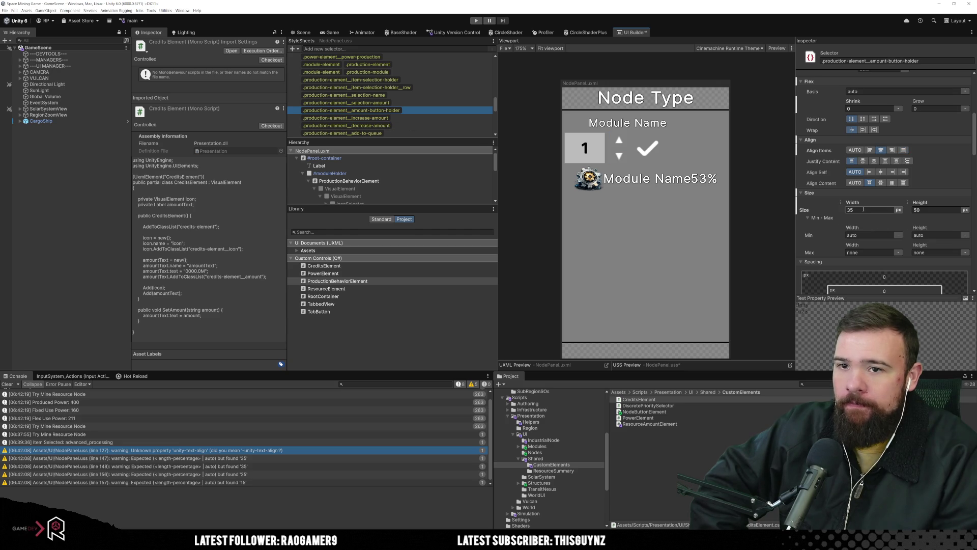
type("25")
key("Return")
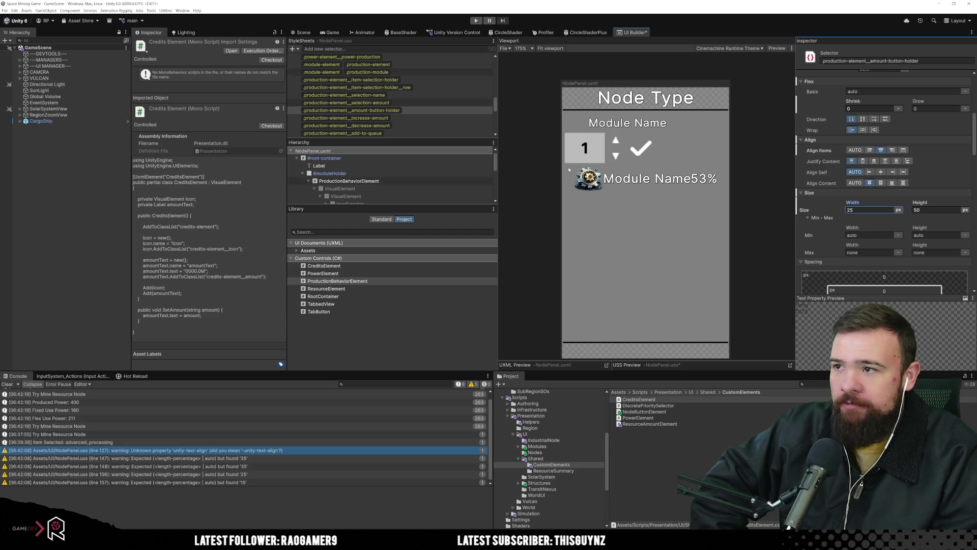
Review the increase-amount and selection-amount styles, then select the add-to-queue style.
left_click(424, 118)
left_click(402, 125)
left_click(420, 119)
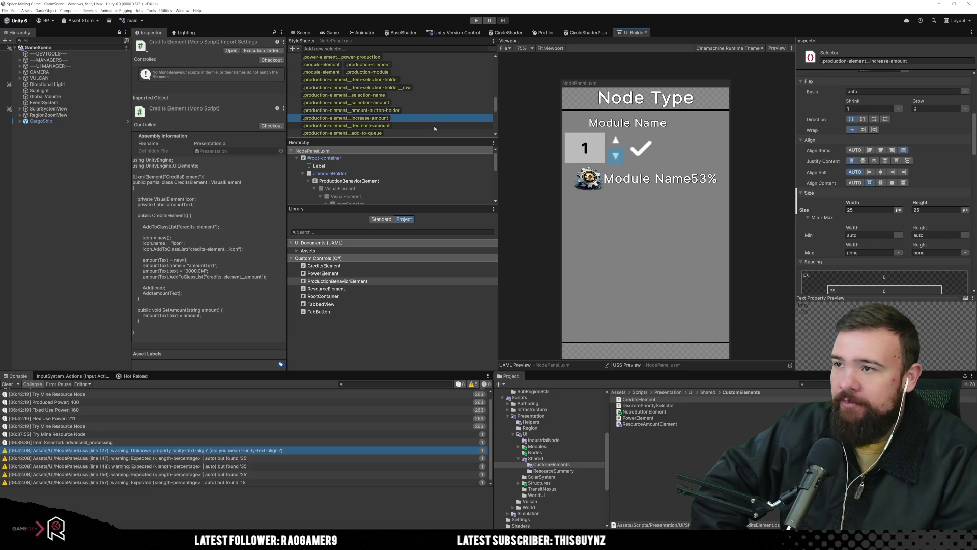
left_click(424, 111)
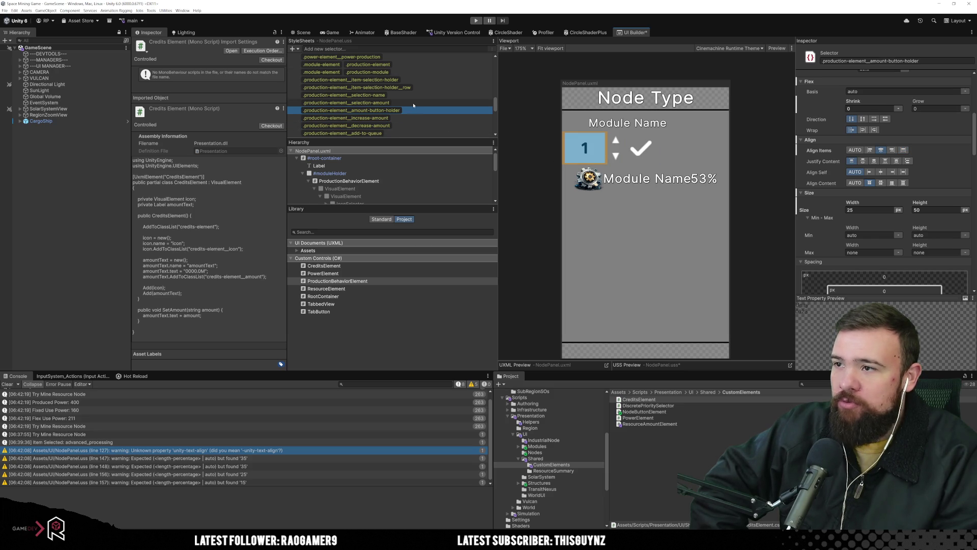
left_click(412, 103)
left_click(412, 110)
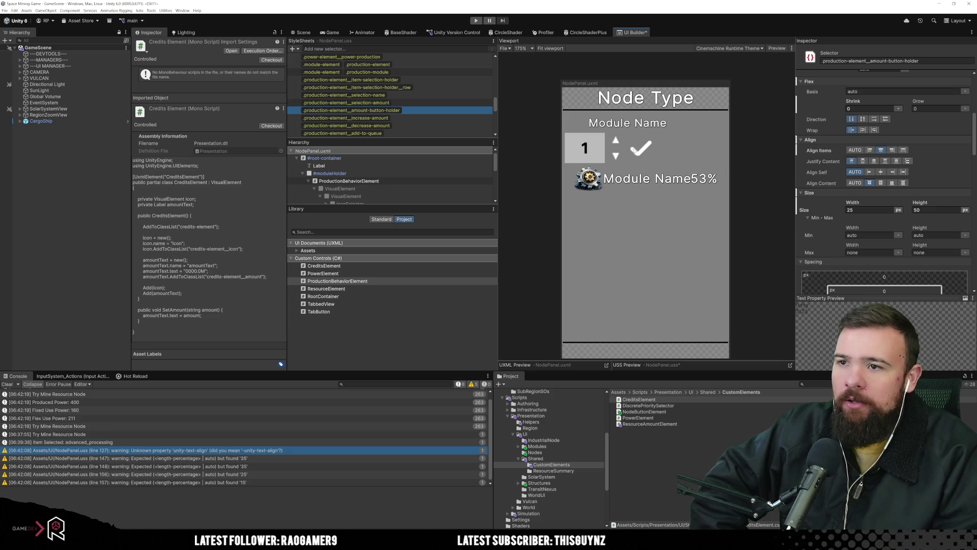
left_click(419, 132)
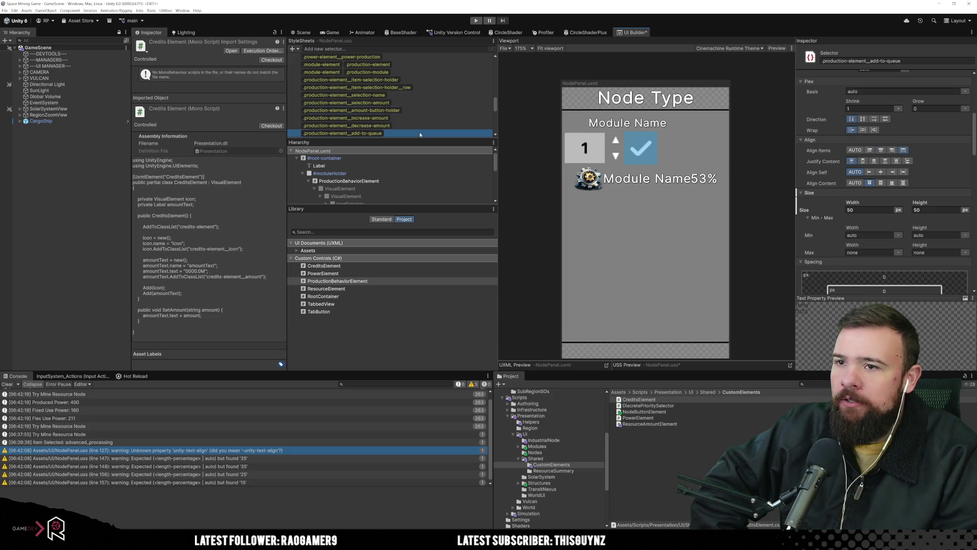
Switch the add-to-queue Background Scale Mode to the third option.
scroll(900, 209, "down", 10)
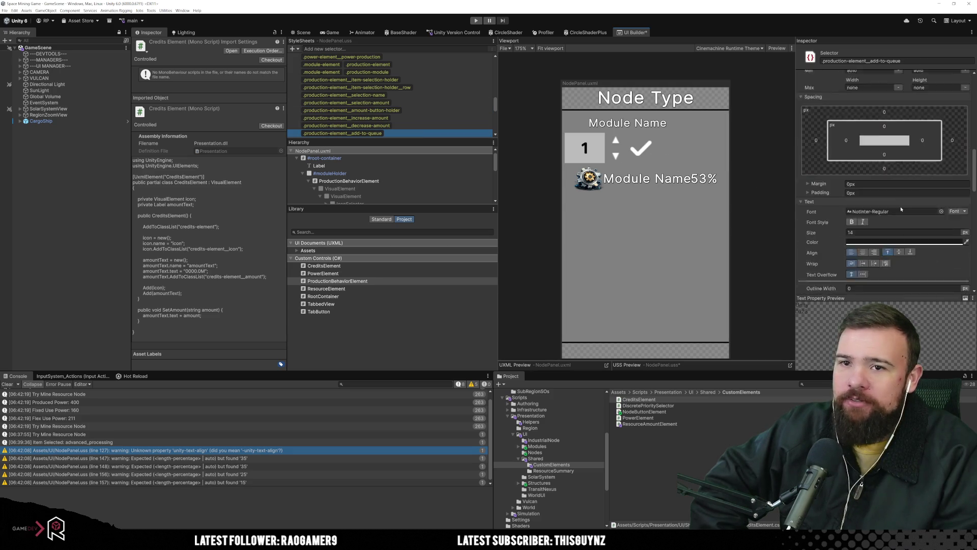
scroll(899, 211, "down", 5)
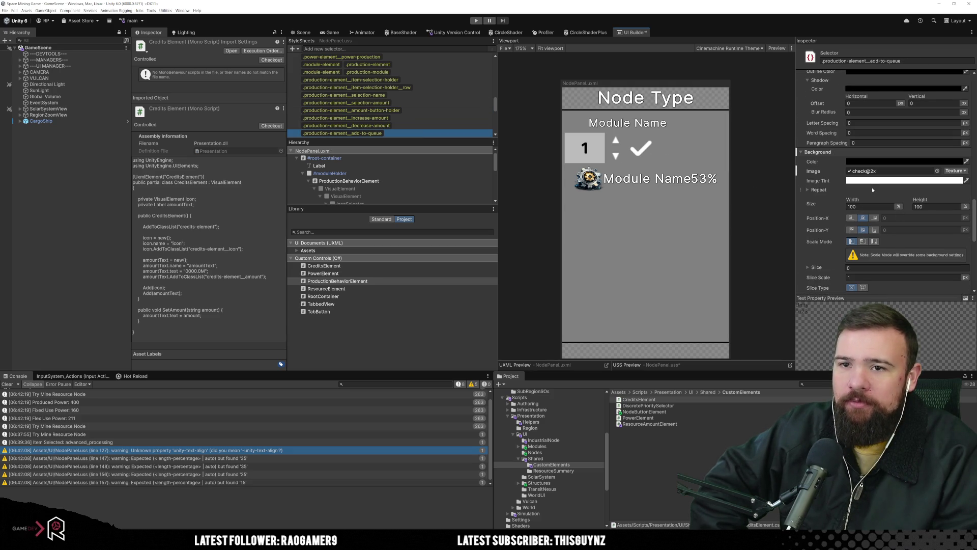
scroll(872, 185, "down", 5)
scroll(871, 186, "down", 1)
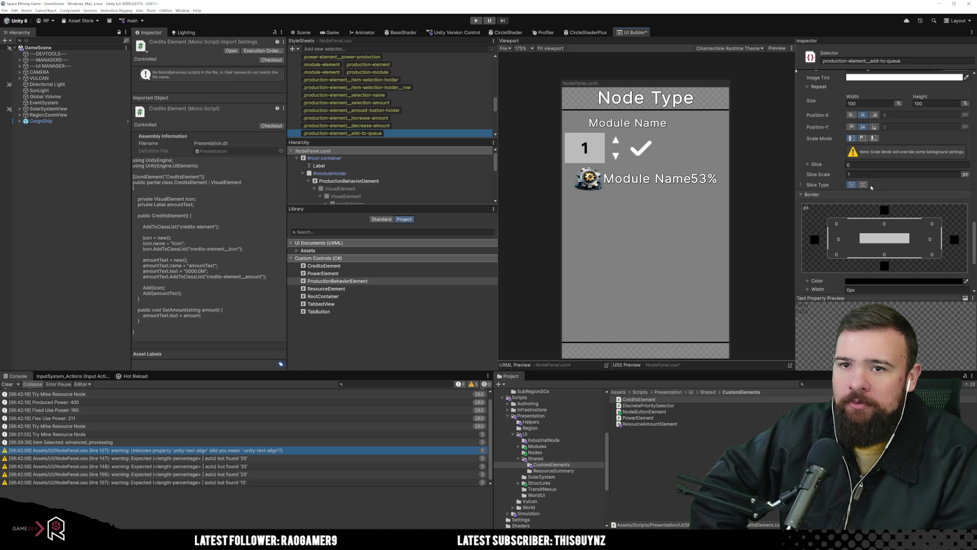
left_click(865, 138)
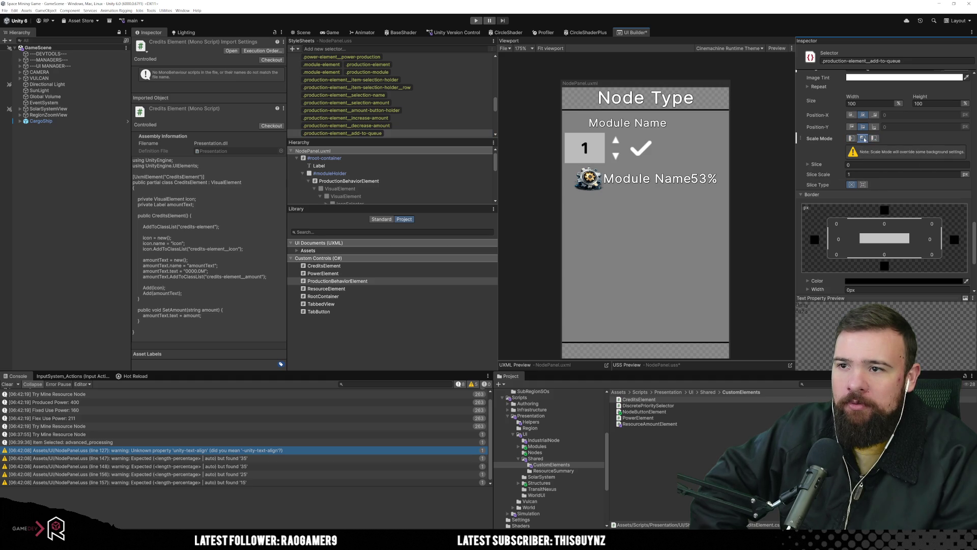
left_click(874, 138)
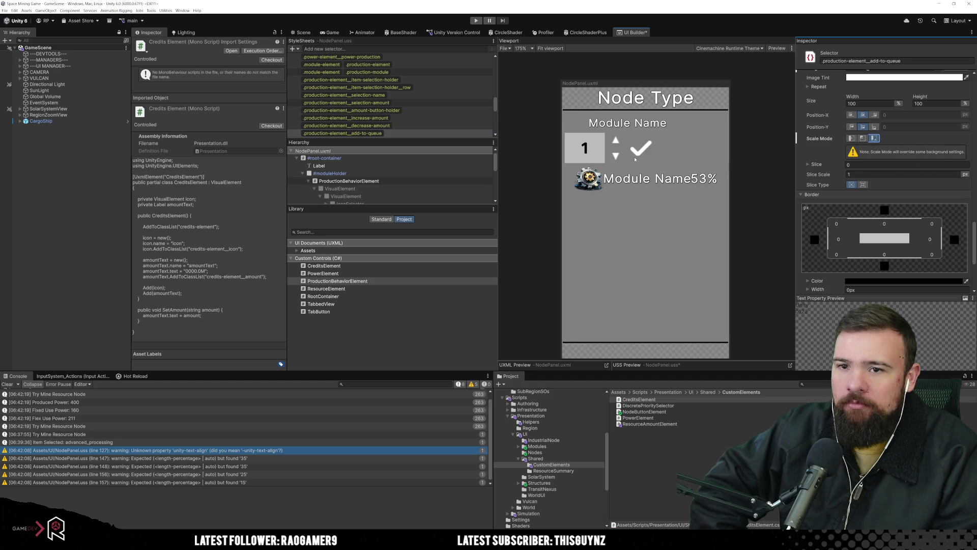
Apply the Checkmark texture as the add-to-queue background image.
scroll(843, 213, "up", 2)
scroll(944, 167, "up", 2)
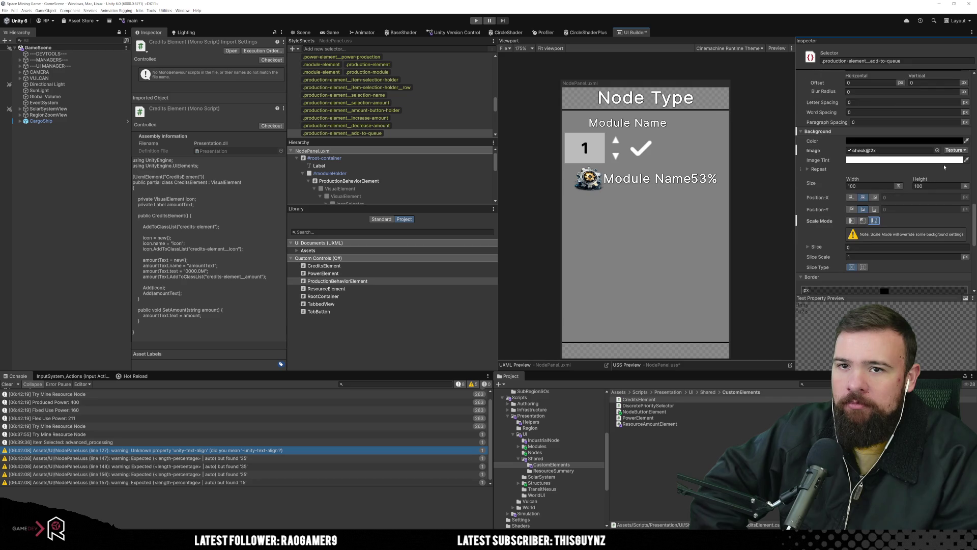
left_click(937, 150)
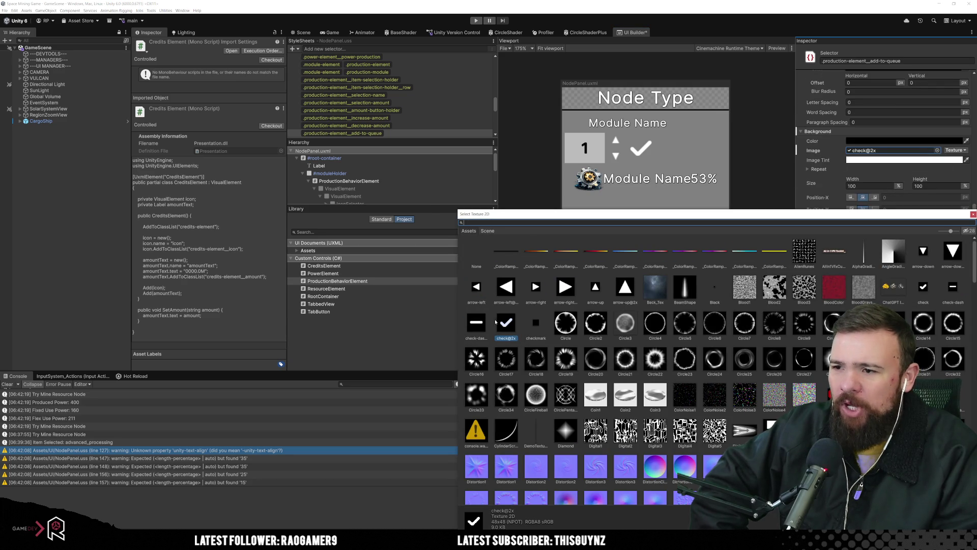
scroll(495, 322, "down", 3)
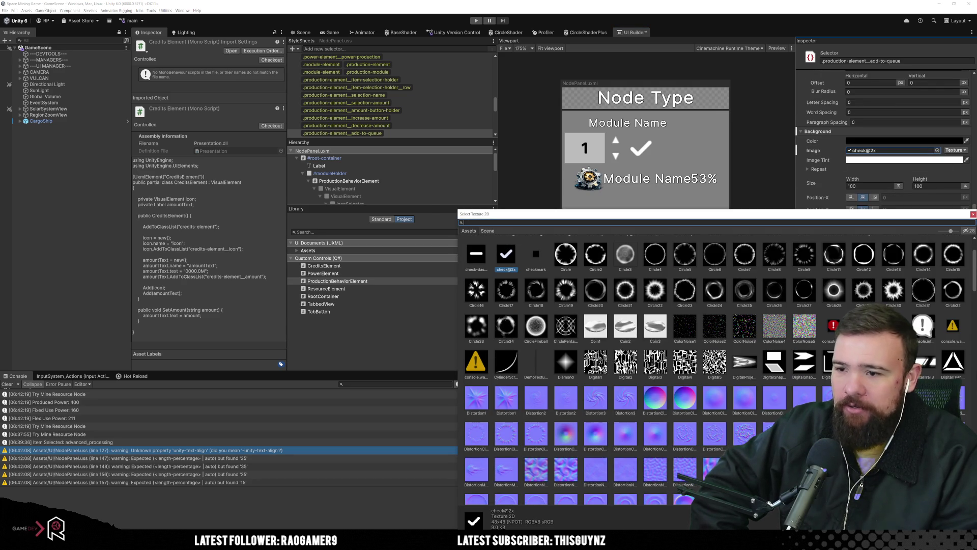
scroll(621, 355, "down", 15)
scroll(620, 355, "down", 20)
scroll(627, 356, "down", 20)
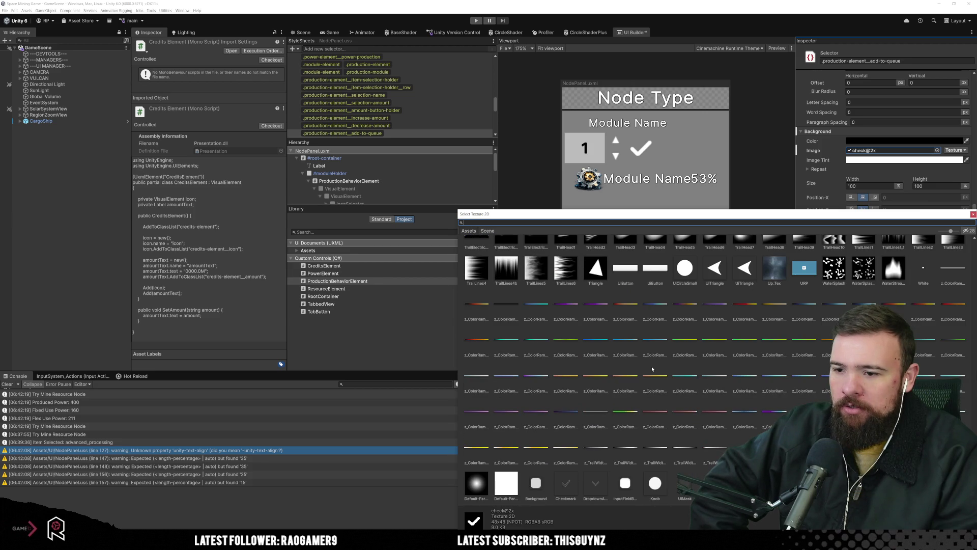
left_click(567, 486)
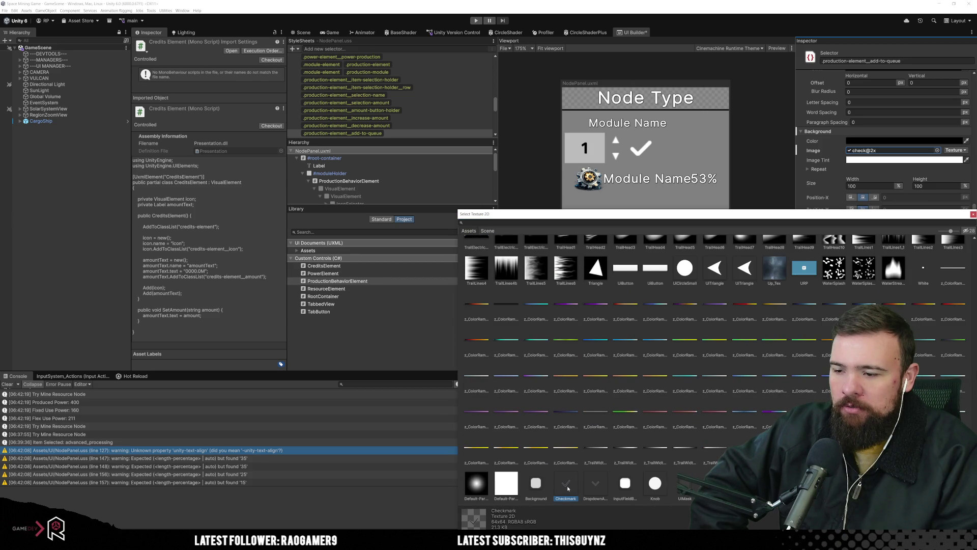
double_click(566, 485)
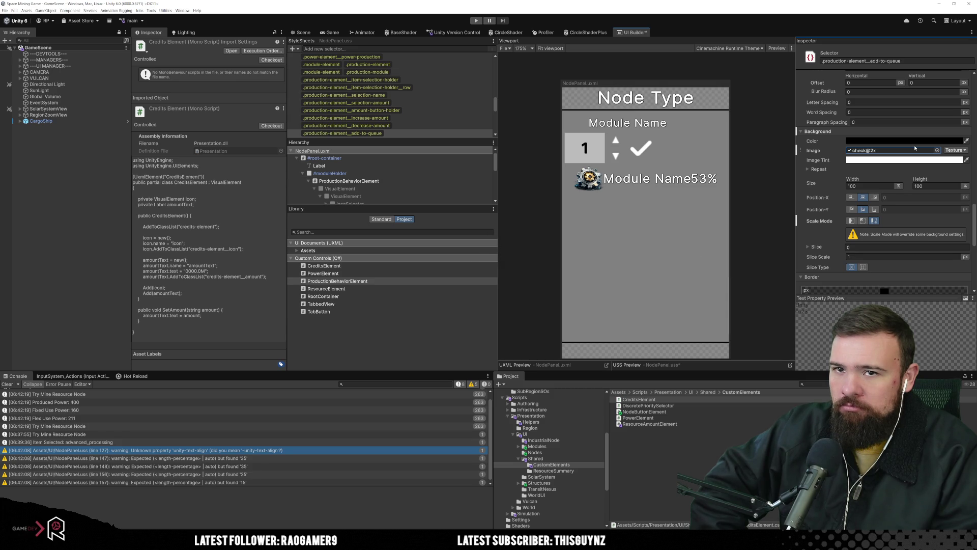
Search 'check', compare several check textures, and settle on check@2x as the image.
left_click(938, 151)
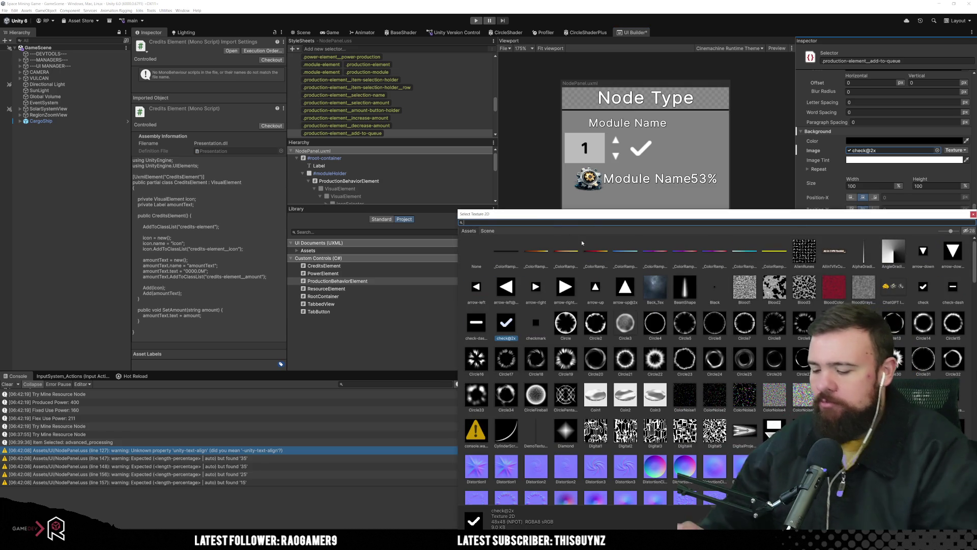
type("check")
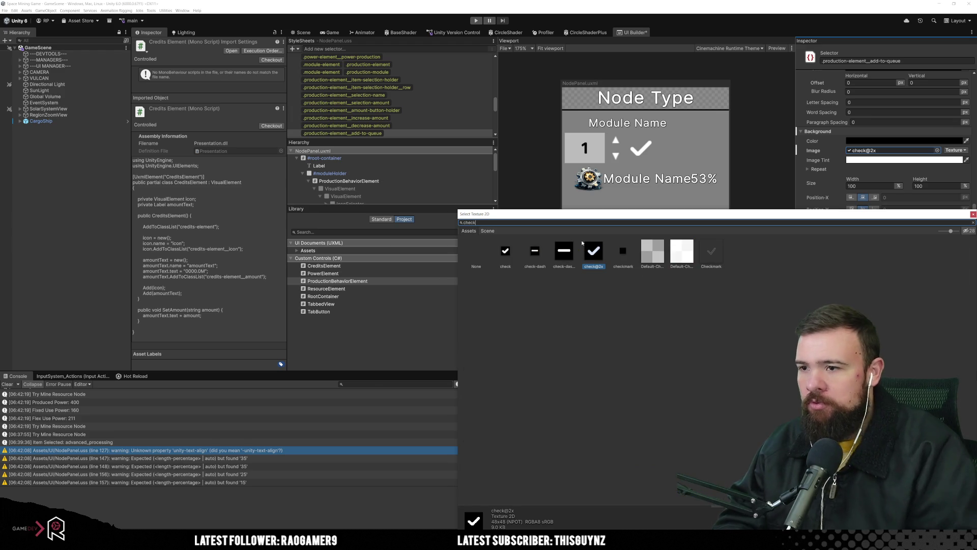
left_click(560, 251)
left_click(535, 252)
left_click(715, 257)
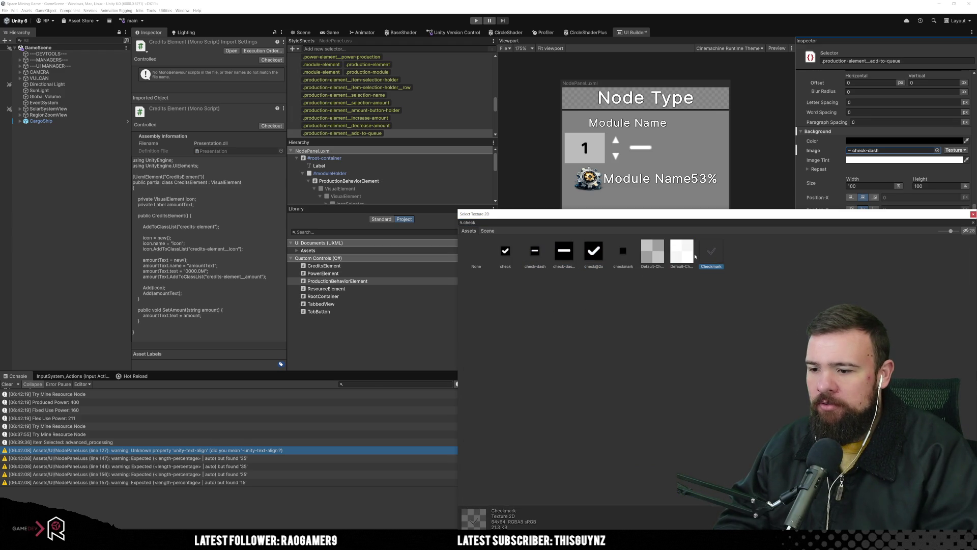
left_click(692, 254)
left_click(653, 252)
left_click(618, 257)
left_click(598, 262)
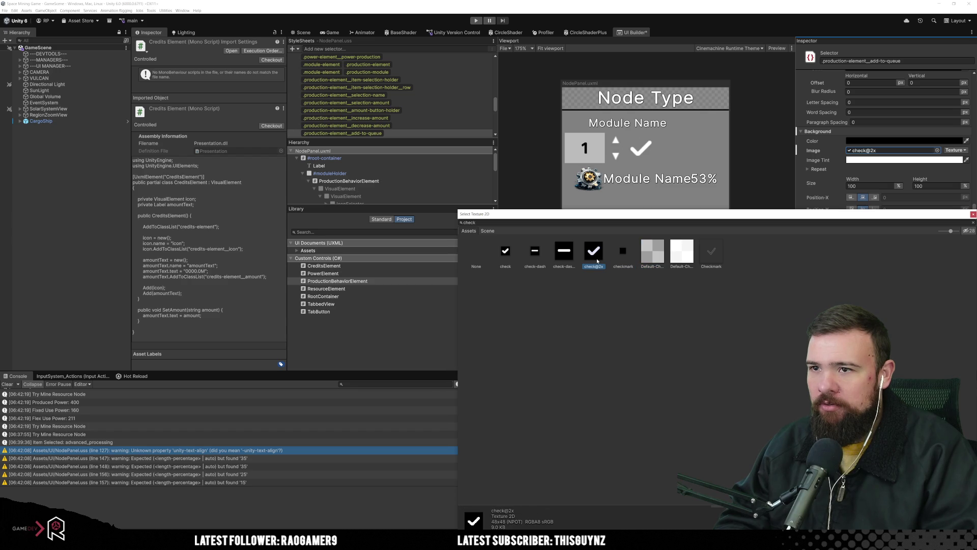
left_click(564, 254)
left_click(535, 253)
left_click(504, 255)
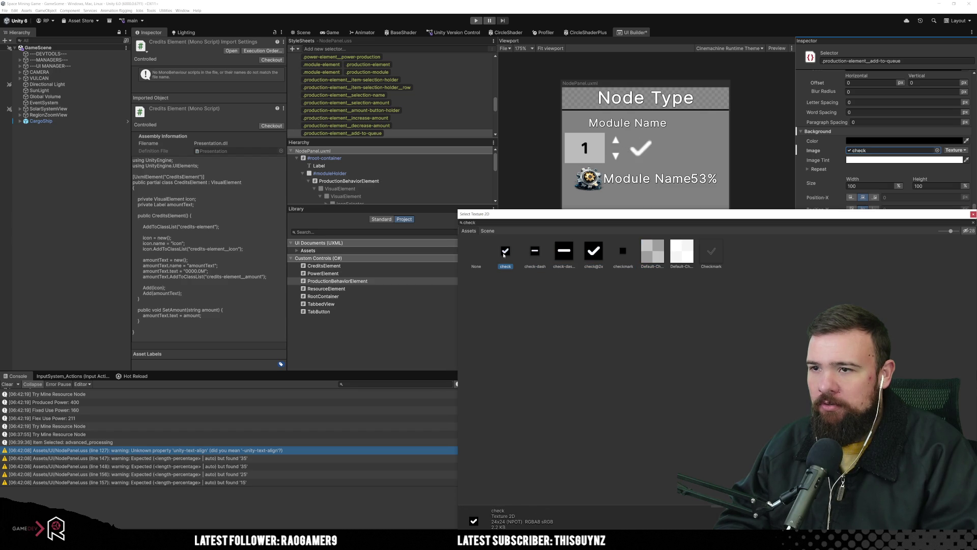
left_click(535, 251)
left_click(564, 252)
left_click(596, 260)
double_click(595, 260)
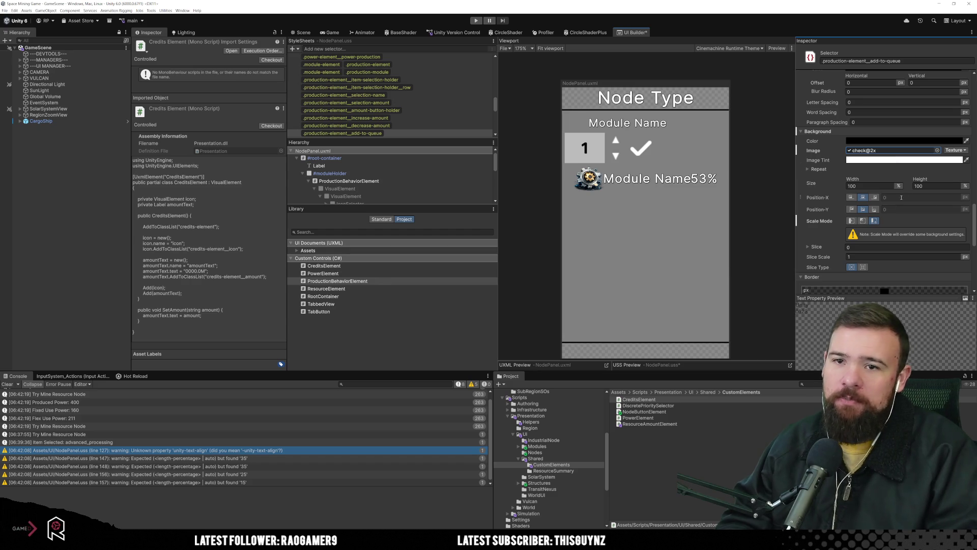
Set the add-to-queue Background Image Tint to bright green in the colour picker.
scroll(913, 203, "up", 10)
scroll(914, 204, "up", 3)
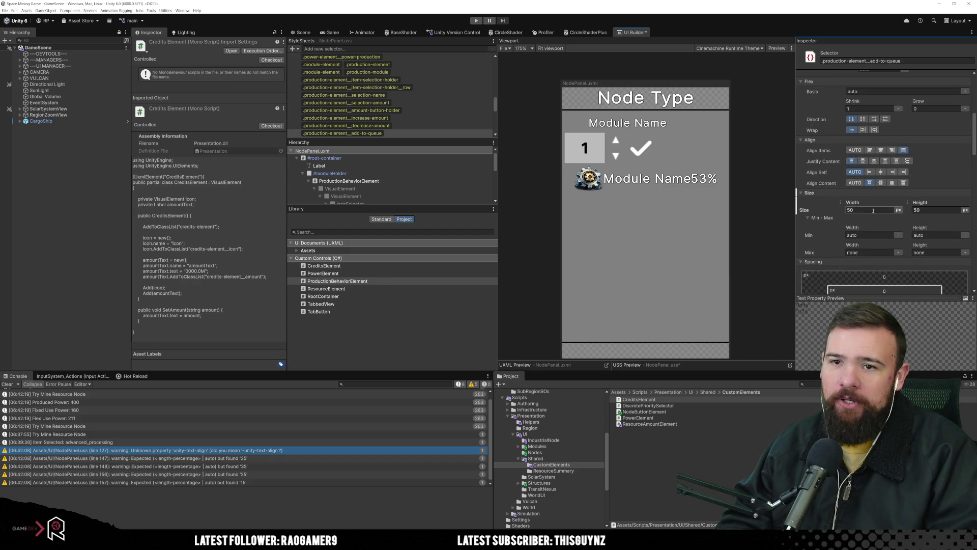
scroll(838, 191, "down", 5)
scroll(886, 219, "down", 2)
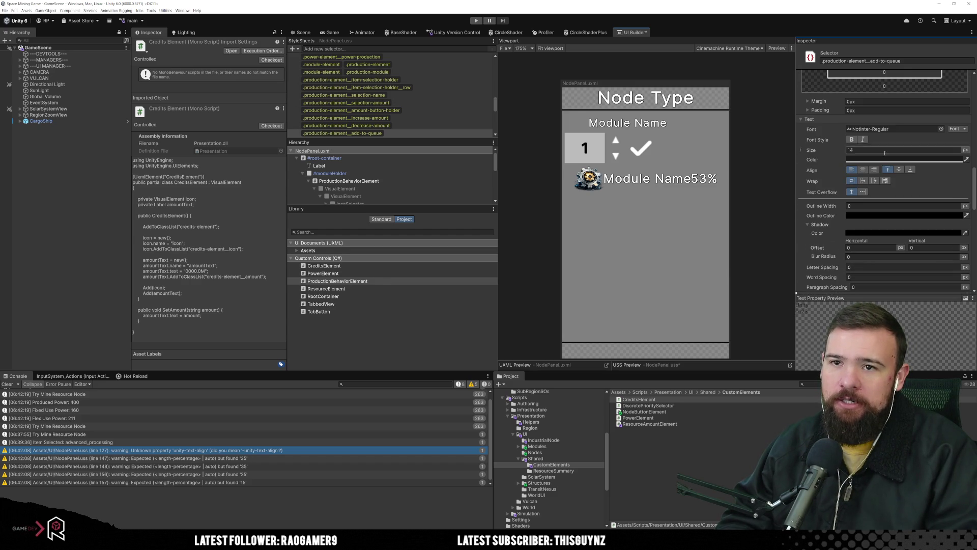
scroll(869, 243, "down", 3)
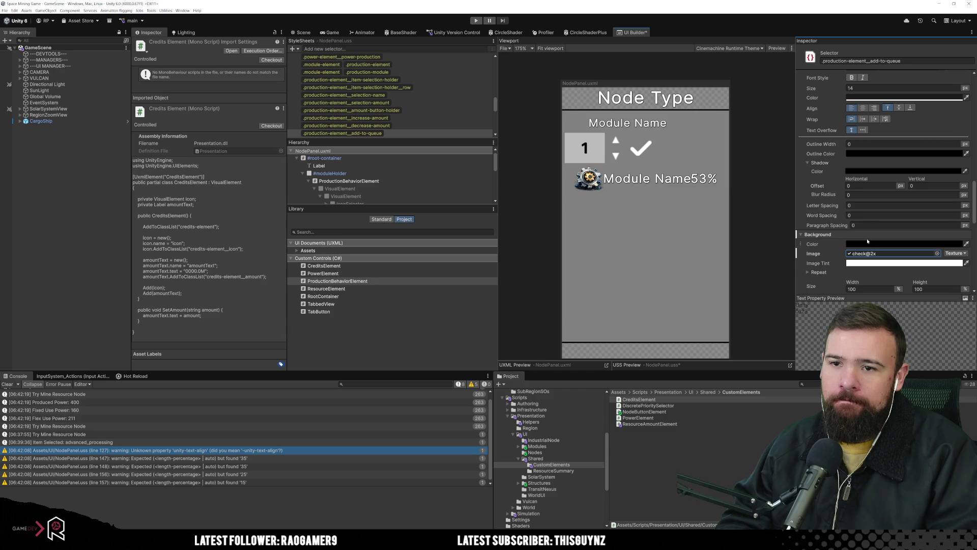
left_click(862, 263)
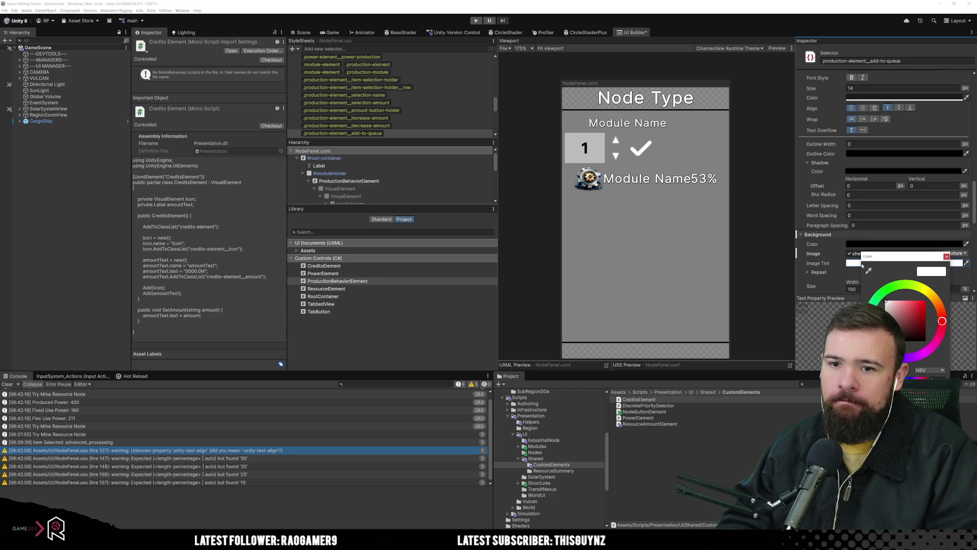
left_click(890, 288)
left_click_drag(911, 305, 934, 294)
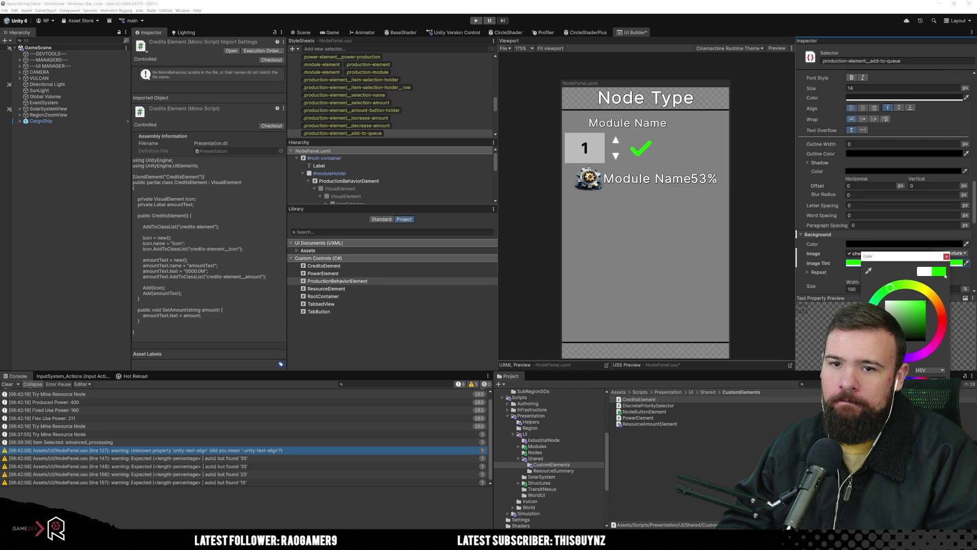
left_click(947, 257)
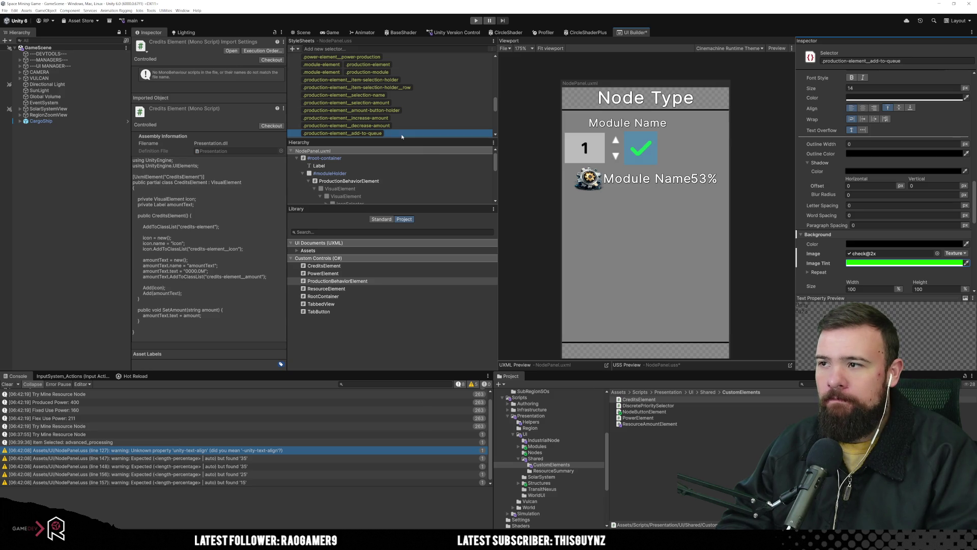
scroll(402, 121, "down", 3)
left_click(394, 98)
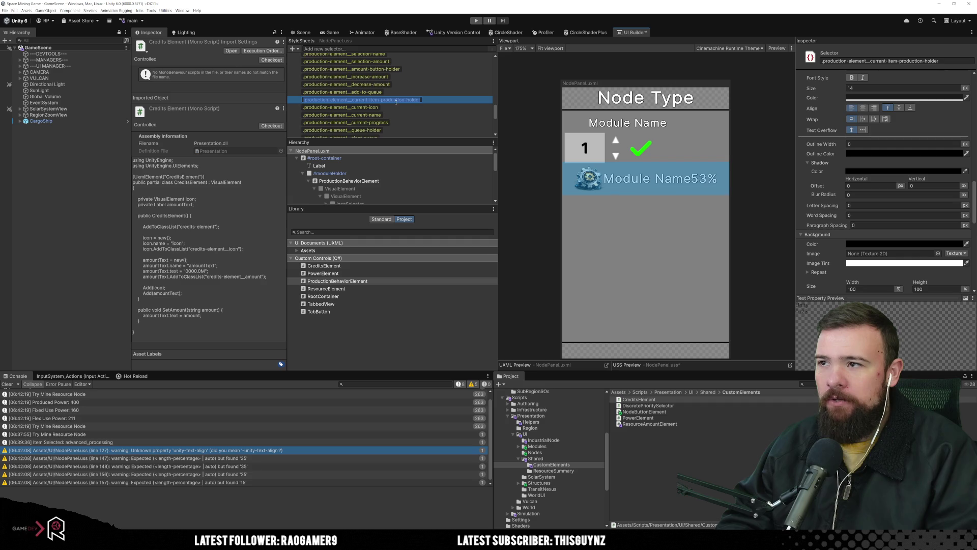
Review the item-selection holder and row styles, then select .production-element__selection-name.
scroll(453, 113, "up", 1)
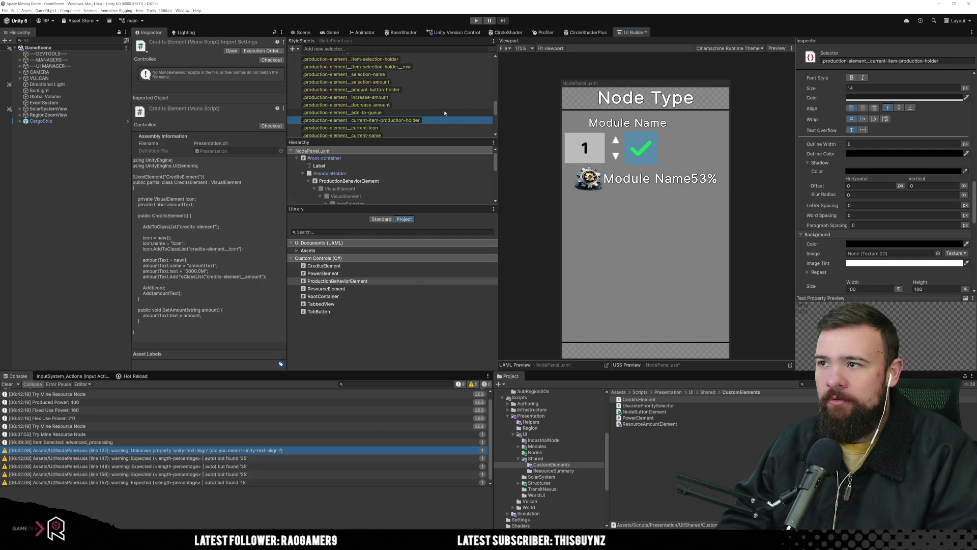
left_click(439, 62)
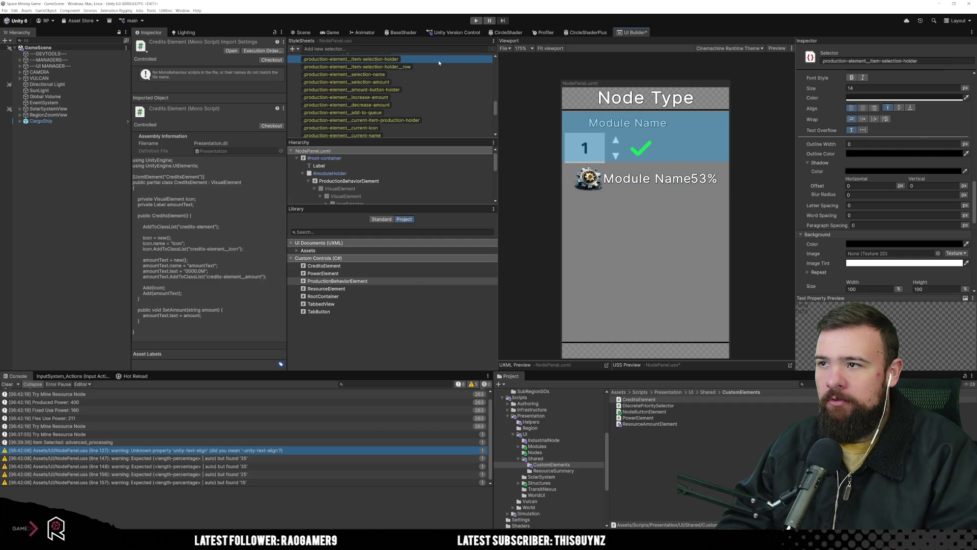
left_click(439, 66)
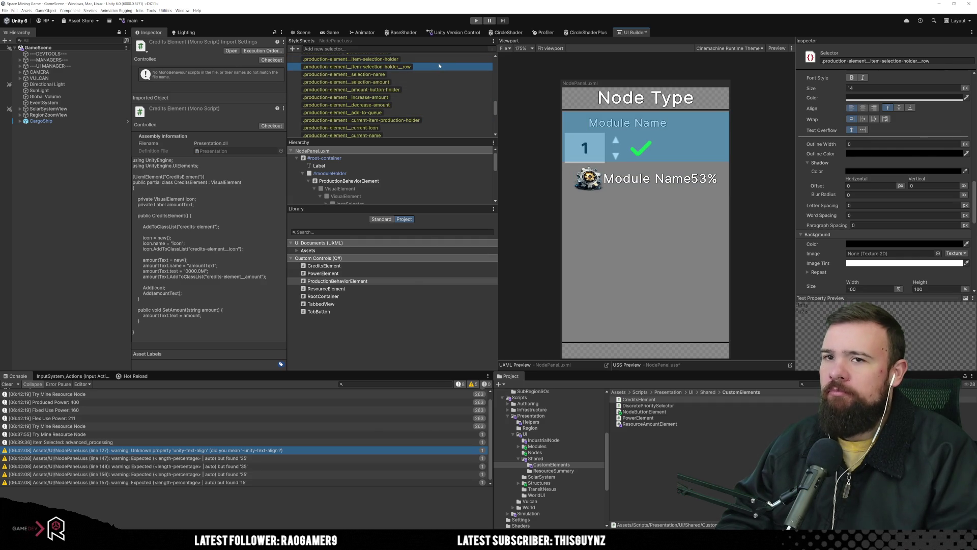
scroll(440, 58, "up", 2)
left_click(433, 79)
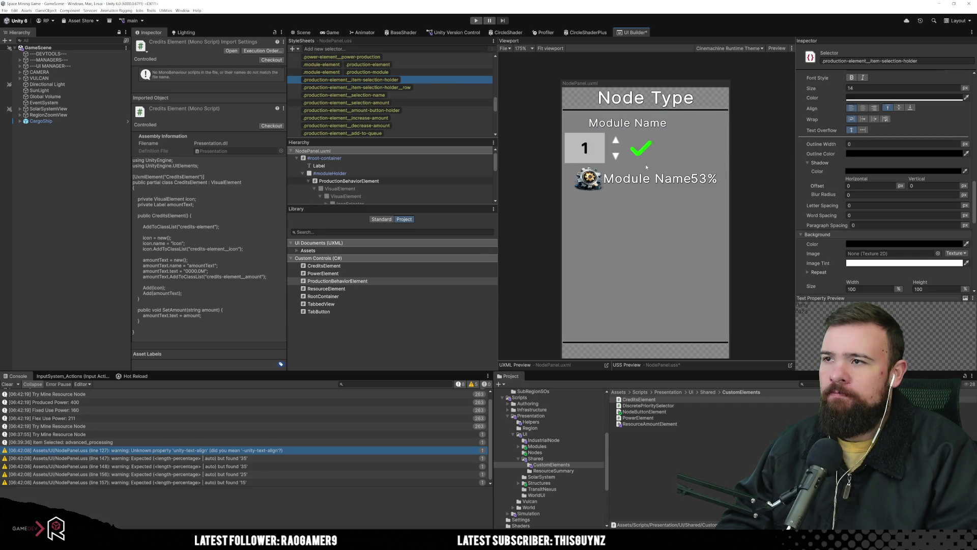
scroll(914, 181, "up", 8)
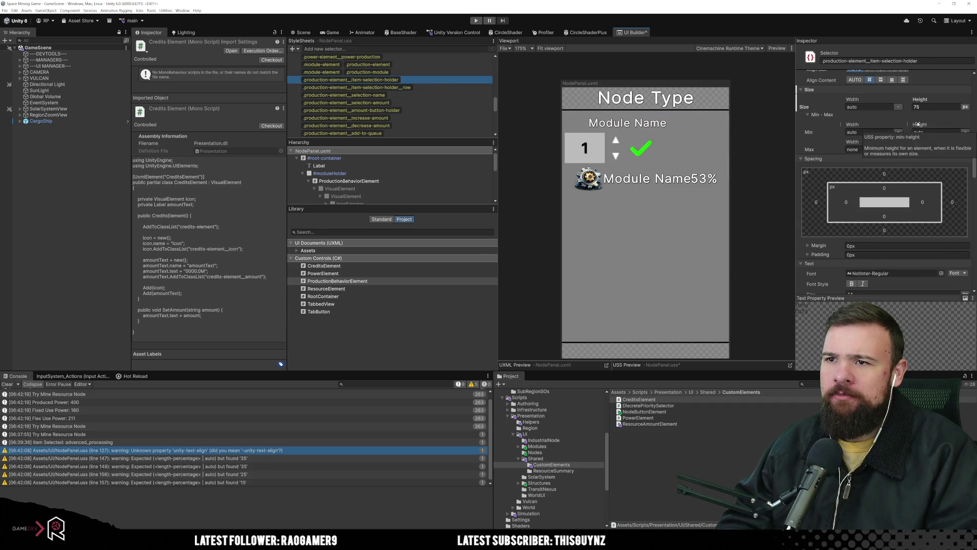
left_click(432, 95)
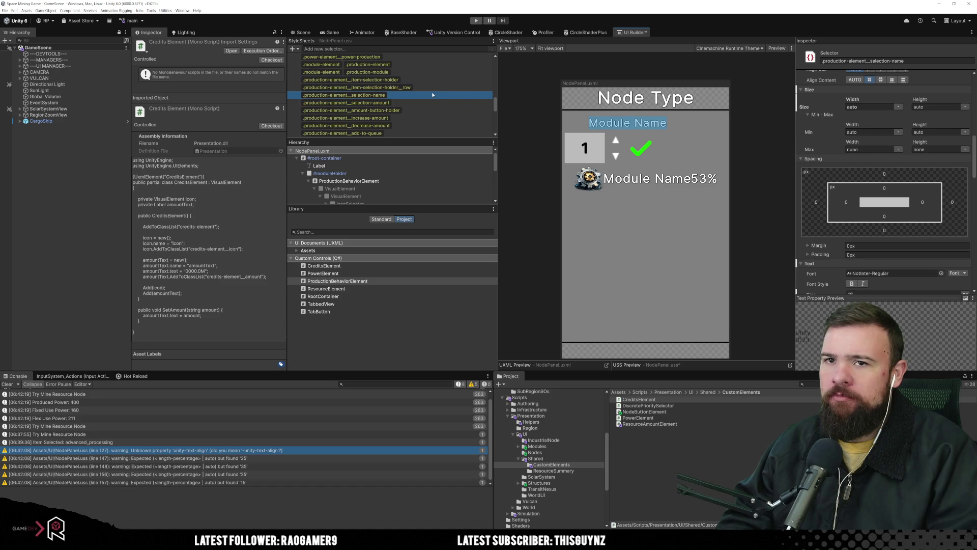
Set the selection-name style's height to 40 px.
left_click(929, 107)
type("25")
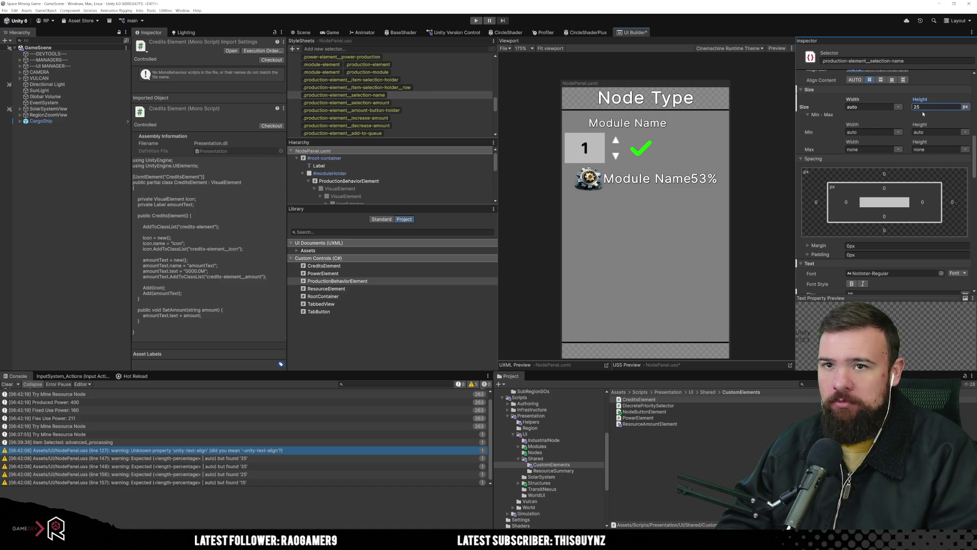
key("BackSpace")
key("BackSpace")
type("40")
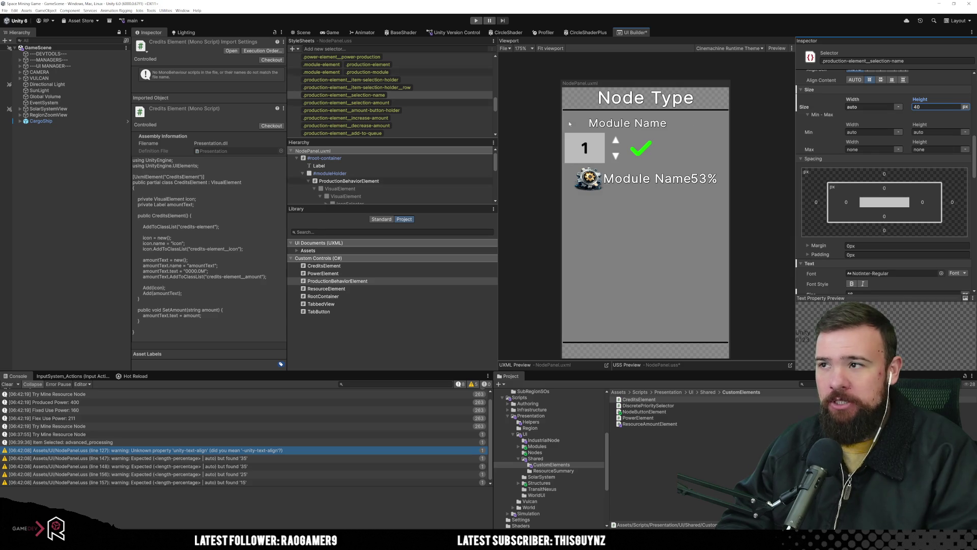
Change the item-selection holder's height from 75 to 90 px.
left_click(427, 101)
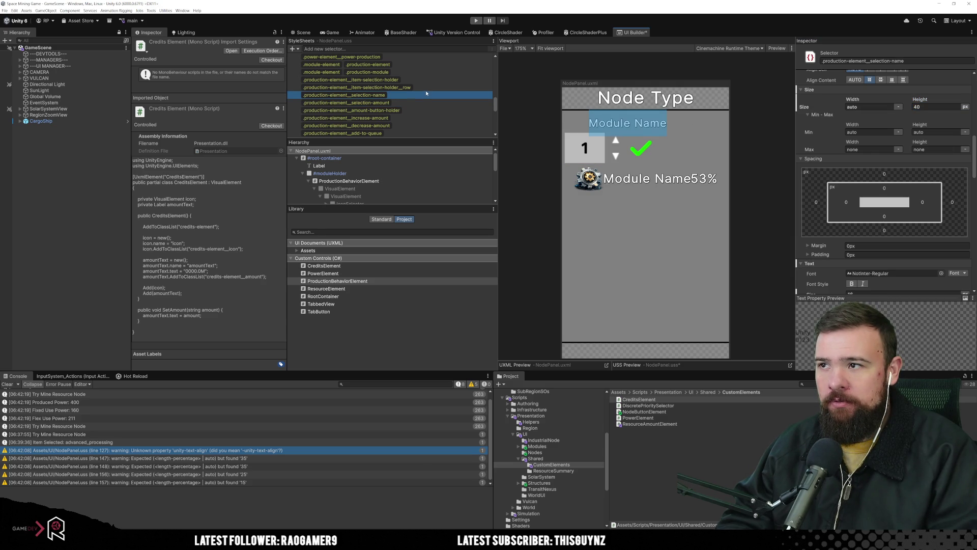
left_click(427, 89)
left_click(429, 79)
left_click(926, 106)
type("75")
type("90")
key("Return")
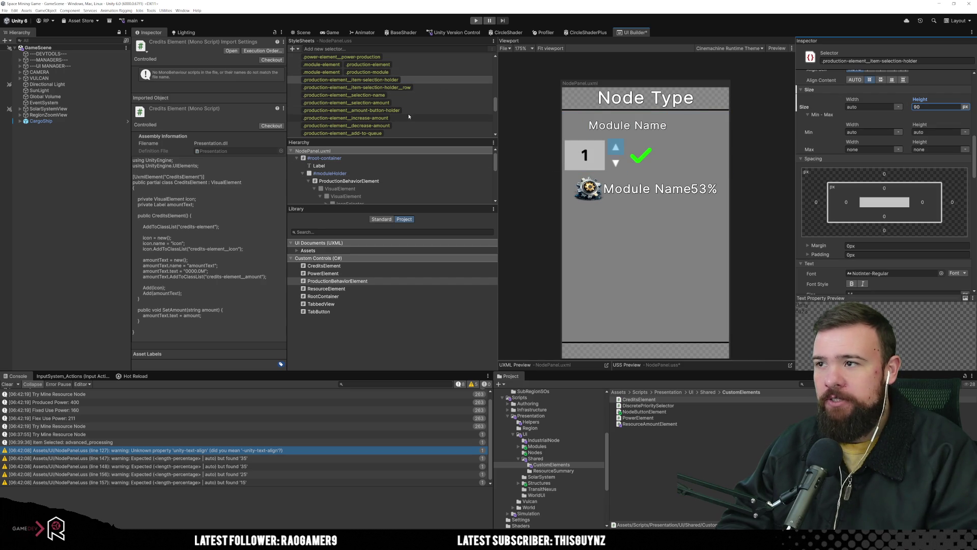
Set the item-selection holder's bottom margin to 2 px.
scroll(413, 132, "down", 1)
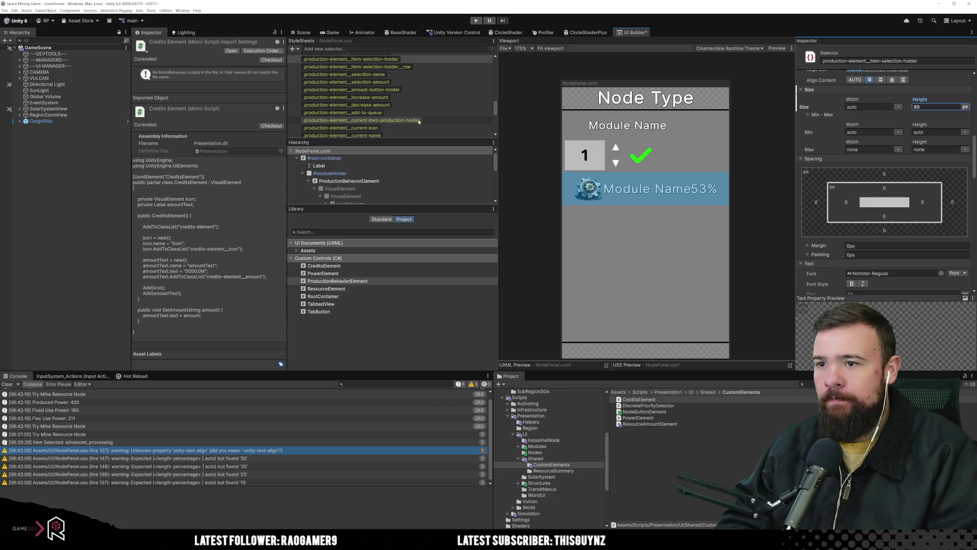
scroll(427, 119, "up", 1)
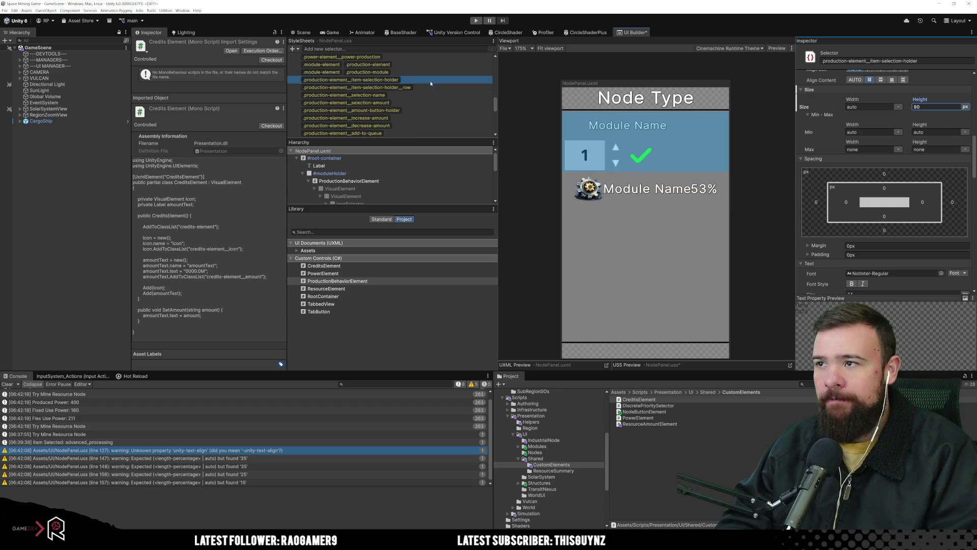
scroll(901, 175, "down", 3)
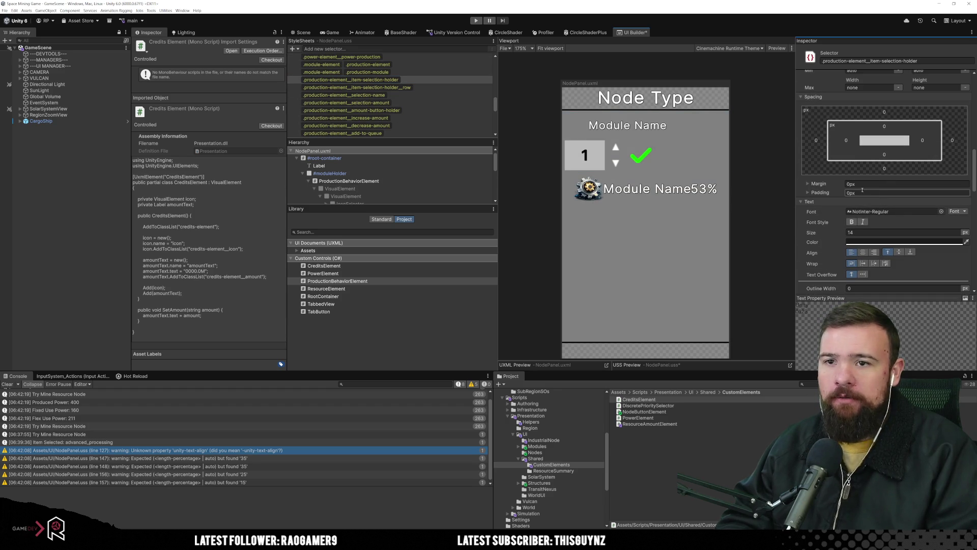
left_click(884, 168)
type("2")
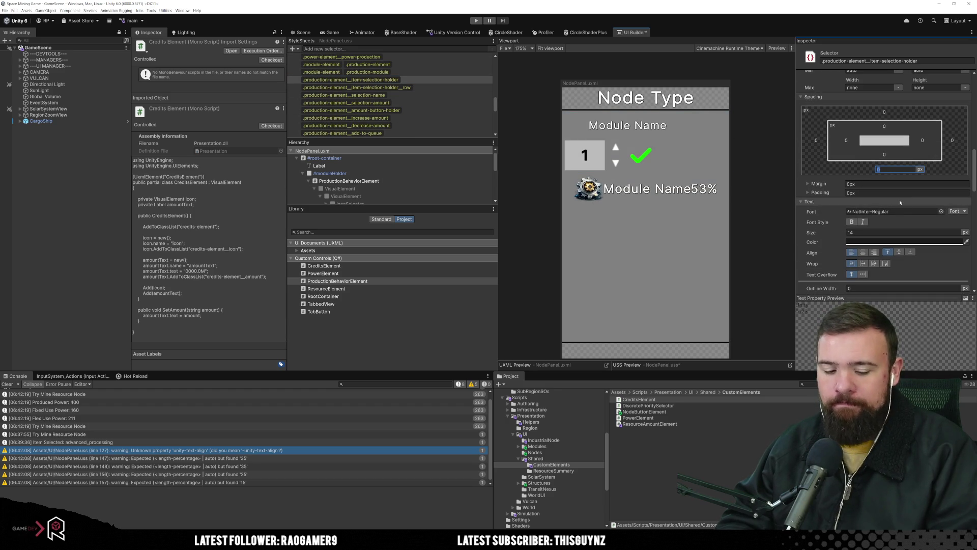
key("Return")
Review the holder's spacing, then select the item-selection holder row style.
left_click(884, 112)
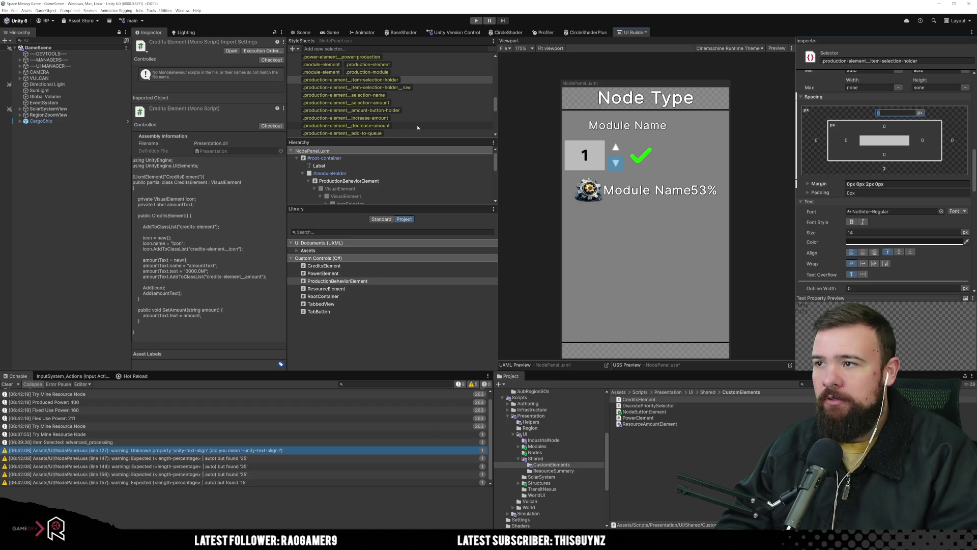
scroll(416, 122, "down", 2)
scroll(409, 112, "up", 2)
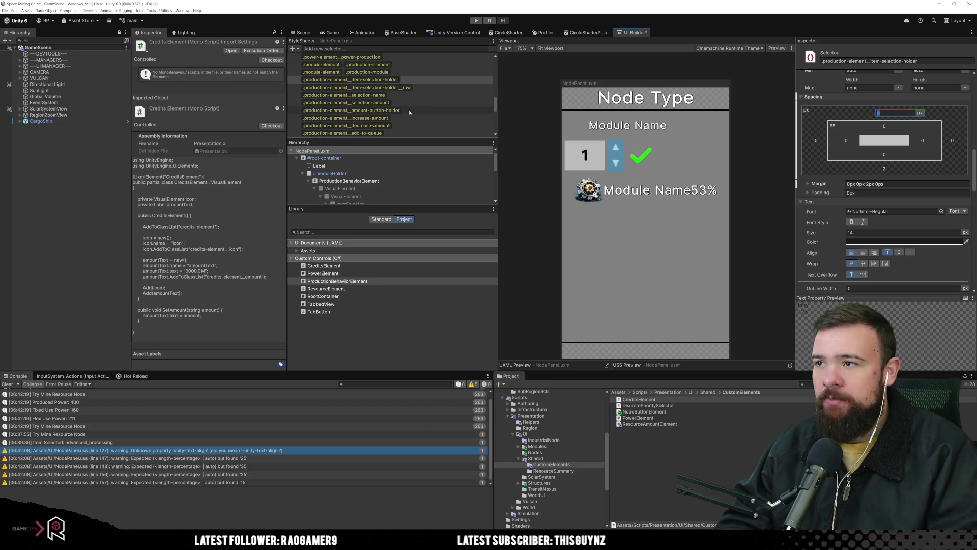
scroll(408, 129, "down", 2)
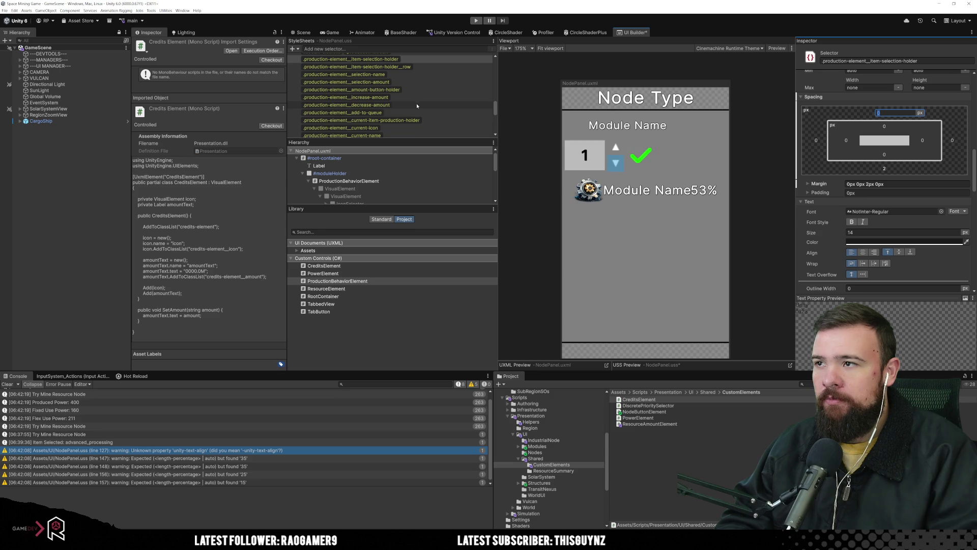
scroll(412, 80, "up", 2)
left_click(412, 80)
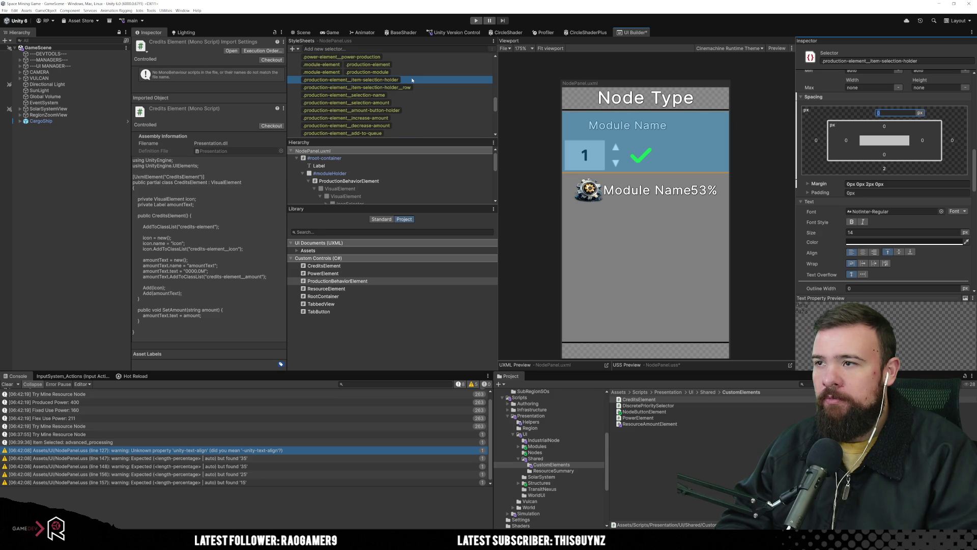
left_click(410, 87)
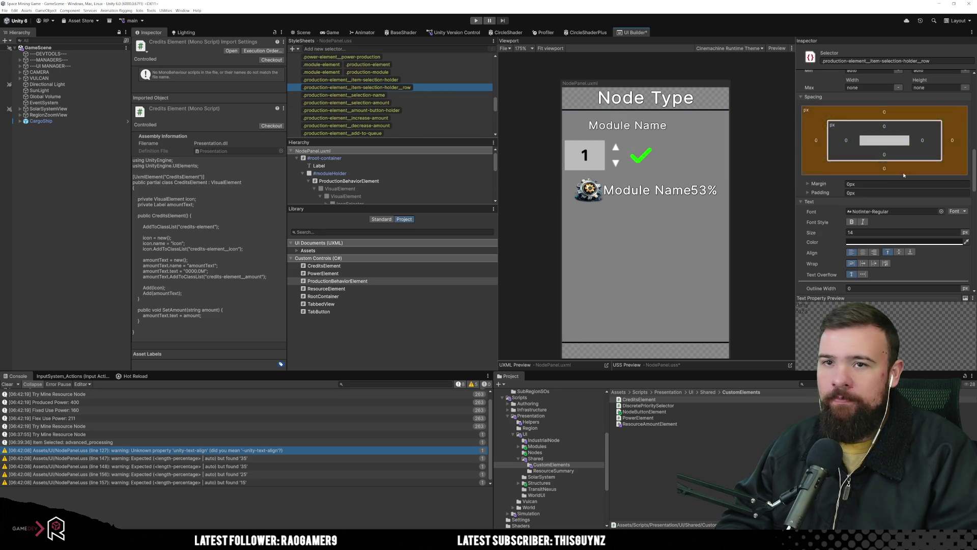
Set the selection row's Justify Content to center, then view the current-item and icon styles.
scroll(898, 161, "up", 5)
left_click(862, 119)
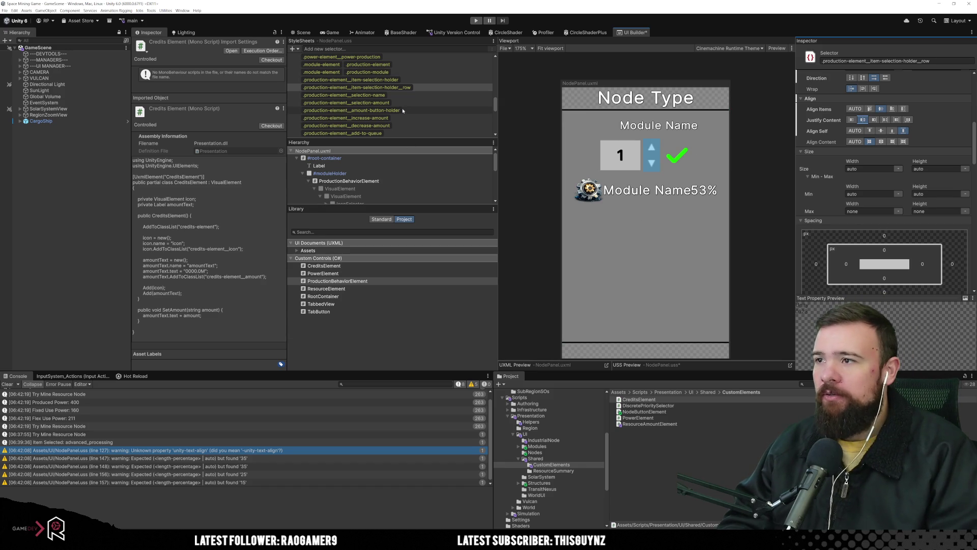
scroll(403, 121, "down", 1)
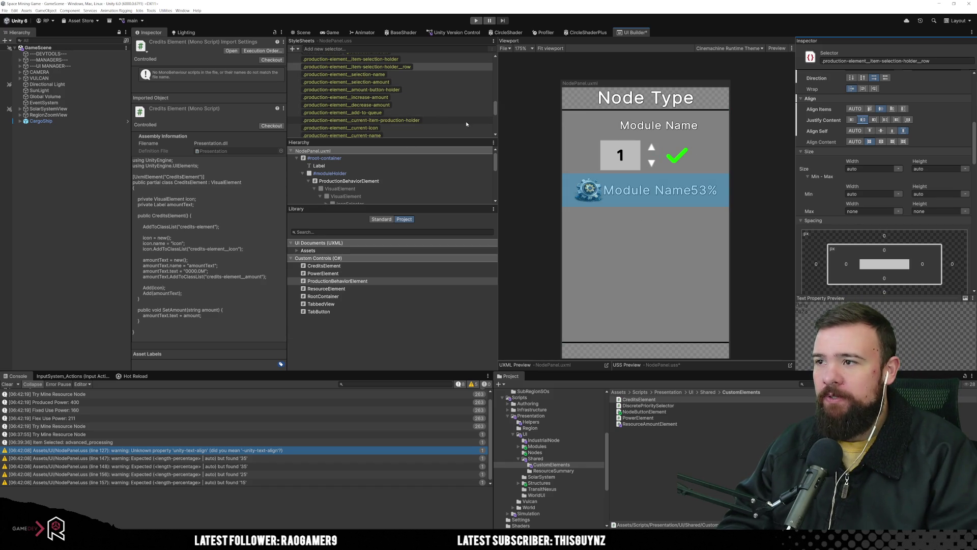
left_click(450, 122)
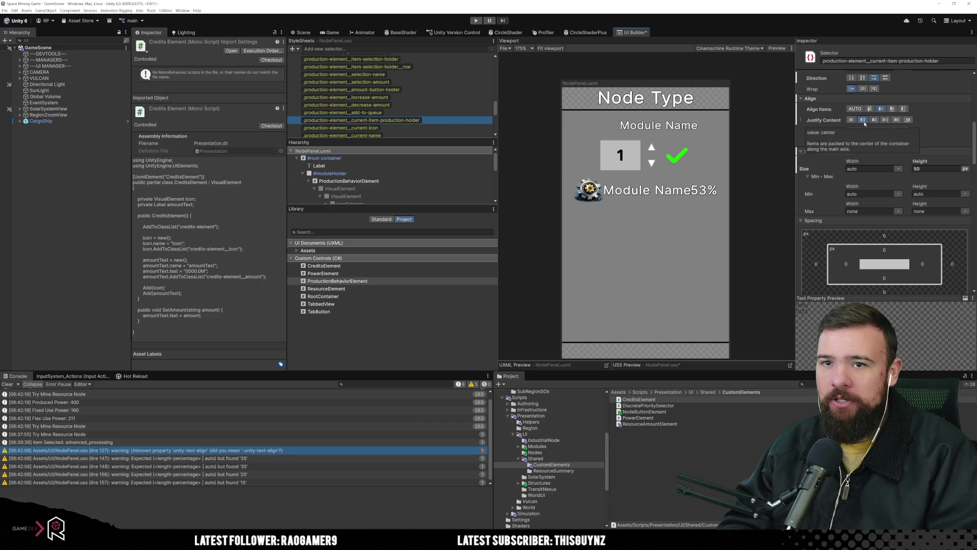
left_click(418, 135)
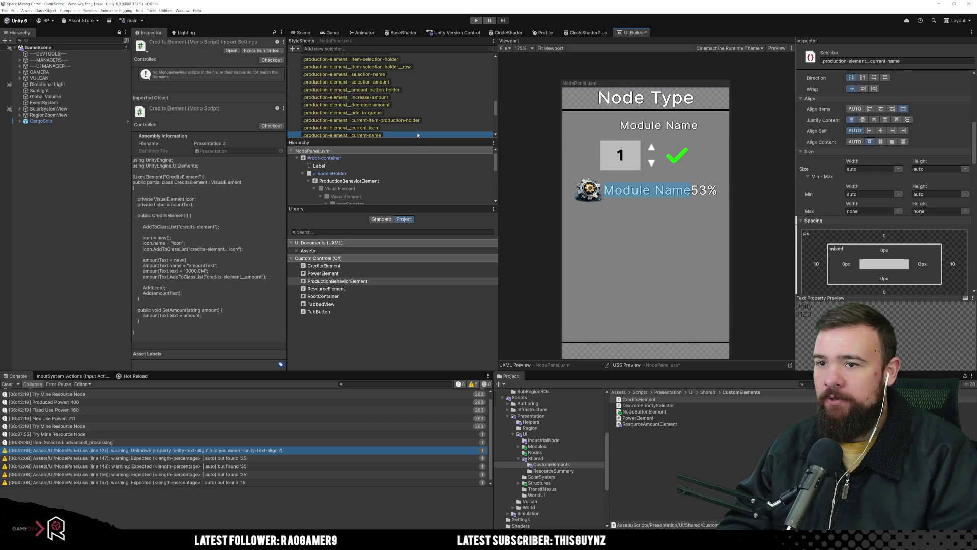
Set the current-icon Flex Shrink to 0 and check the current-name width units.
scroll(416, 122, "down", 2)
left_click(413, 106)
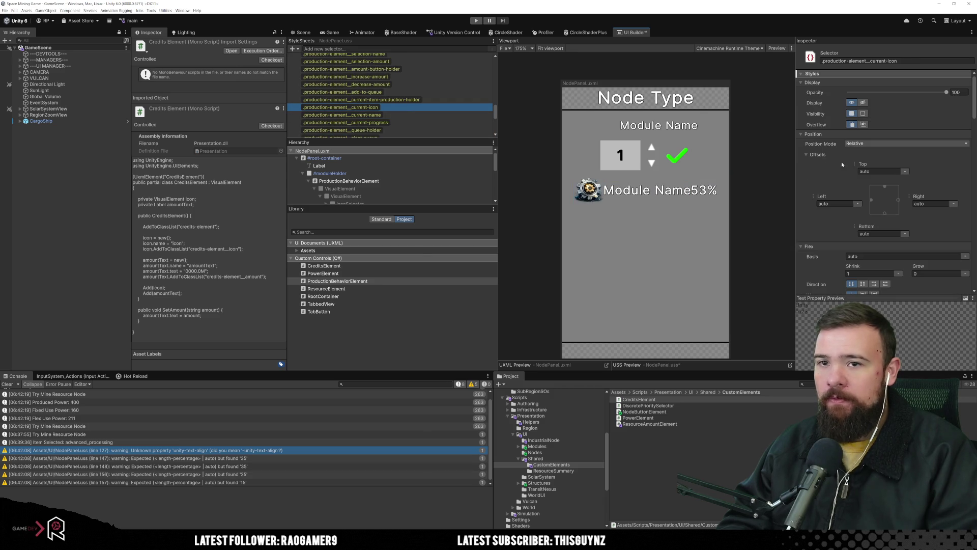
scroll(881, 227, "down", 6)
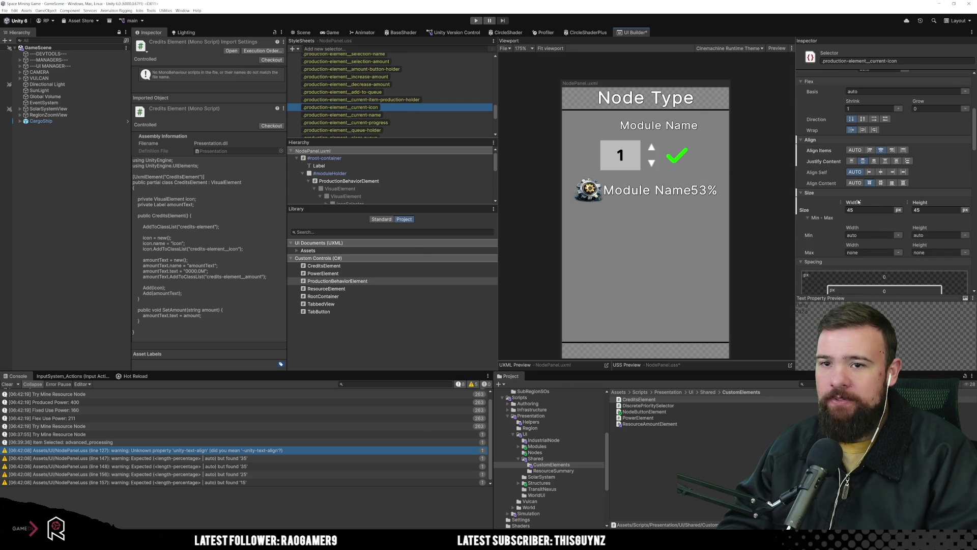
left_click(871, 108)
type("0")
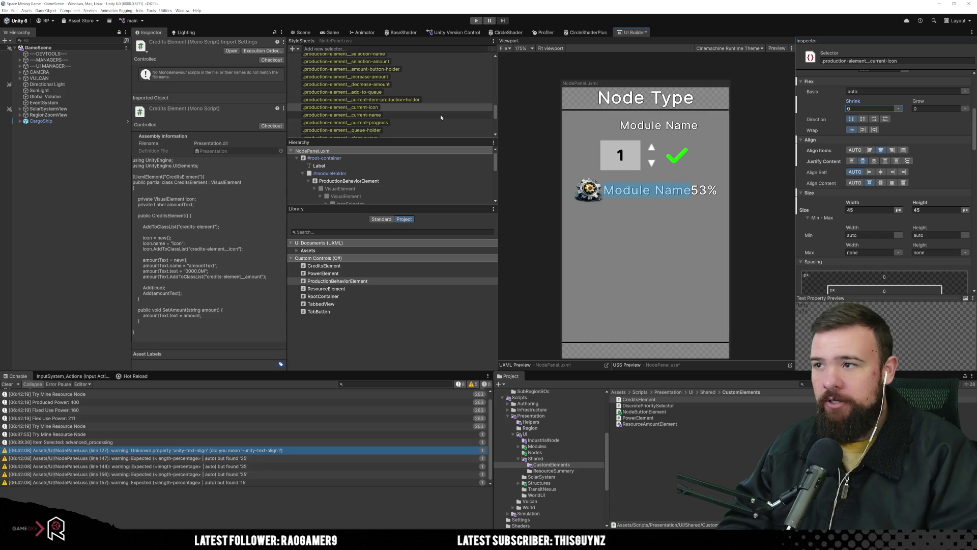
left_click(425, 115)
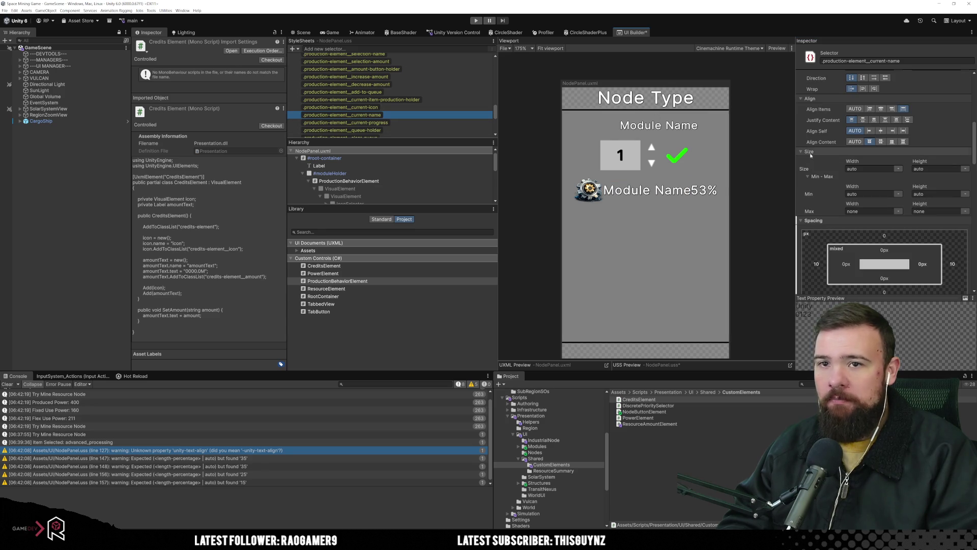
left_click(899, 170)
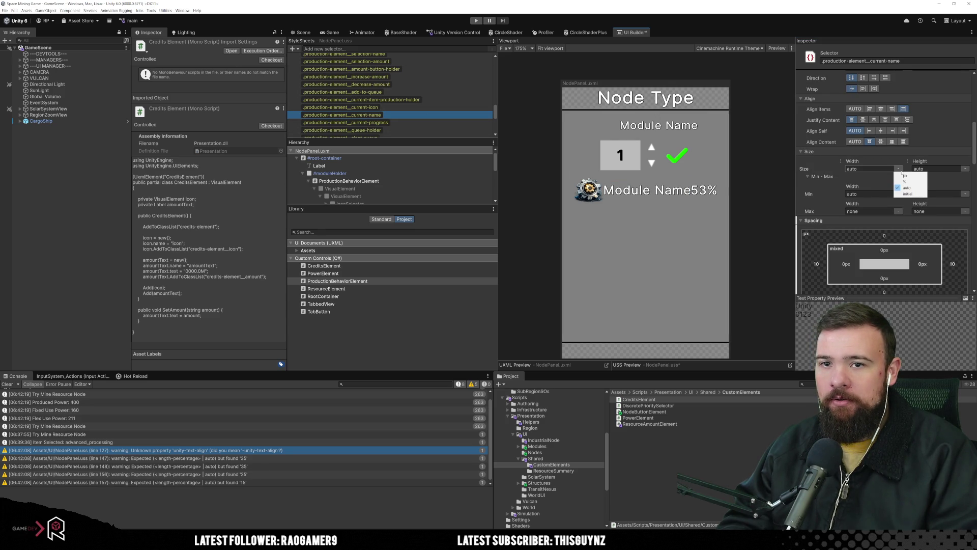
Give the current-progress label a 3 px left margin and 11 px left padding.
left_click(415, 124)
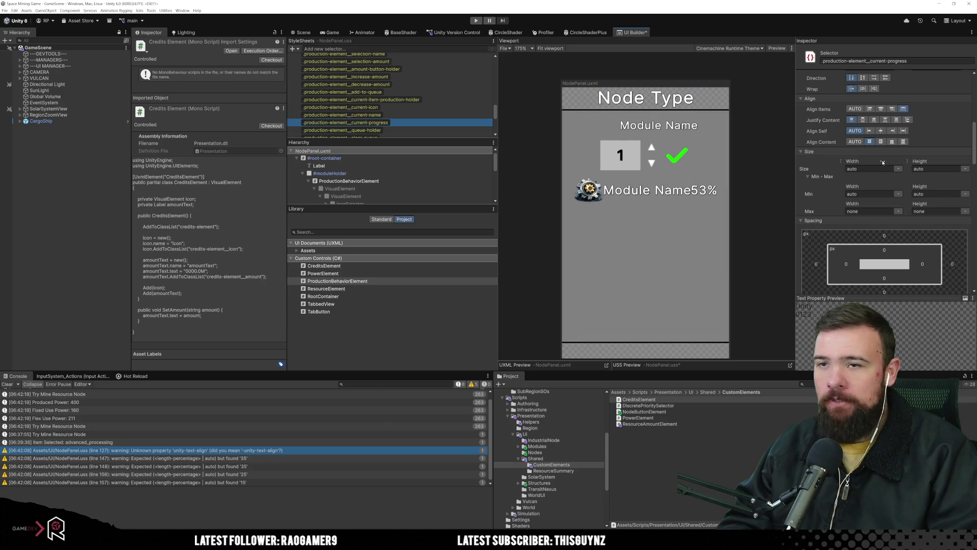
scroll(898, 204, "down", 3)
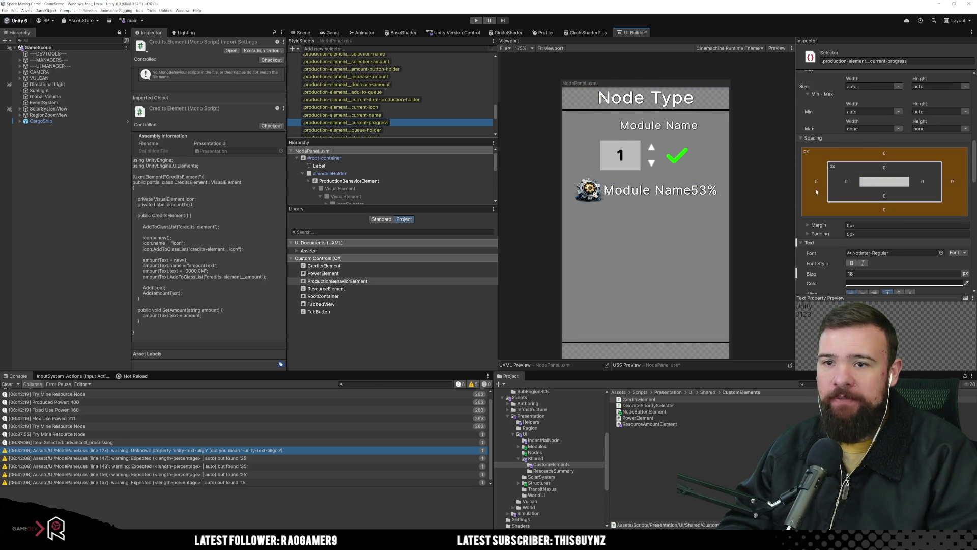
left_click(816, 181)
type("3")
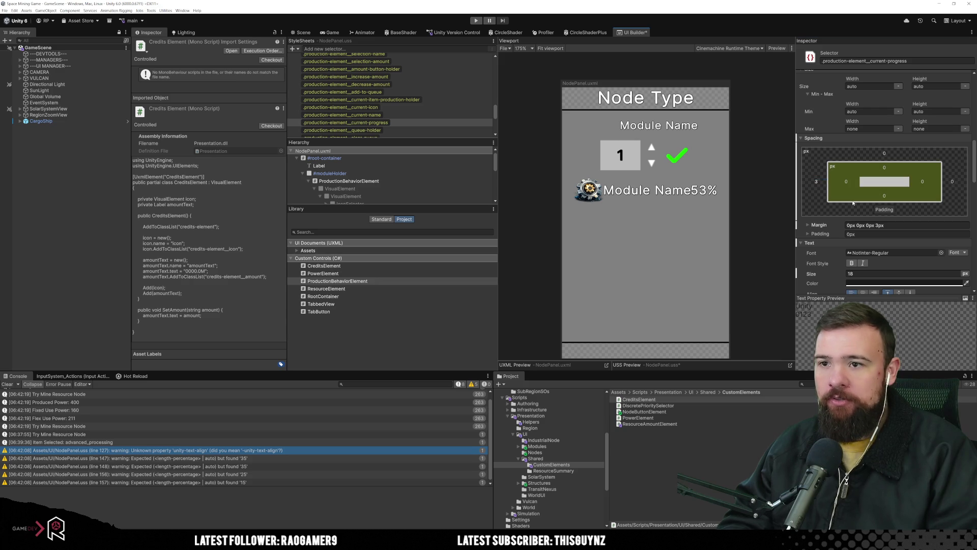
key("Return")
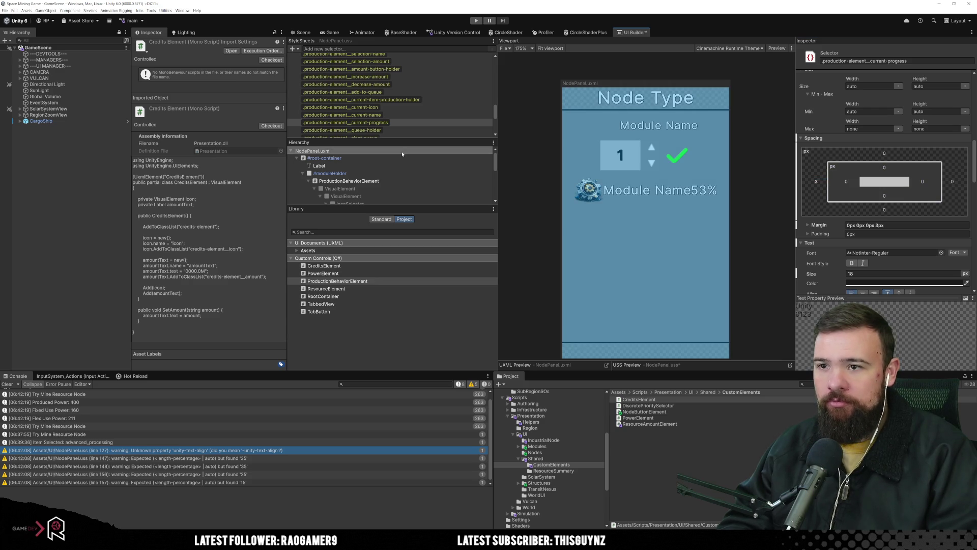
left_click(411, 128)
left_click(415, 123)
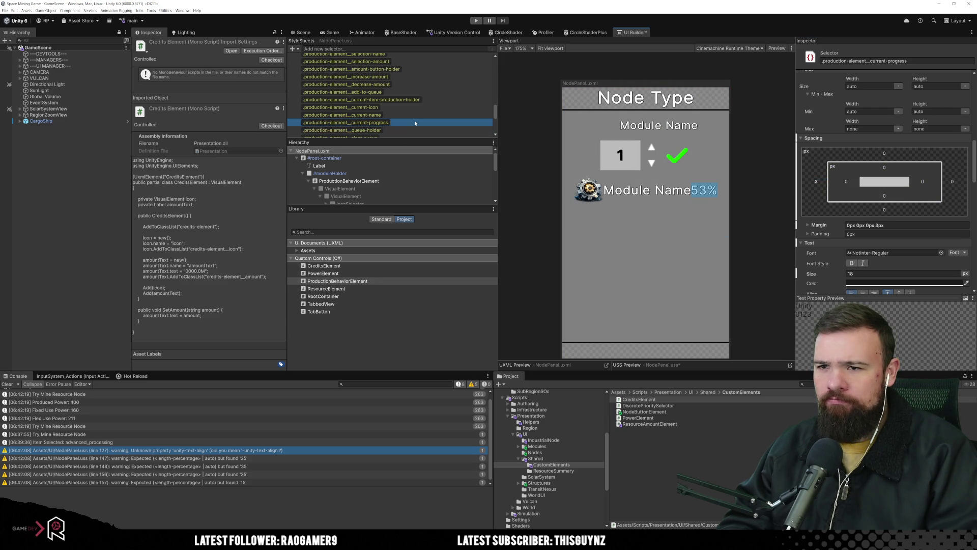
key("Up")
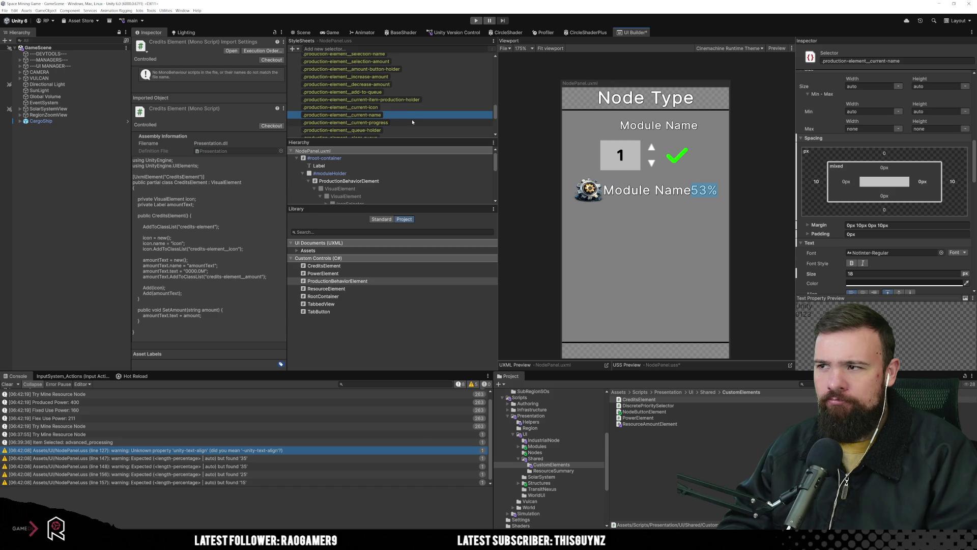
key("Down")
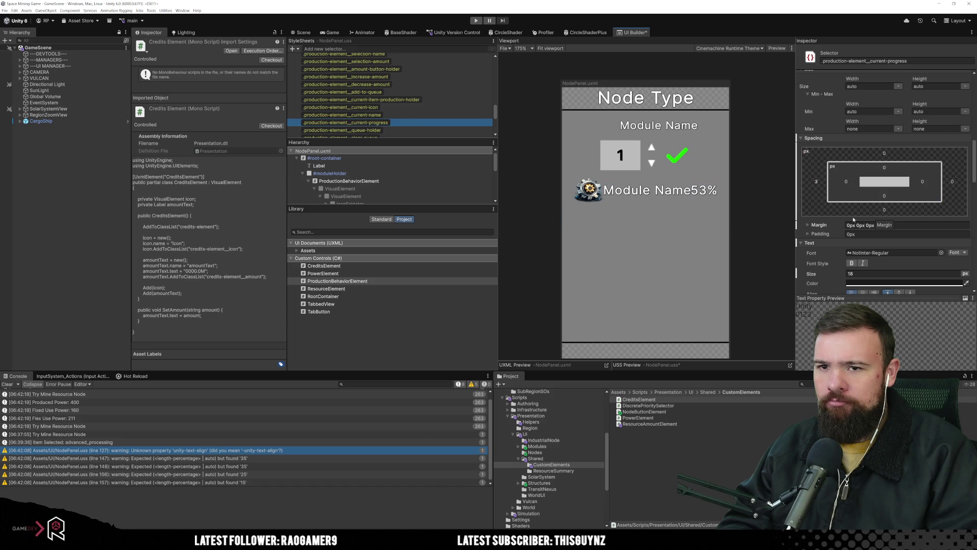
left_click(847, 181)
type("5")
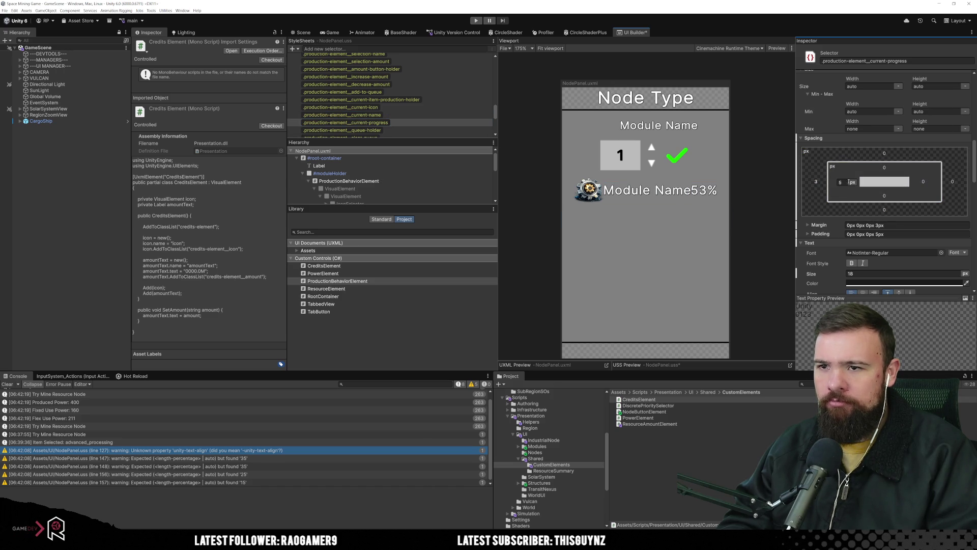
left_click_drag(848, 182, 851, 182)
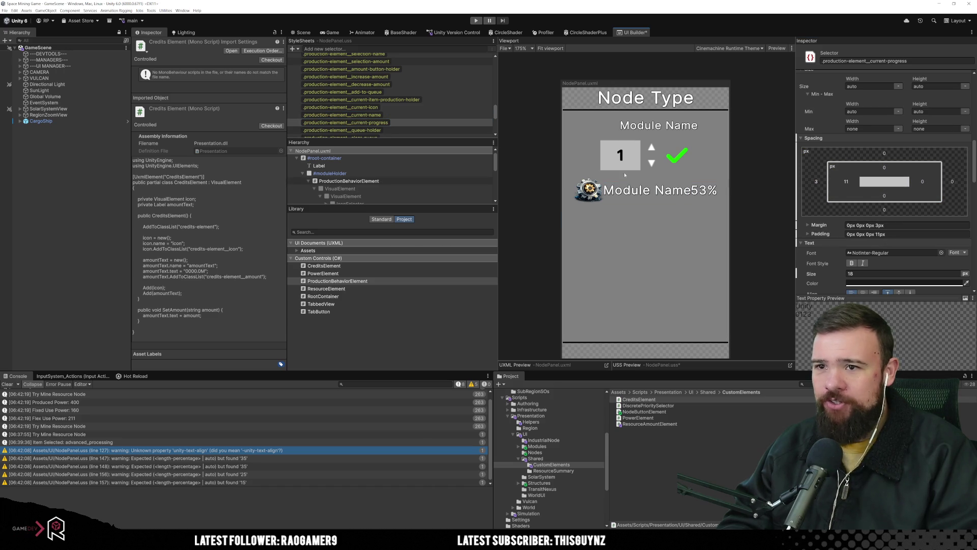
Unset all margin and padding on the current-progress style, leaving them at 0 px.
left_click(373, 125)
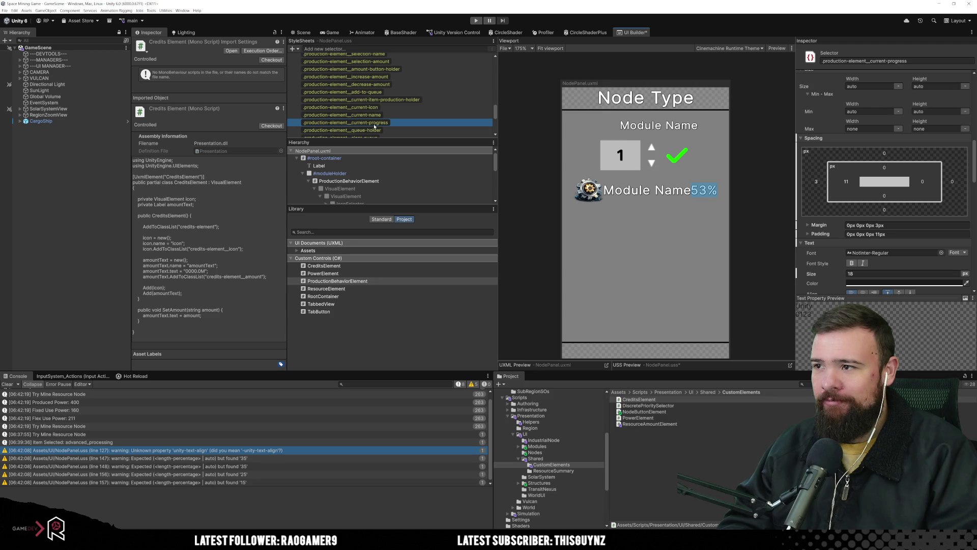
left_click(682, 190)
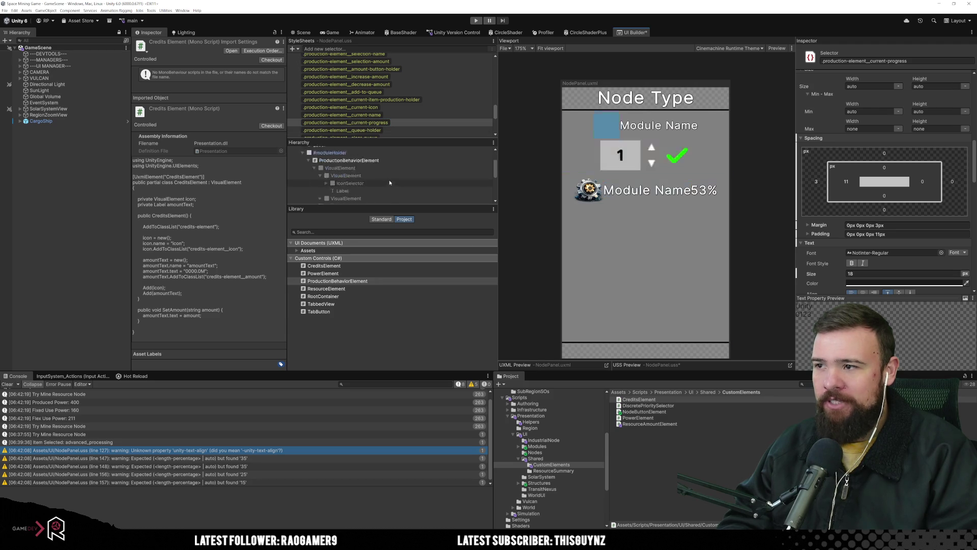
left_click(386, 188)
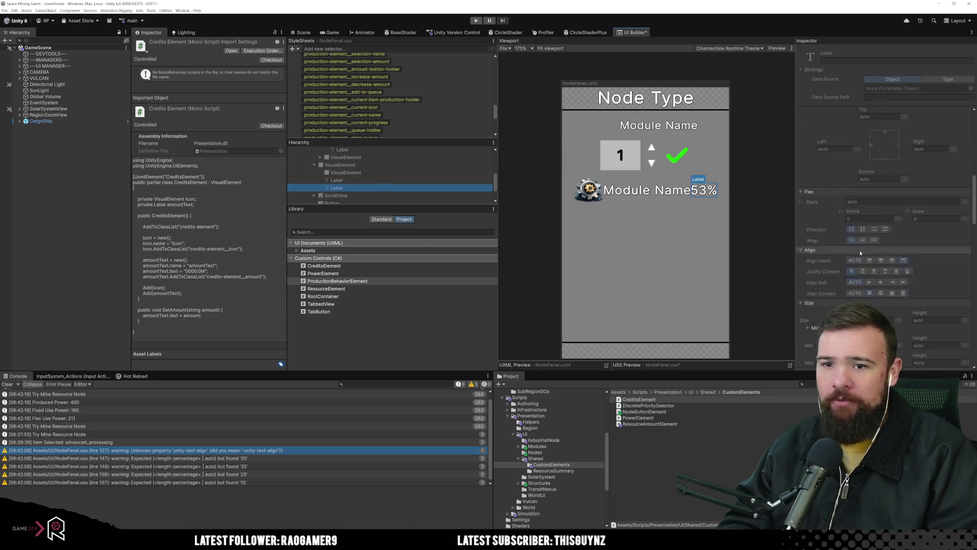
scroll(860, 253, "up", 5)
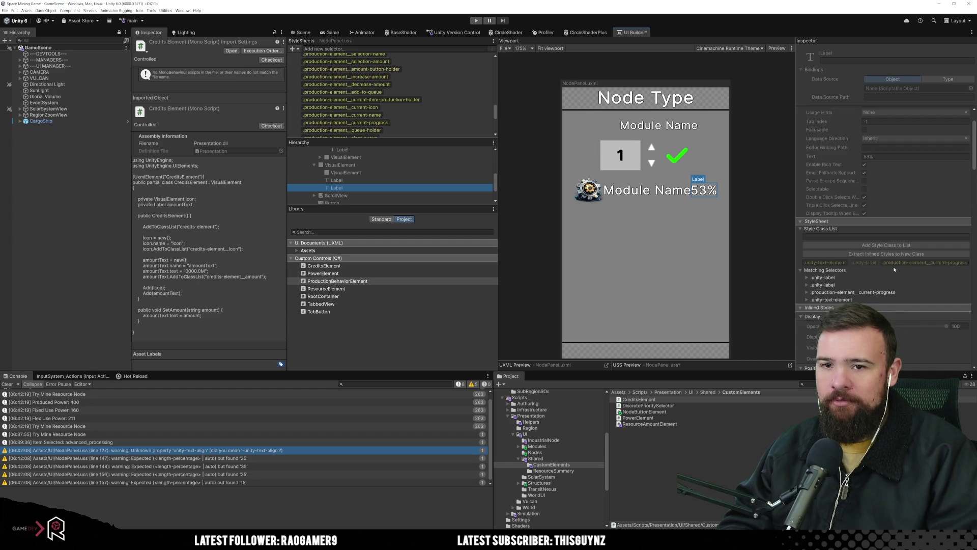
left_click(420, 123)
scroll(860, 214, "down", 2)
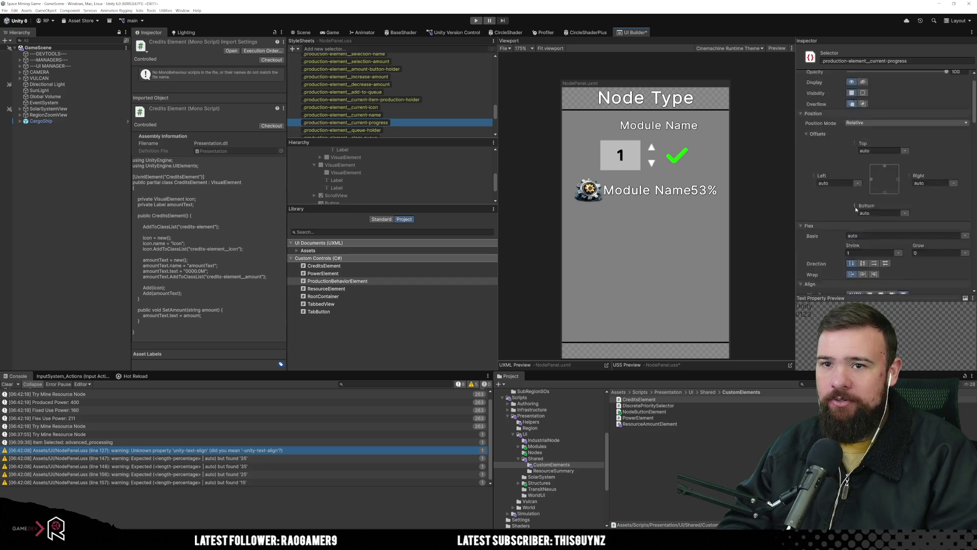
scroll(855, 214, "down", 1)
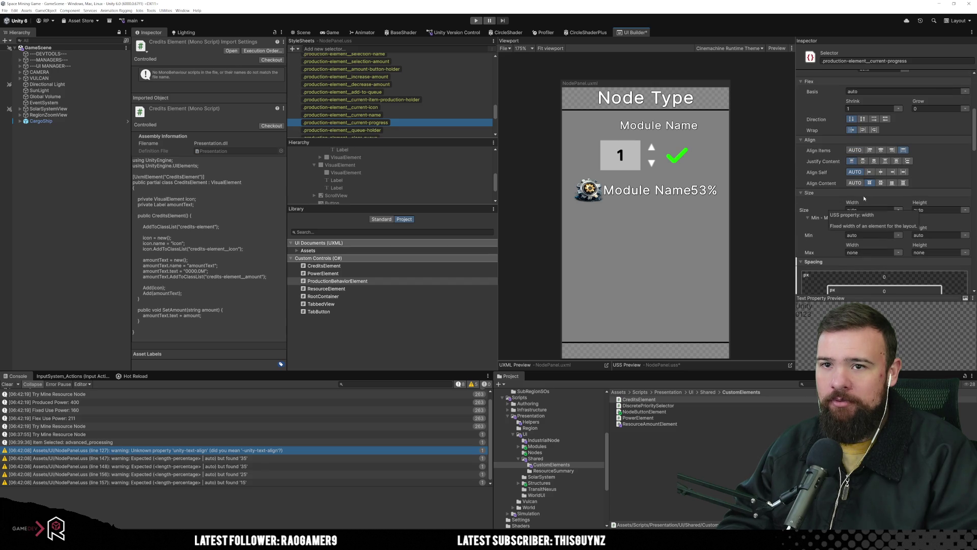
scroll(866, 196, "down", 3)
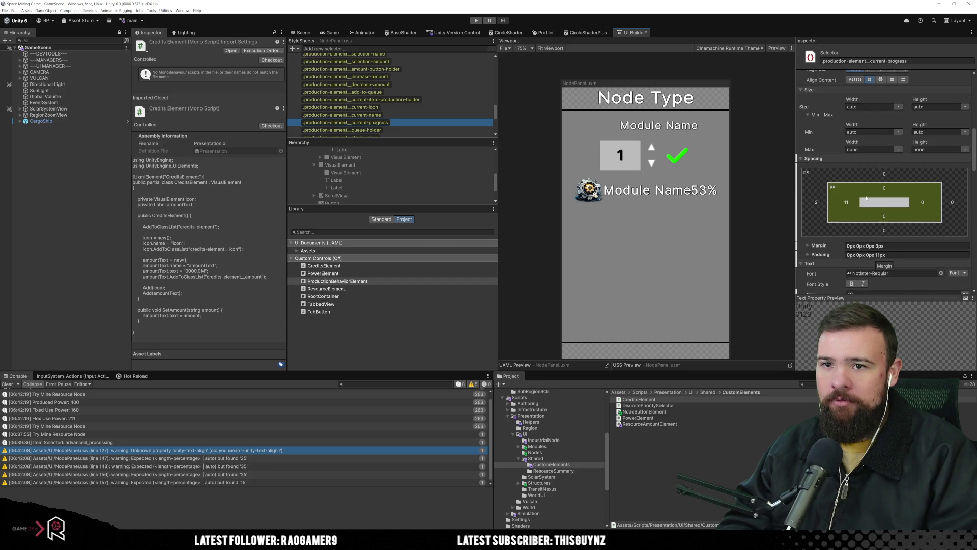
scroll(867, 198, "down", 2)
right_click(815, 118)
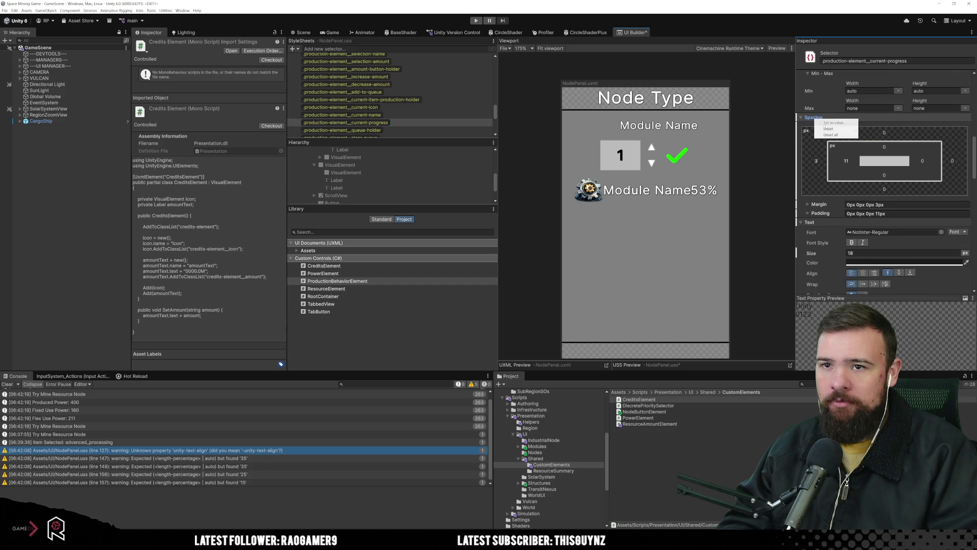
left_click(831, 135)
left_click(393, 120)
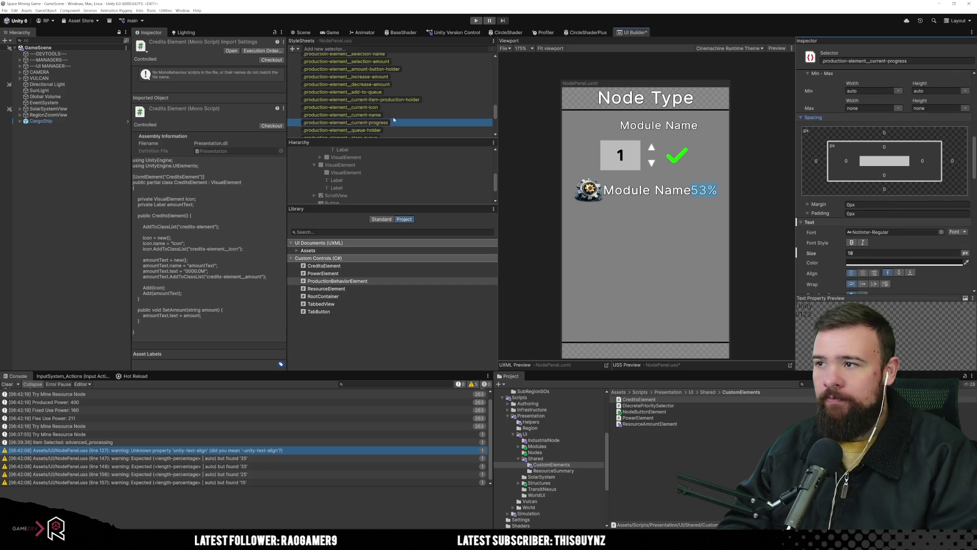
left_click(393, 115)
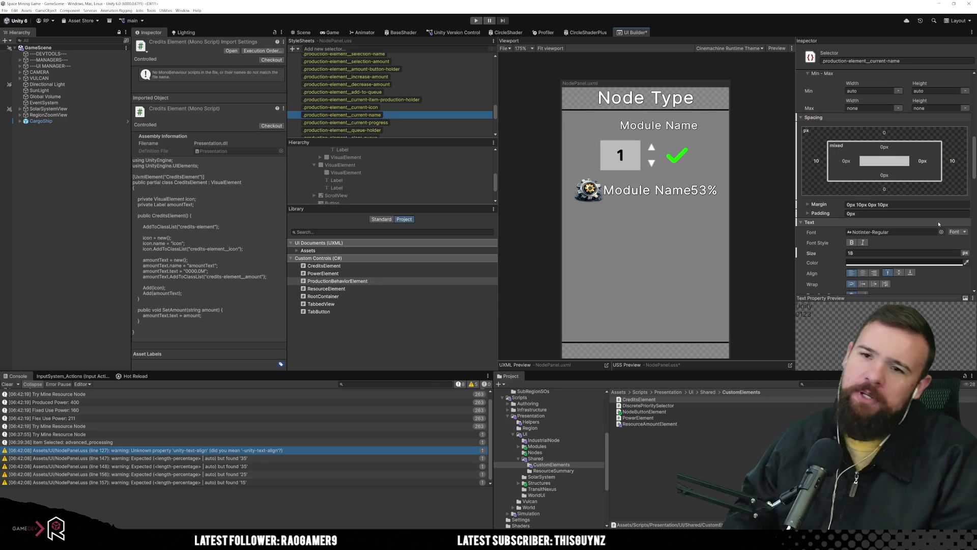
Select the Module Name label element in the hierarchy.
scroll(899, 226, "up", 6)
scroll(898, 226, "up", 2)
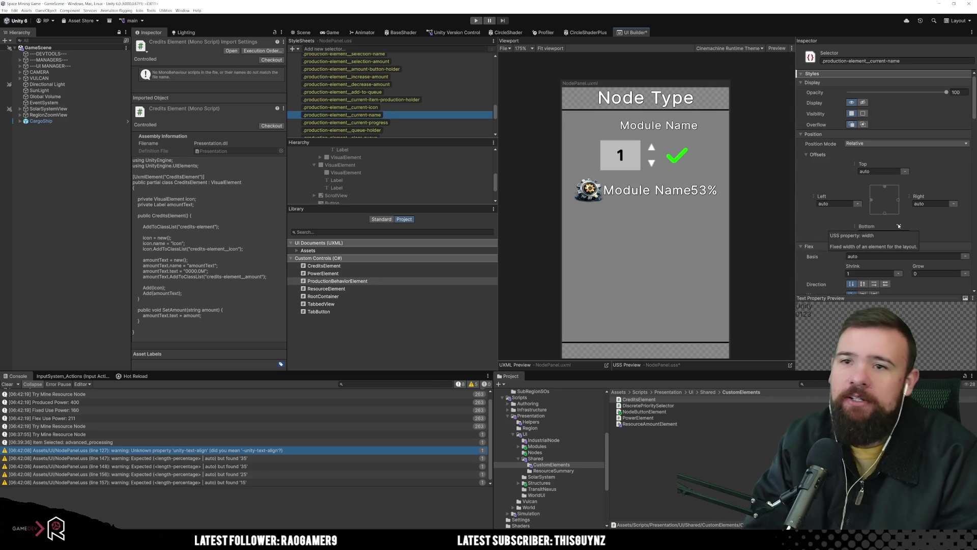
scroll(876, 217, "down", 4)
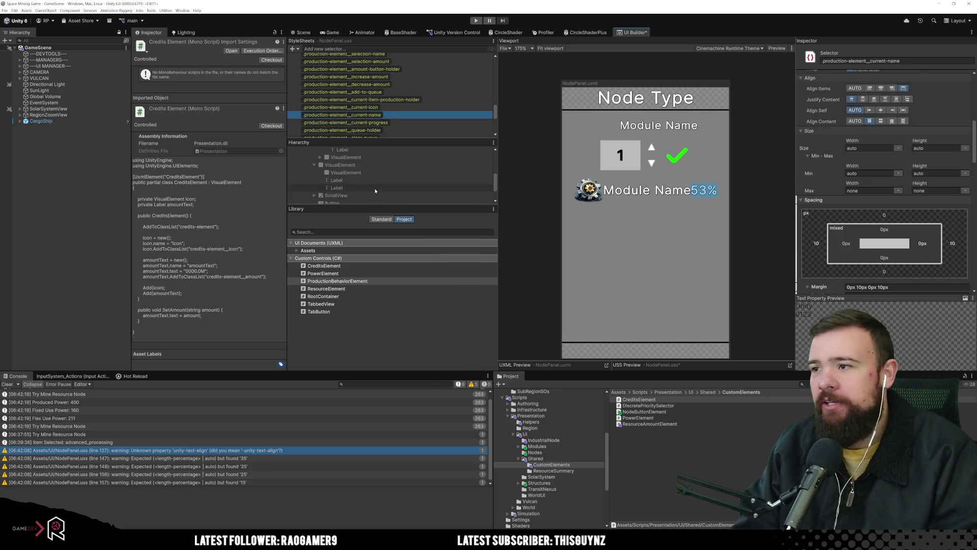
scroll(370, 185, "down", 1)
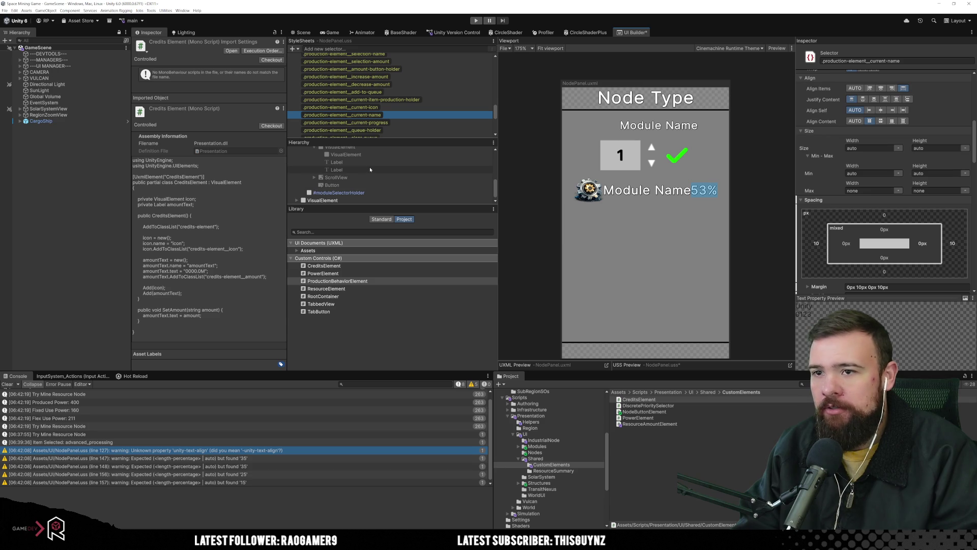
left_click(370, 164)
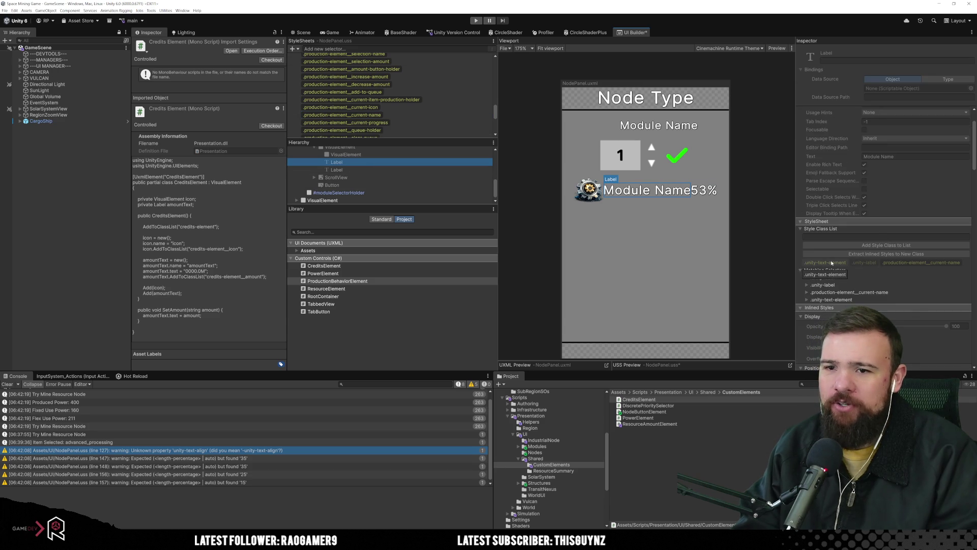
Find DefaultTheme.uss in the StyleSheets list and select its .unity-text-element rule.
scroll(336, 123, "up", 6)
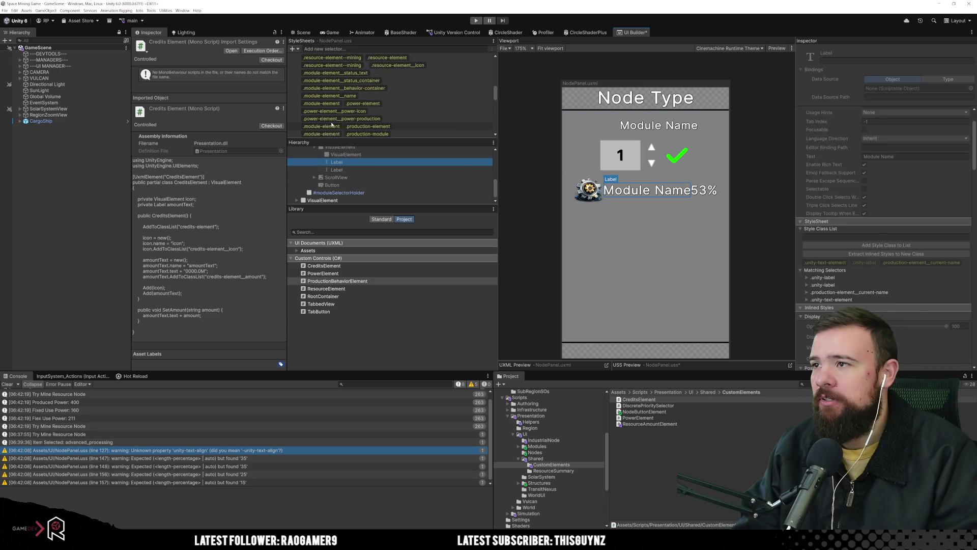
scroll(336, 124, "up", 2)
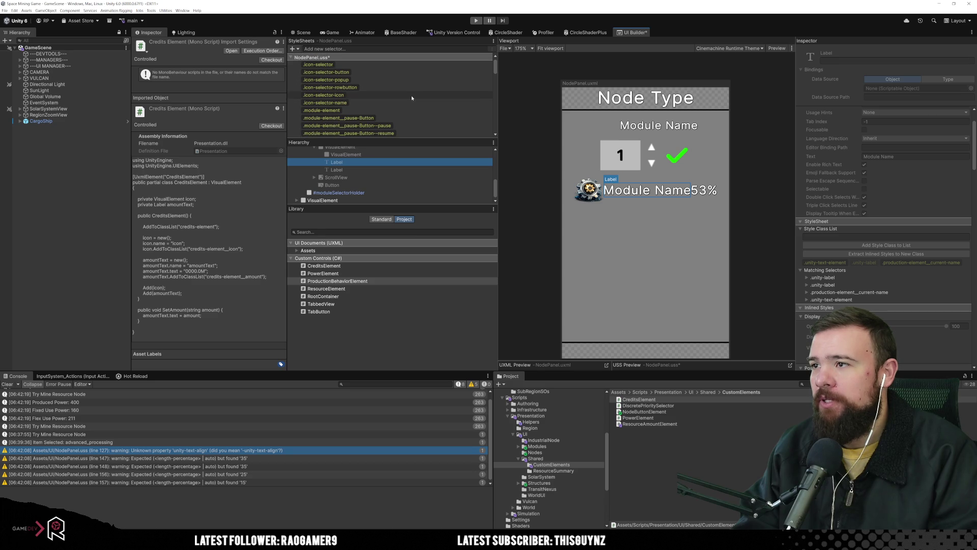
scroll(411, 97, "down", 3)
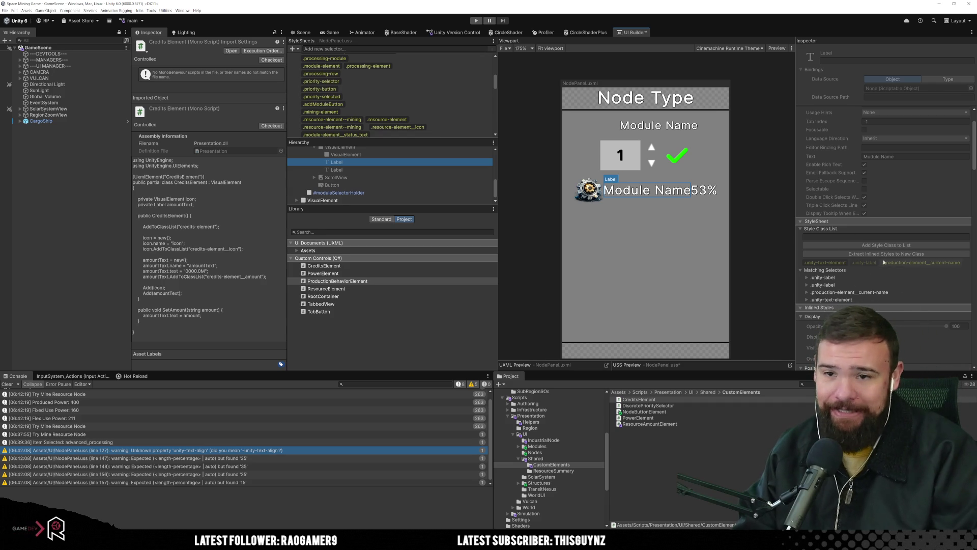
scroll(409, 119, "down", 5)
scroll(409, 119, "down", 5)
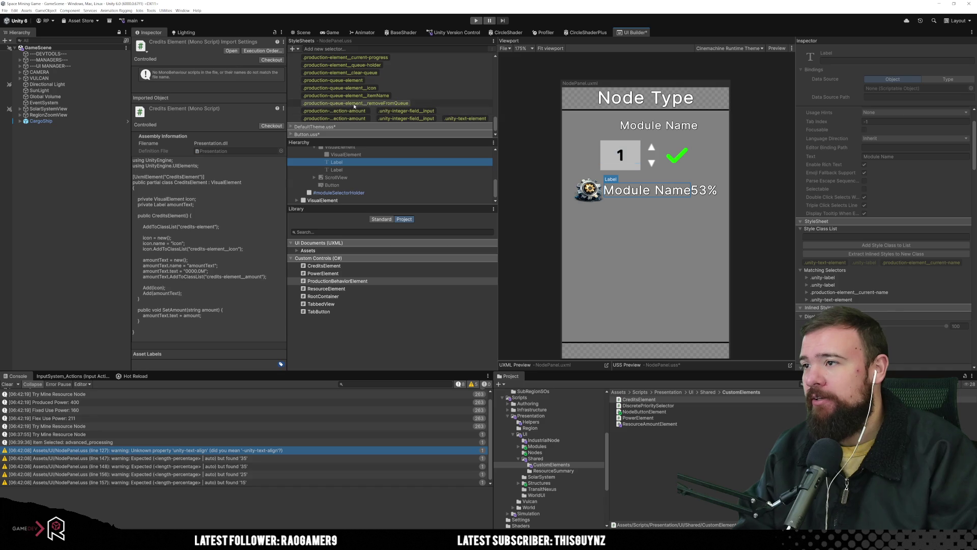
left_click(293, 127)
scroll(370, 100, "up", 5)
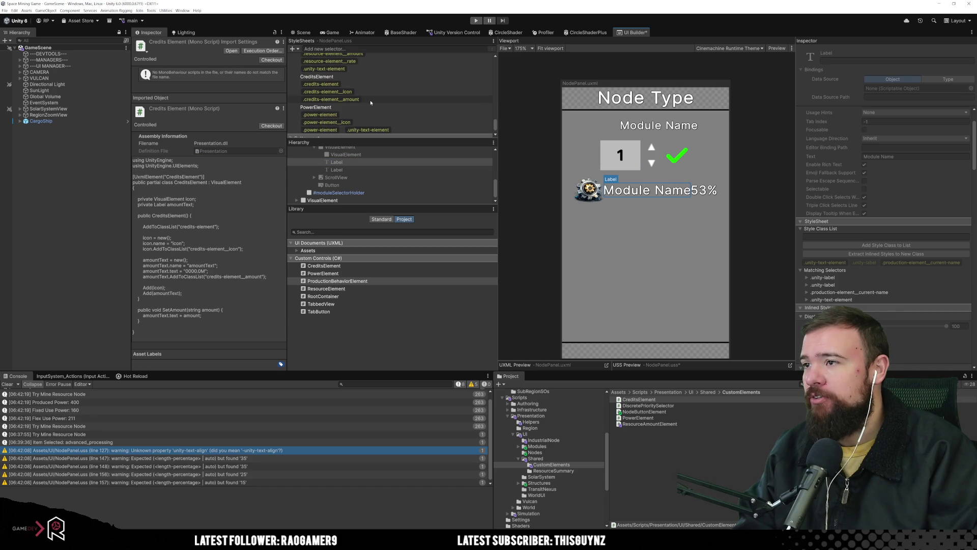
scroll(374, 123, "up", 2)
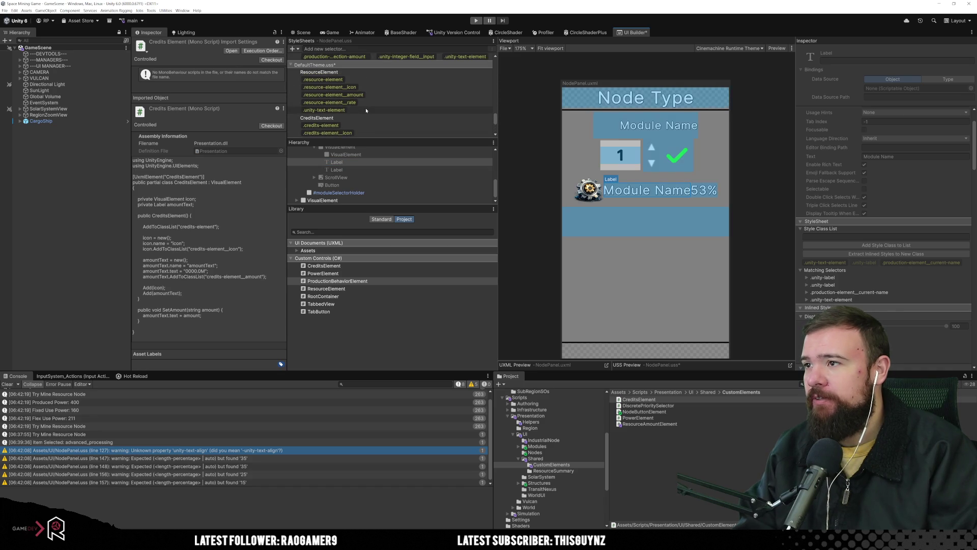
scroll(366, 102, "down", 3)
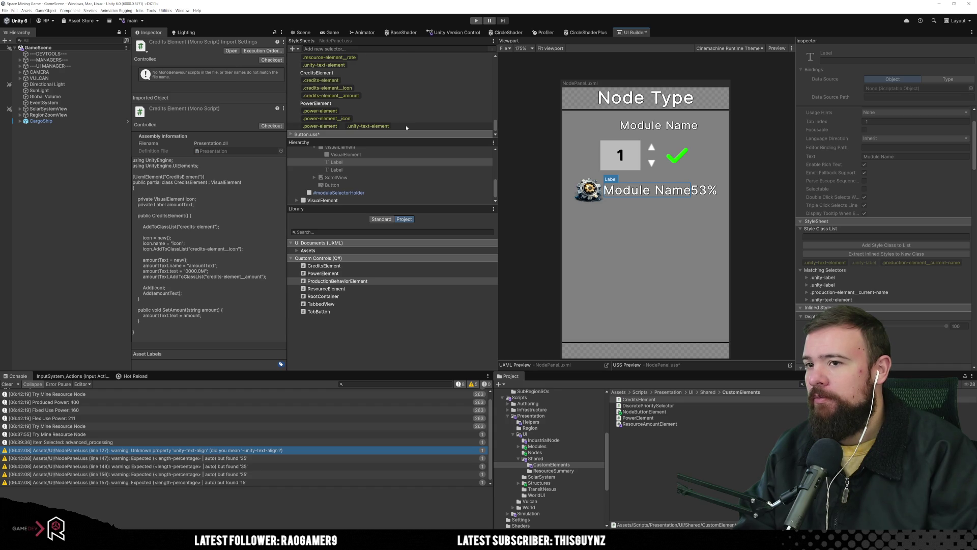
scroll(406, 128, "up", 4)
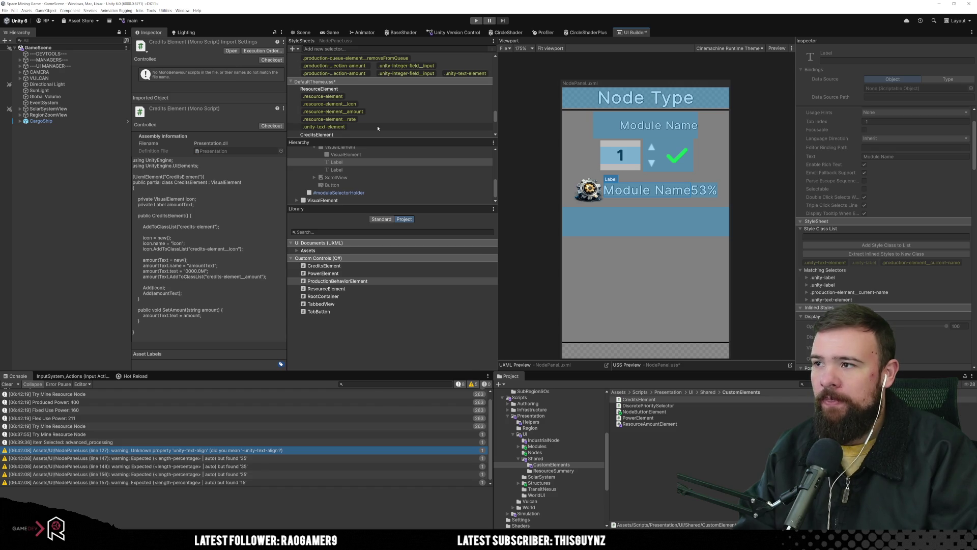
scroll(377, 128, "down", 4)
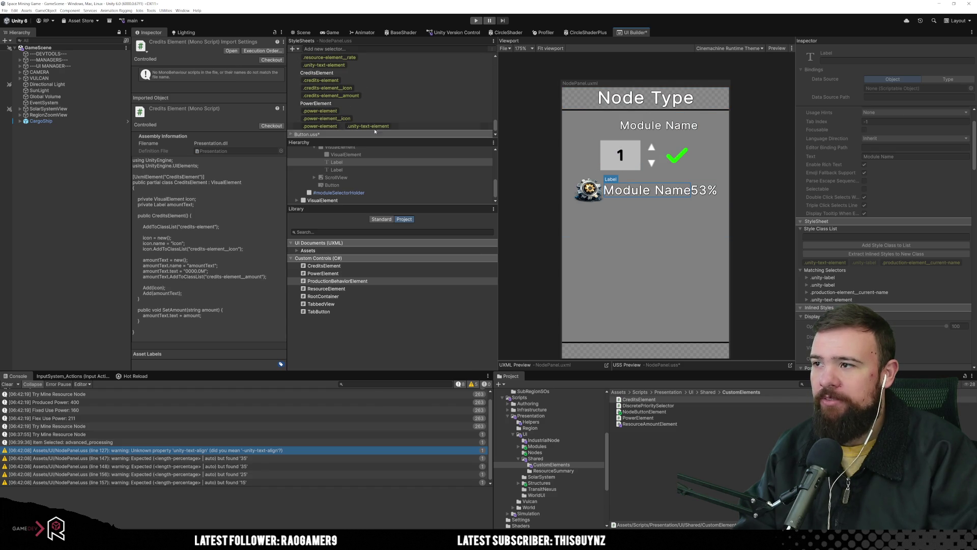
scroll(384, 105, "up", 2)
left_click(324, 105)
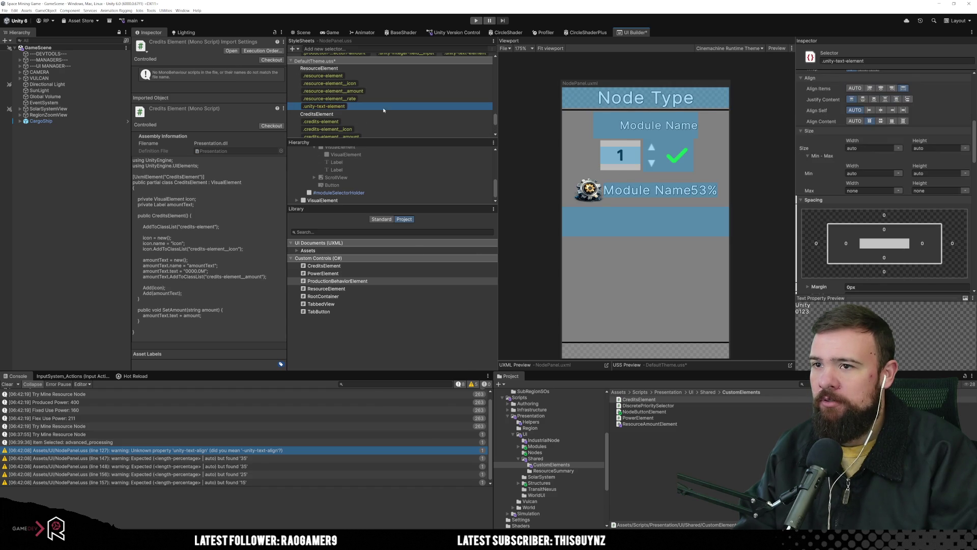
Review the default .unity-text-element font and size settings in the Inspector.
scroll(841, 217, "down", 3)
scroll(841, 217, "down", 1)
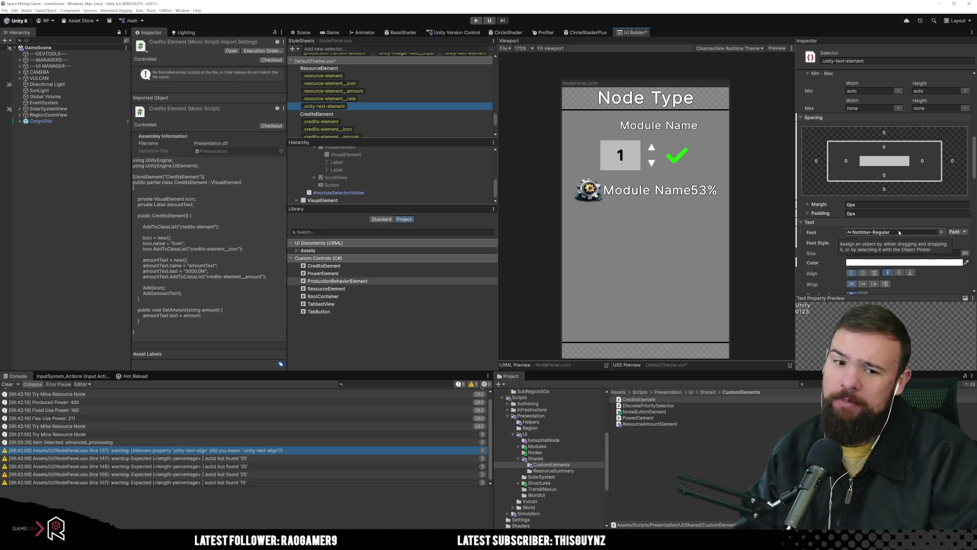
scroll(387, 119, "up", 5)
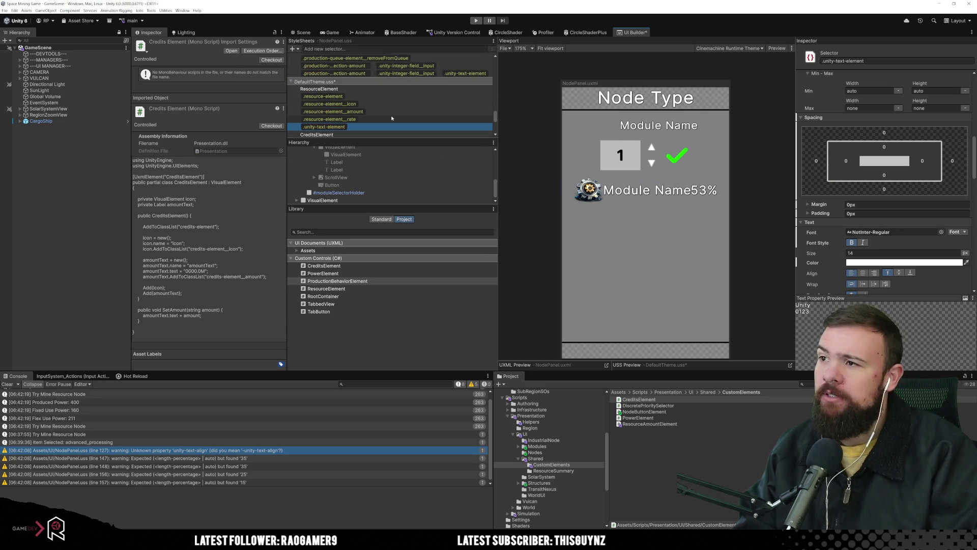
scroll(387, 119, "up", 3)
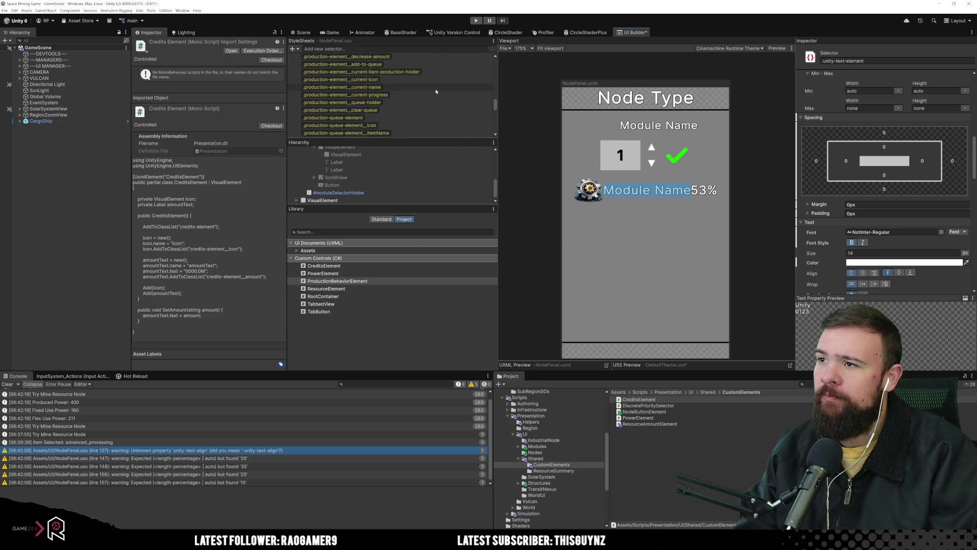
scroll(432, 88, "up", 3)
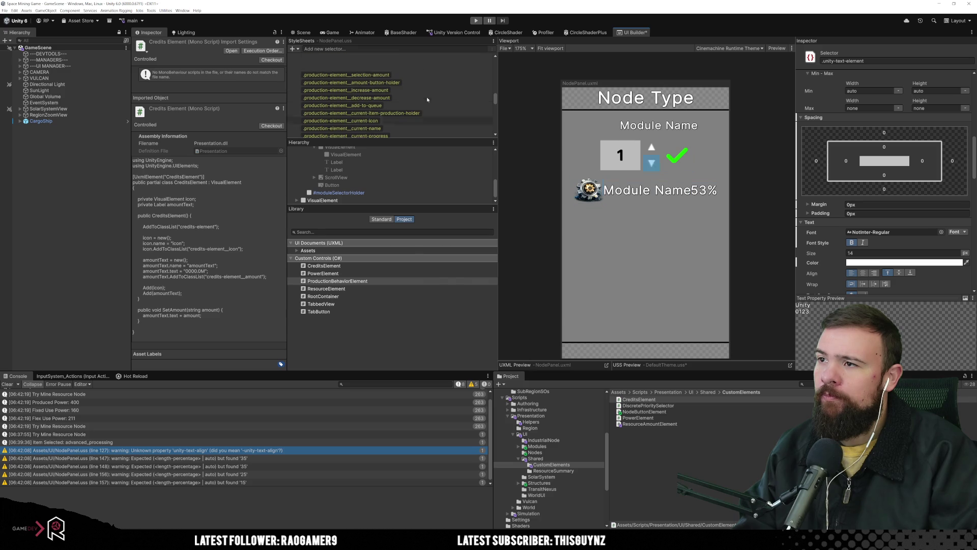
Select the .production-element__current-name rule and begin editing its selector name.
left_click(441, 129)
scroll(892, 212, "down", 10)
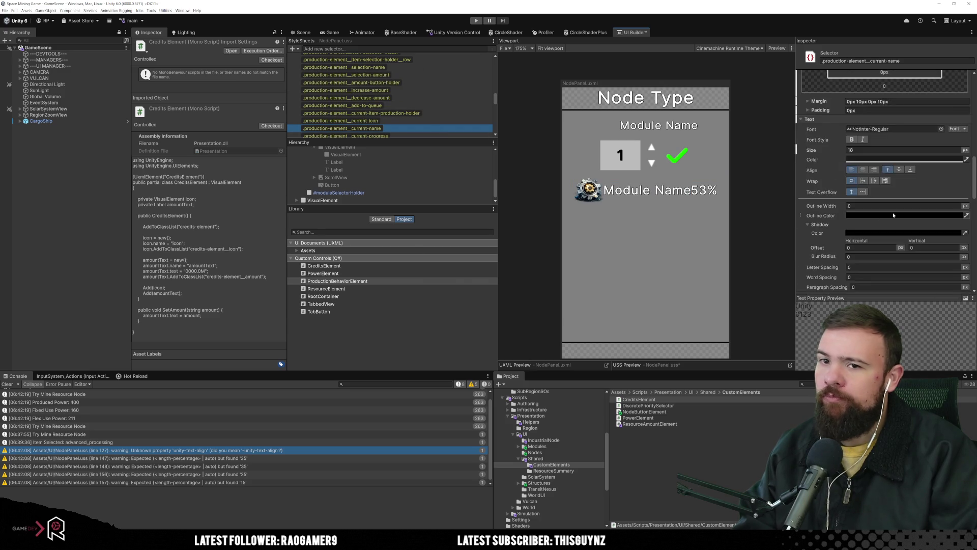
scroll(901, 218, "down", 3)
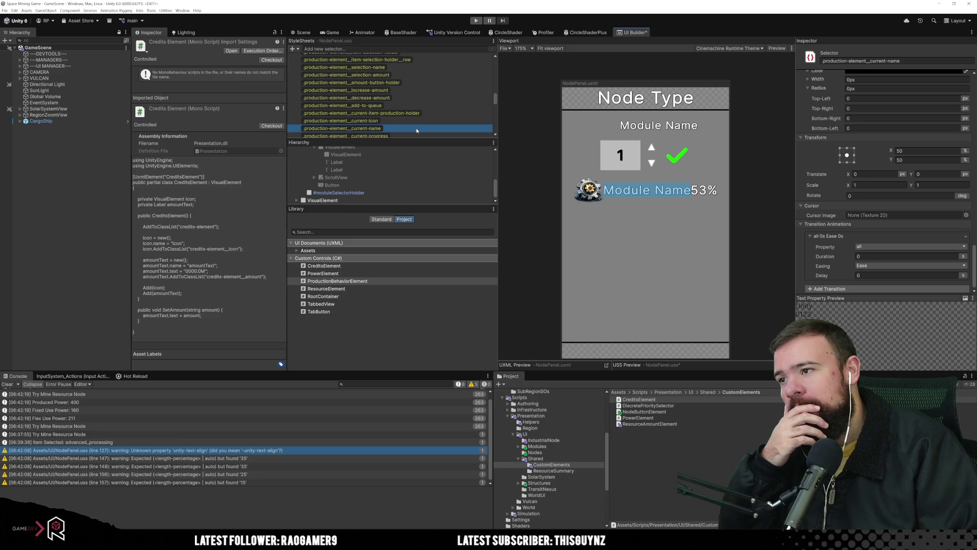
left_click(911, 63)
Append .unity-text-element to the .production-element__current-name selector and reselect the rule.
left_click(911, 61)
type(".unity-text-ele")
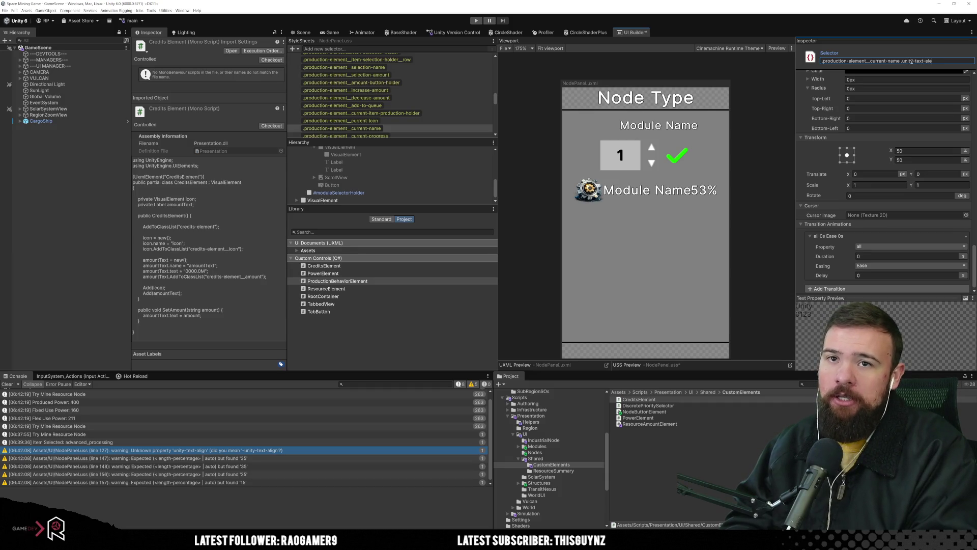
type("t")
key("Return")
left_click(445, 129)
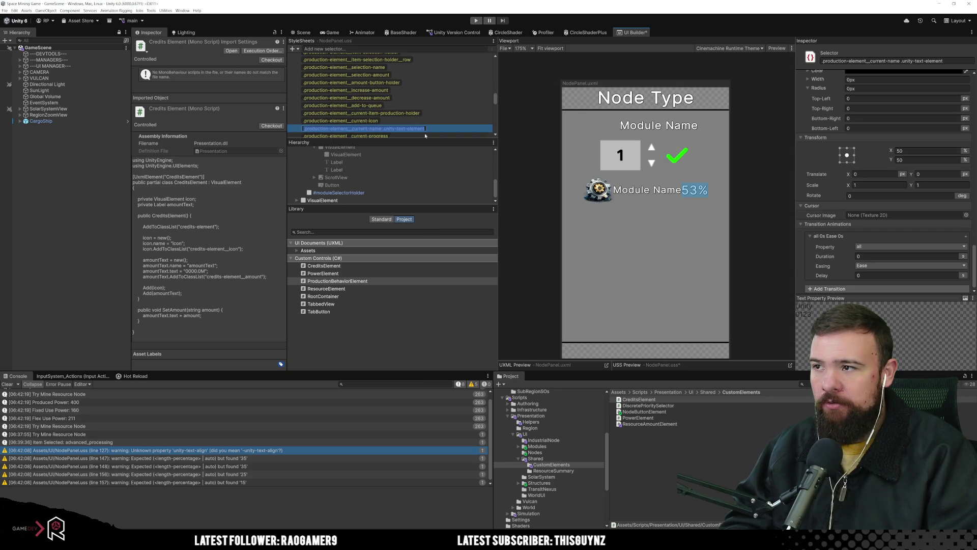
Remove the space so the selector reads .production-element__current-name.unity-text-element.
scroll(435, 126, "down", 1)
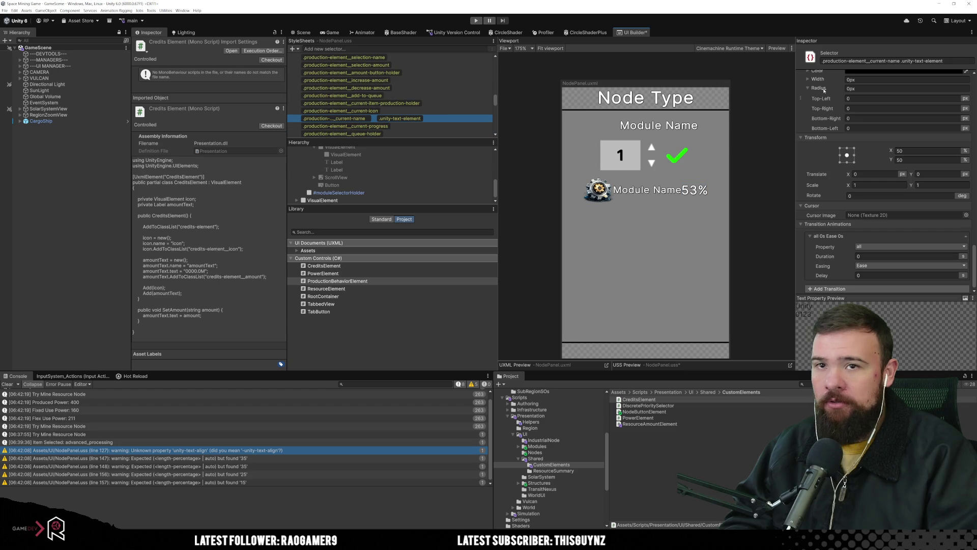
left_click(900, 62)
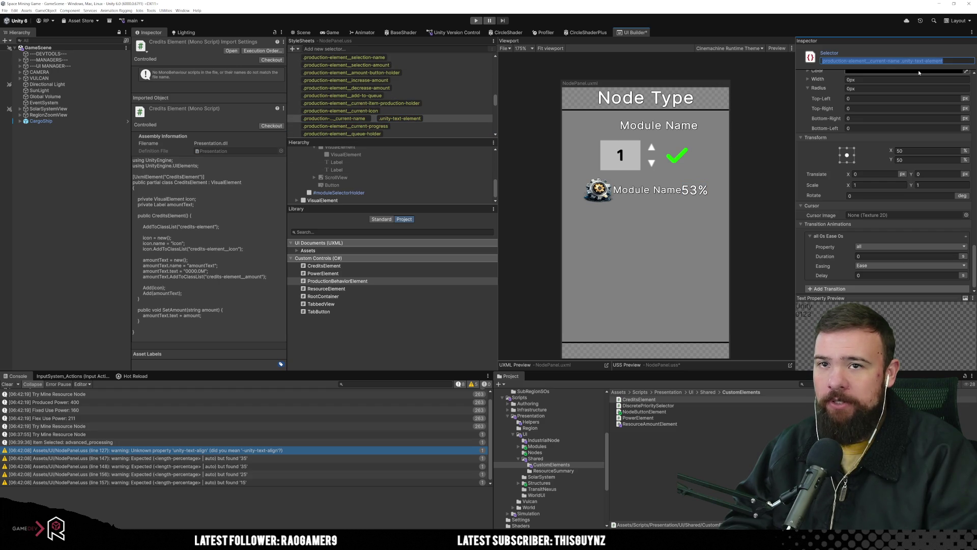
key("End")
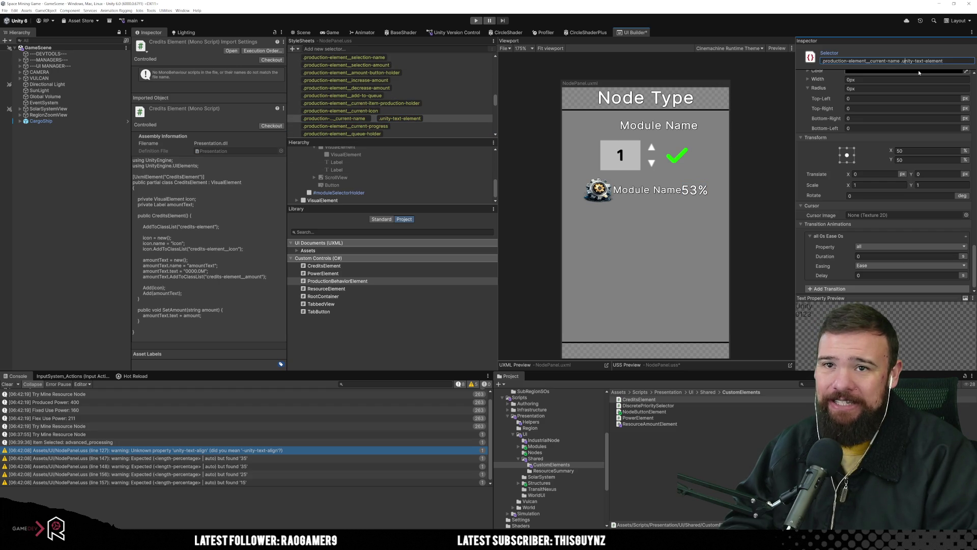
key("BackSpace")
key("Return")
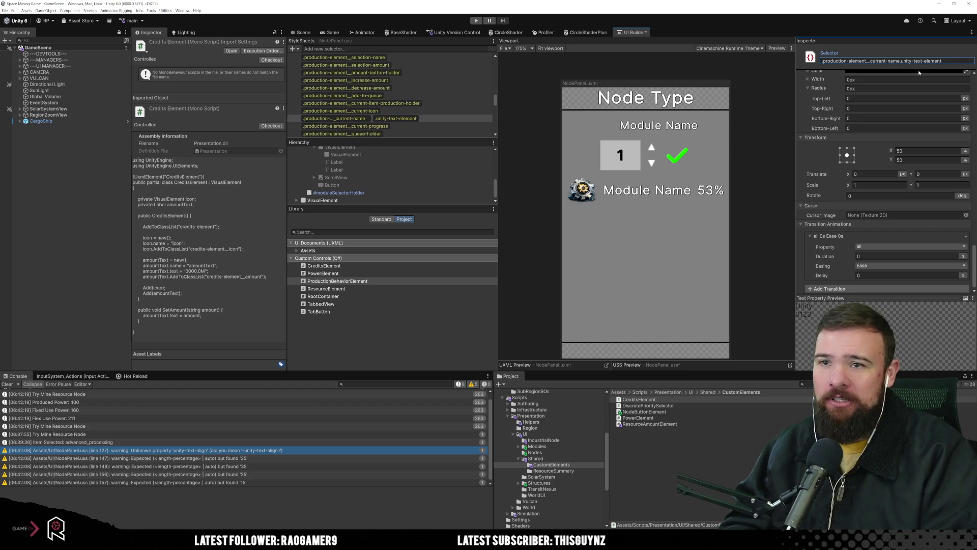
left_click(449, 119)
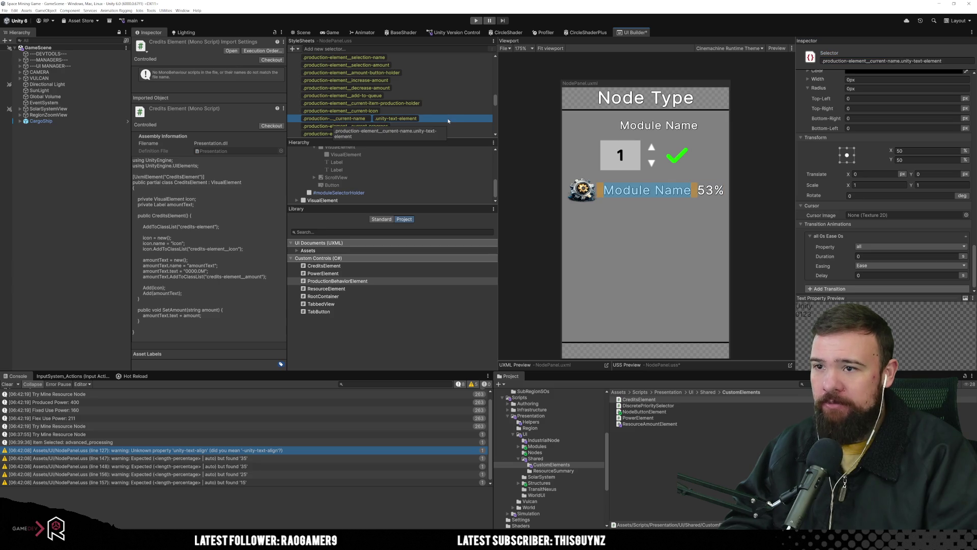
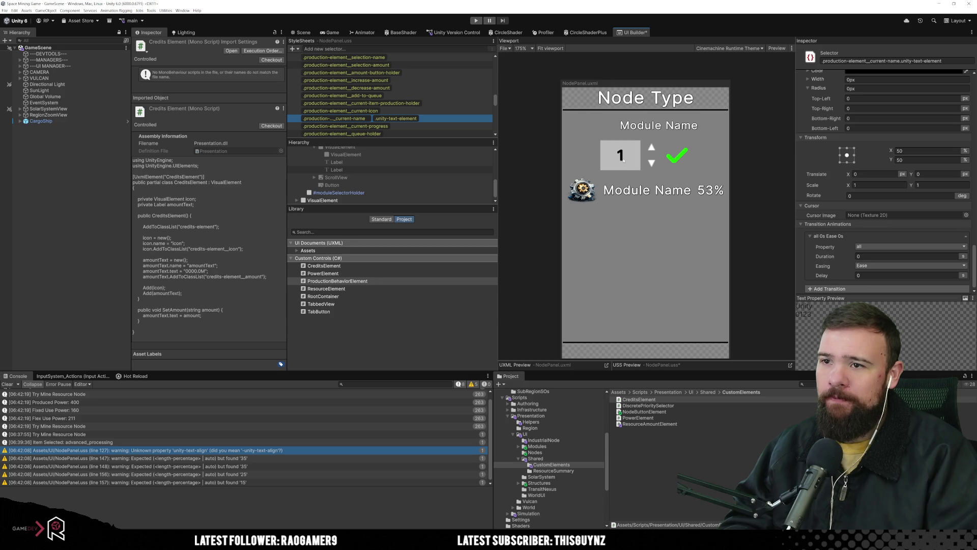
Set the .production-element__add-to-queue checkmark size to 35 px width and 53 px height.
left_click(448, 95)
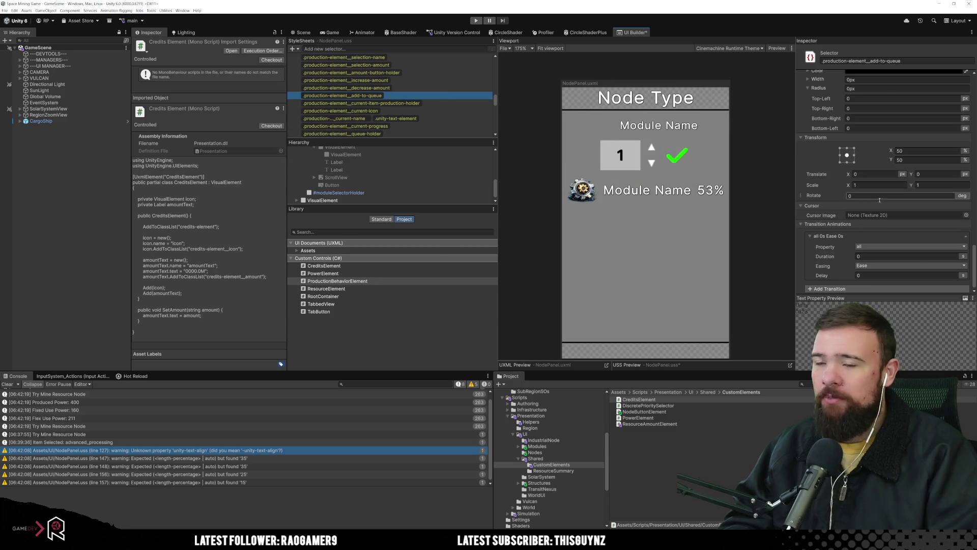
scroll(880, 200, "up", 10)
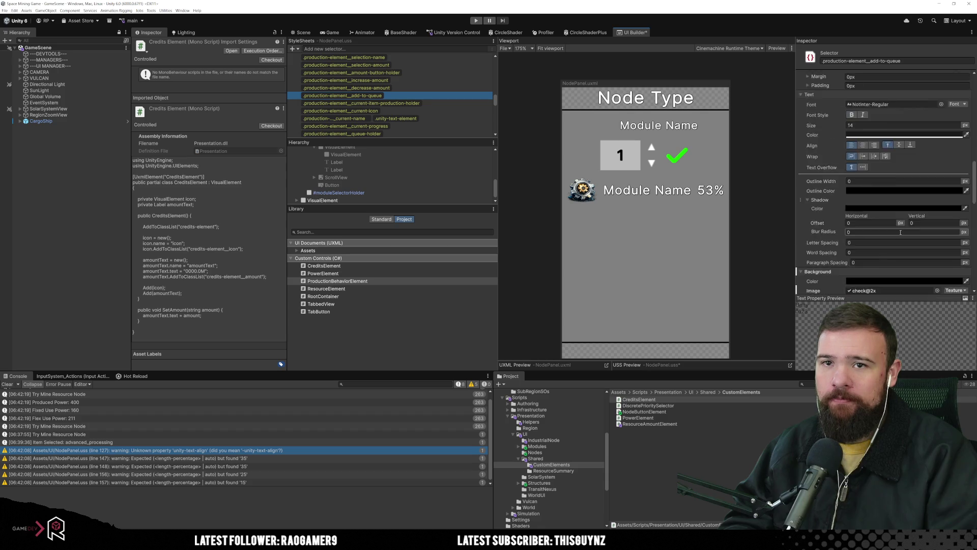
scroll(900, 233, "up", 5)
scroll(900, 233, "up", 5)
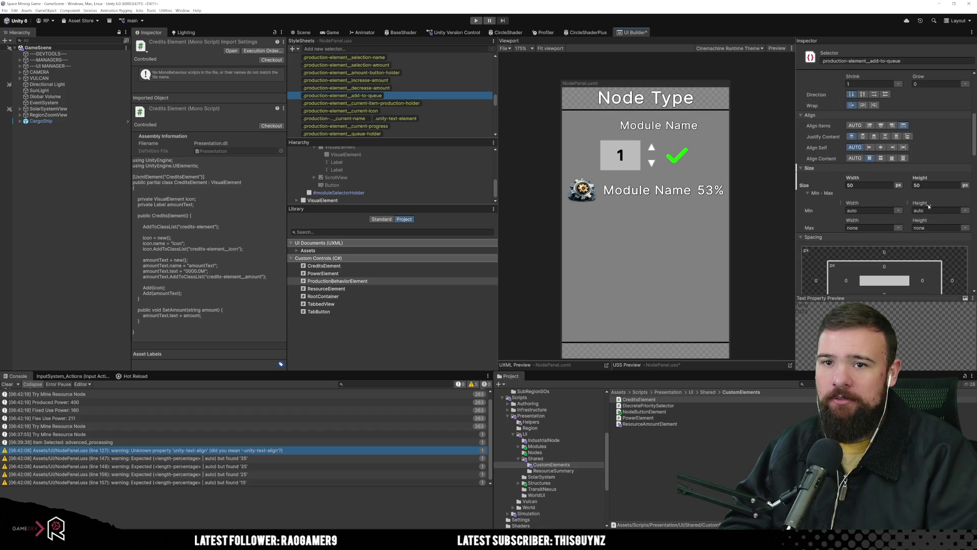
left_click(872, 185)
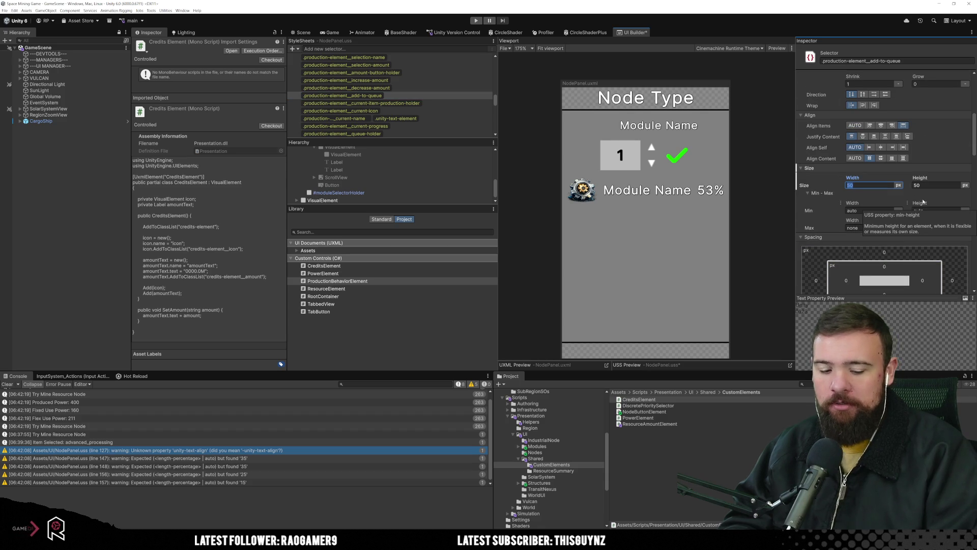
type("35")
key("Tab")
type("53")
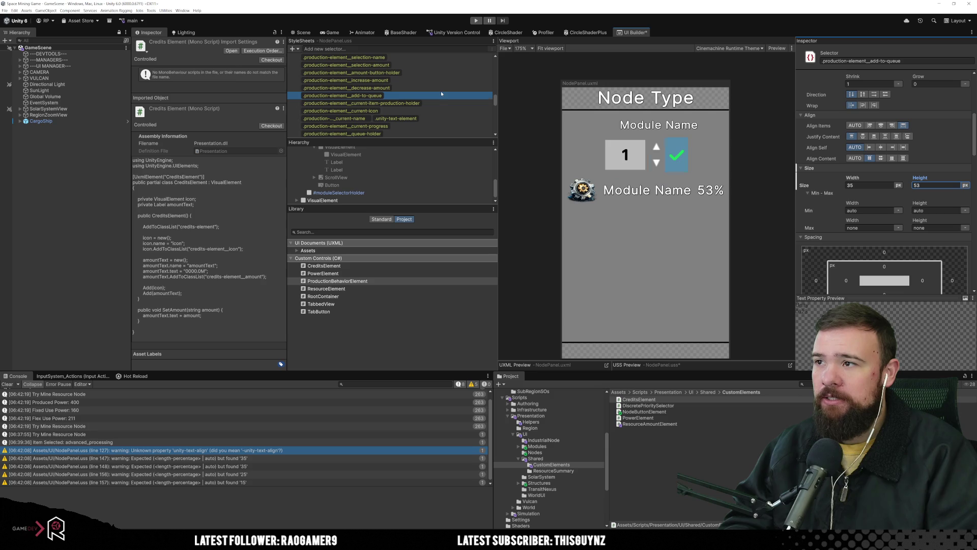
left_click(346, 88)
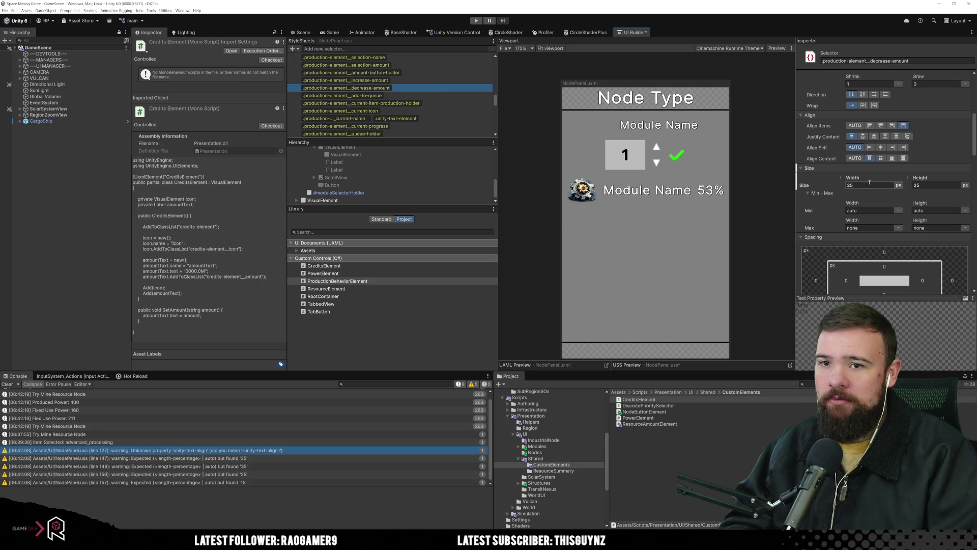
Assign the arrow-down@2x texture as the decrease-amount arrow's background image.
scroll(880, 189, "down", 10)
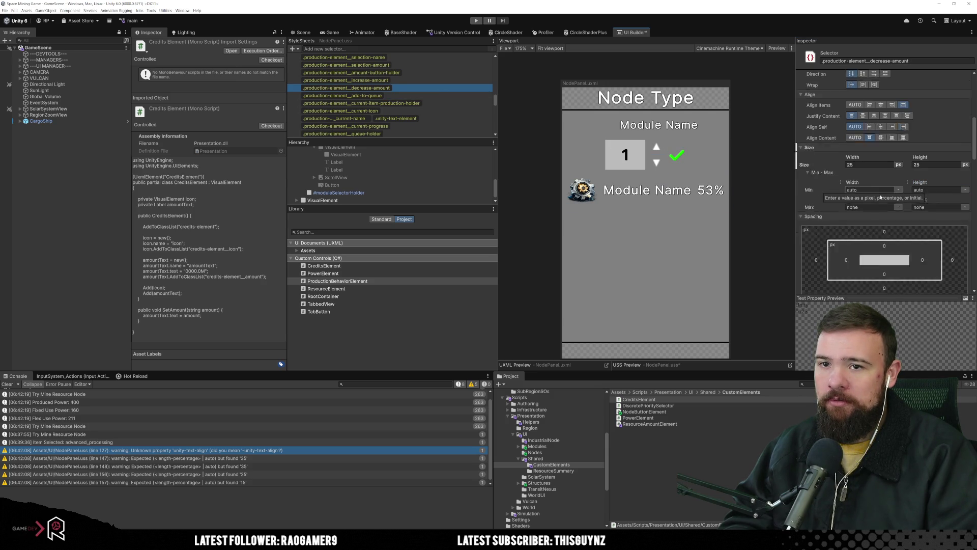
scroll(867, 203, "down", 6)
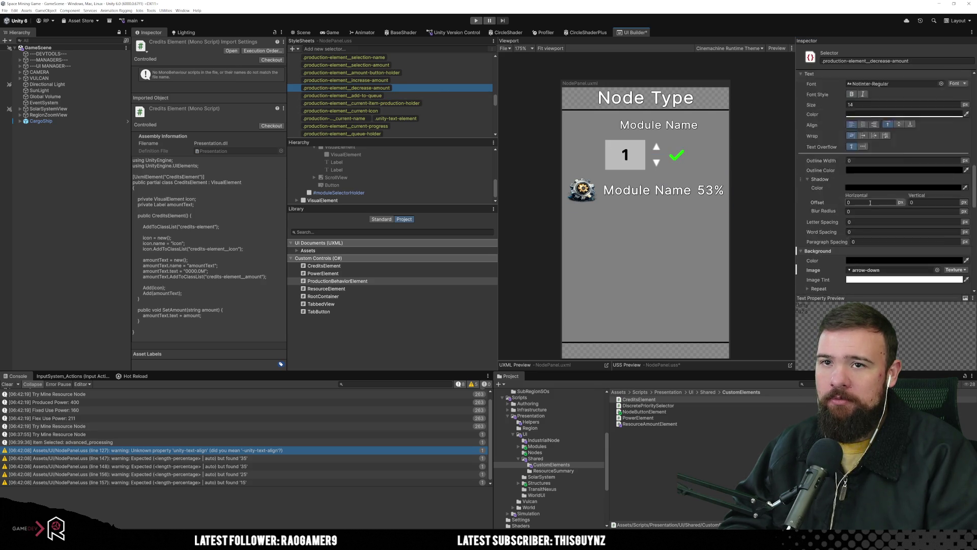
left_click(874, 216)
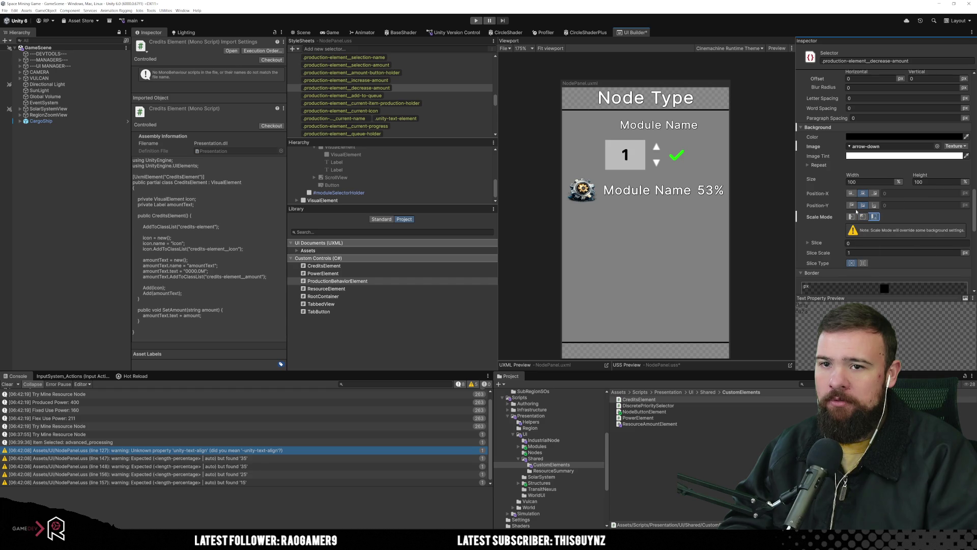
left_click(855, 216)
scroll(866, 216, "up", 10)
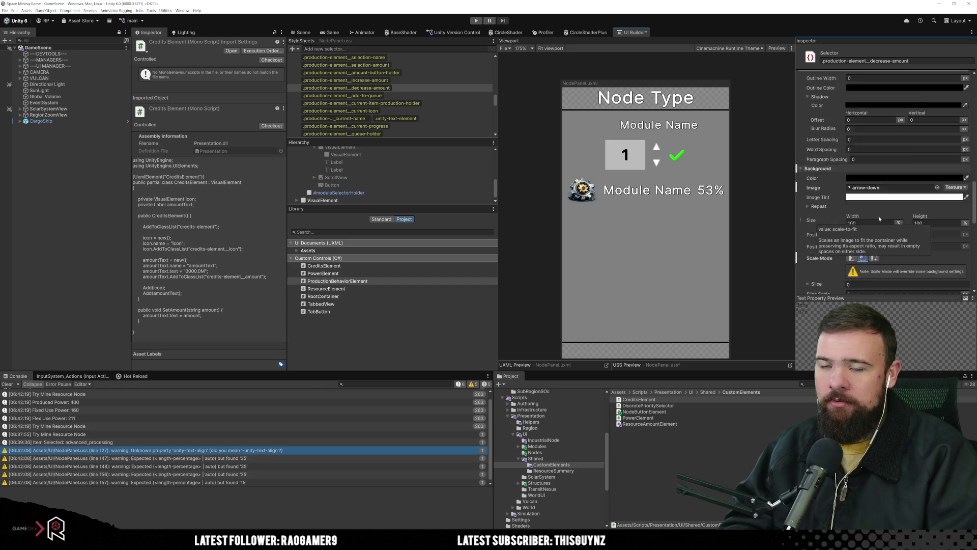
scroll(875, 218, "down", 8)
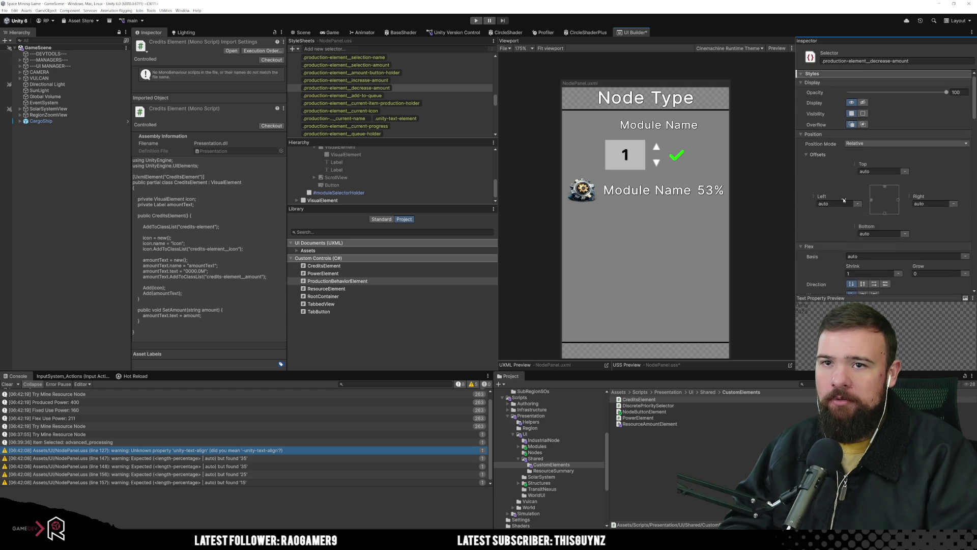
scroll(902, 209, "down", 4)
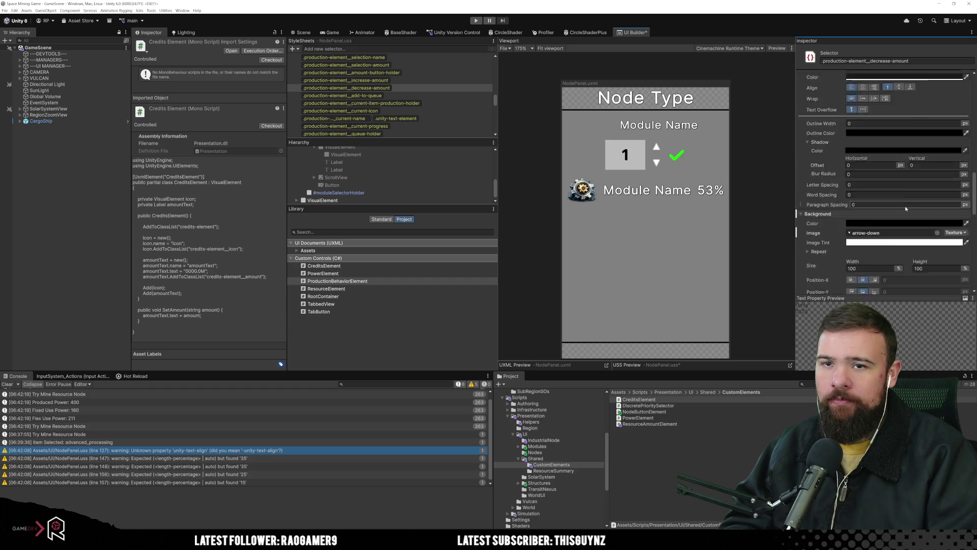
left_click(937, 192)
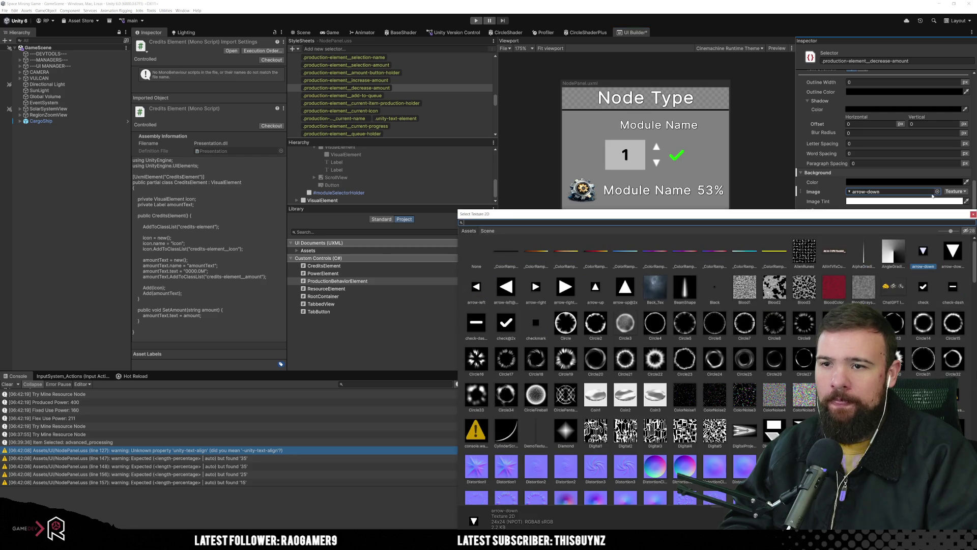
left_click(952, 251)
double_click(952, 251)
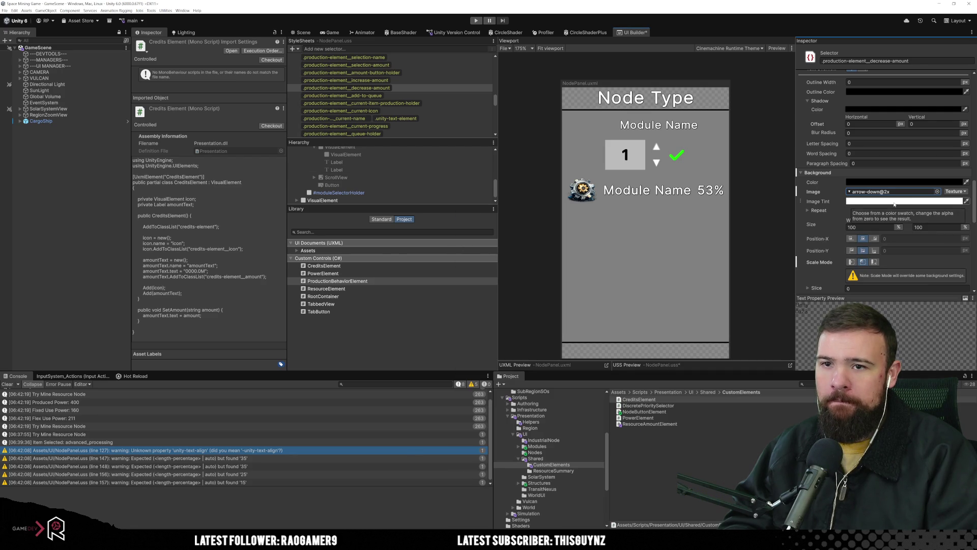
Set the decrease-amount arrow's size to 15 × 15.
scroll(877, 235, "up", 4)
scroll(876, 235, "up", 8)
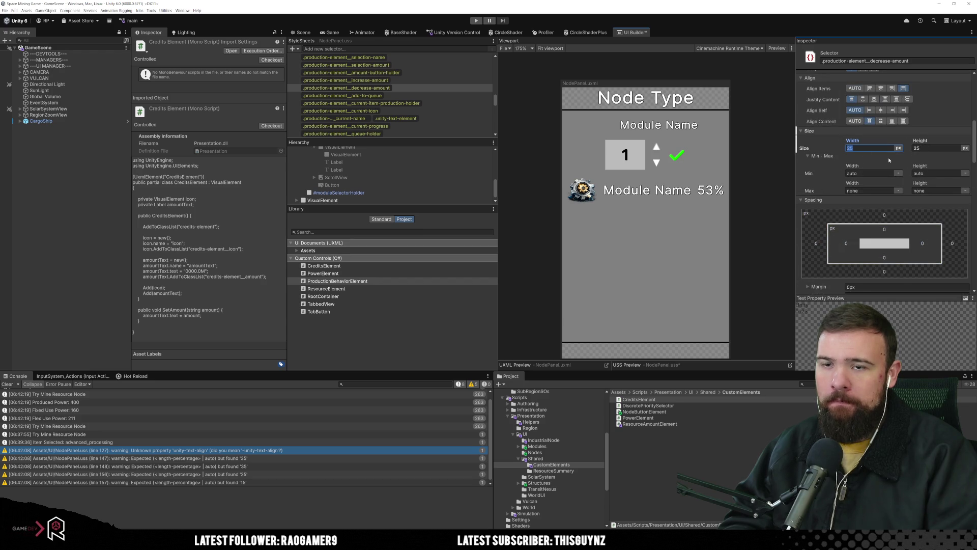
type("15")
key("Tab")
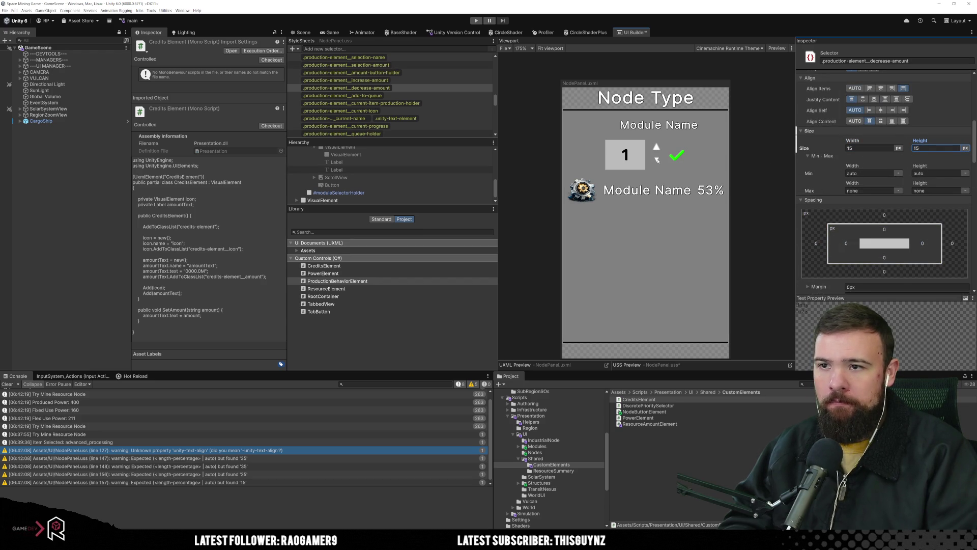
Set the down arrow's background size to 200% width and 200% height.
scroll(904, 188, "down", 15)
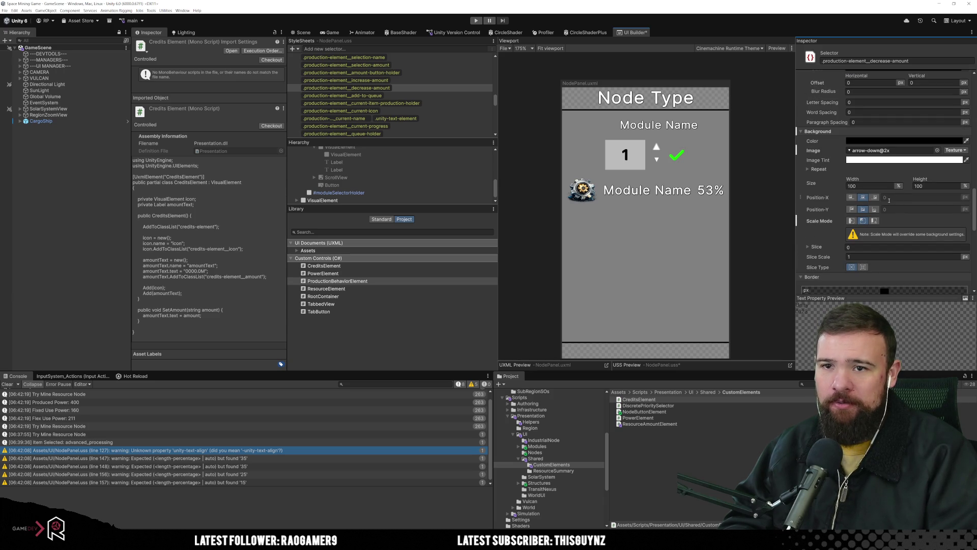
left_click(874, 221)
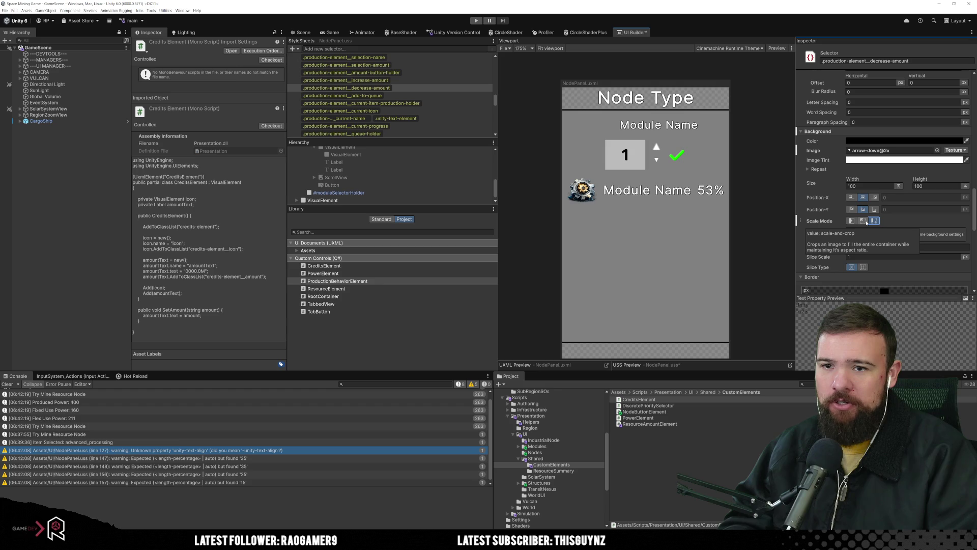
left_click(852, 221)
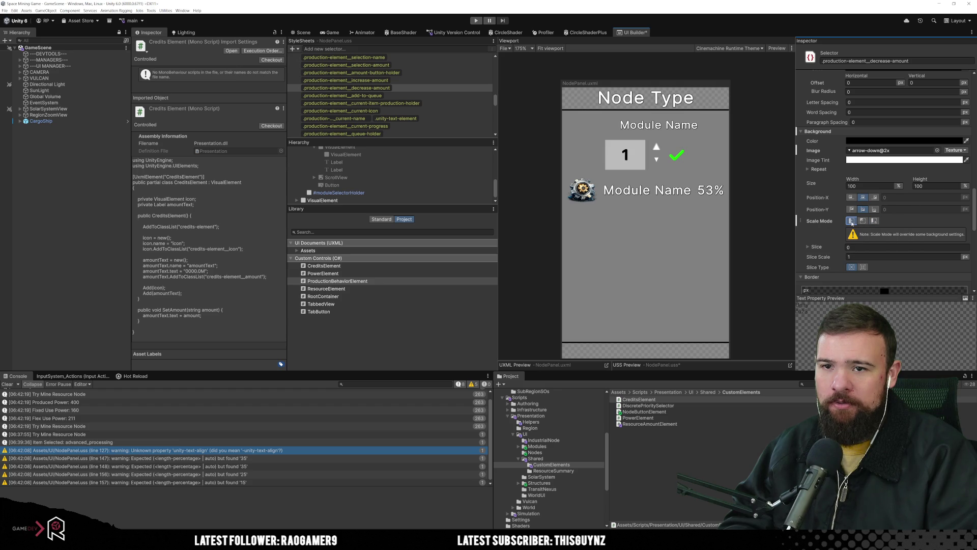
left_click_drag(854, 178, 862, 178)
left_click(879, 186)
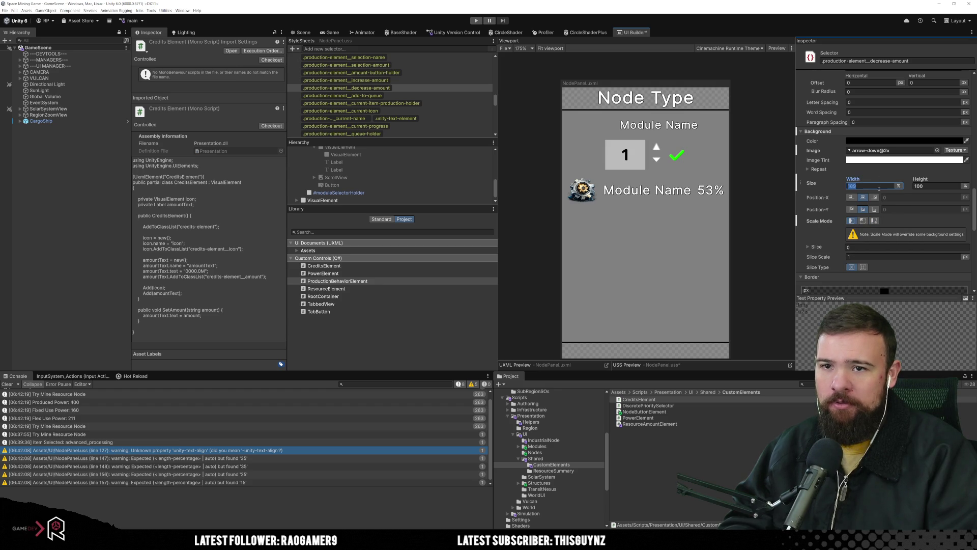
type("200")
key("Tab")
key("Return")
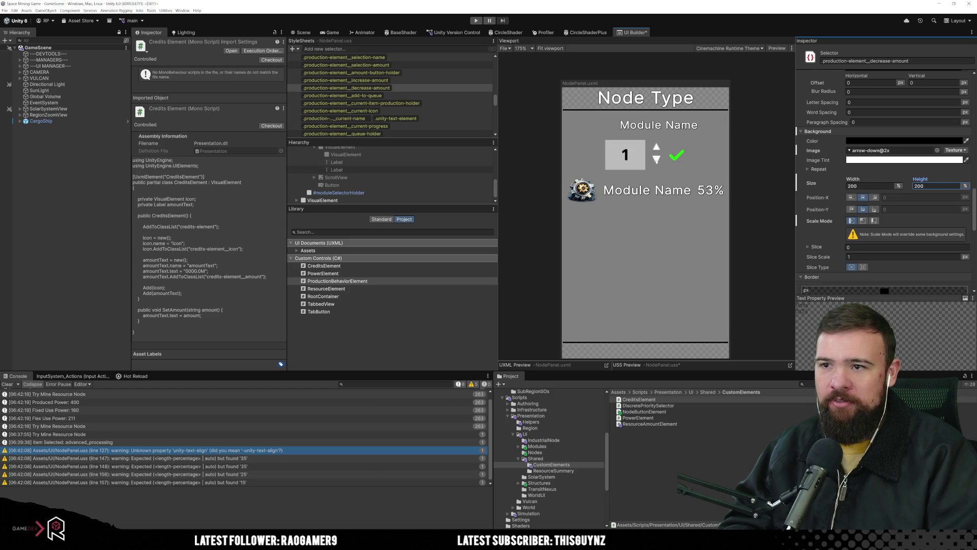
left_click(432, 91)
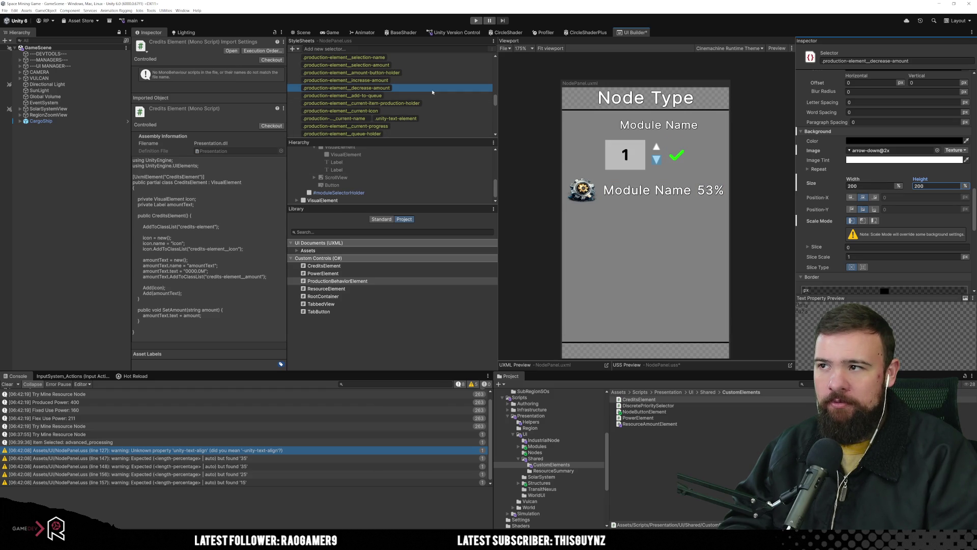
Assign arrow-up@2x as the increase-amount up arrow's background image.
left_click(432, 80)
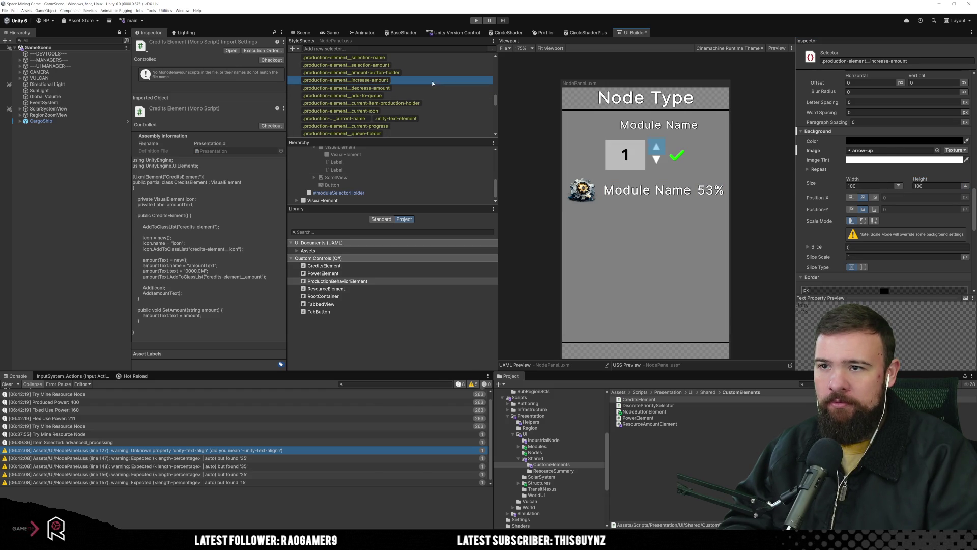
left_click(937, 150)
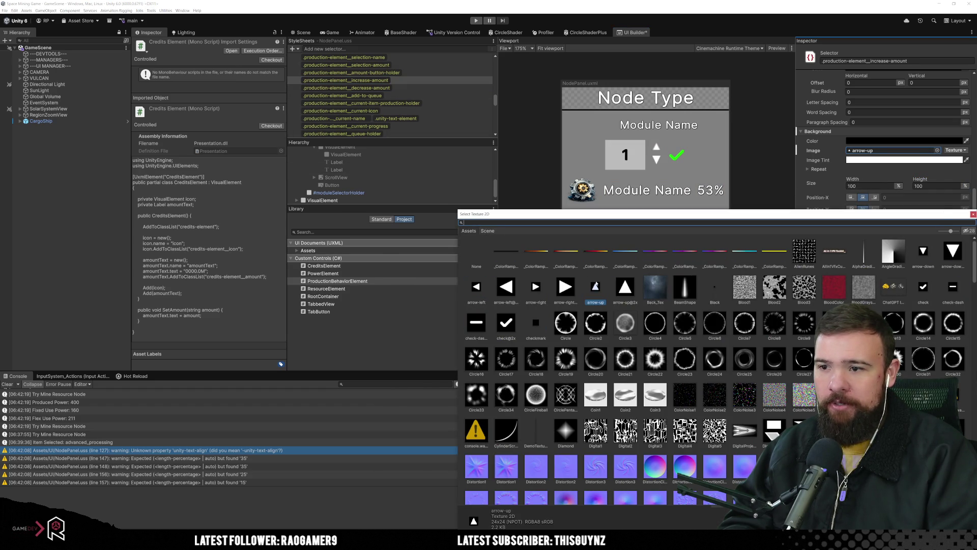
double_click(631, 284)
Set the up arrow's background size to 200% × 200%, matching the down arrow.
double_click(864, 186)
type("200")
key("Tab")
type("200")
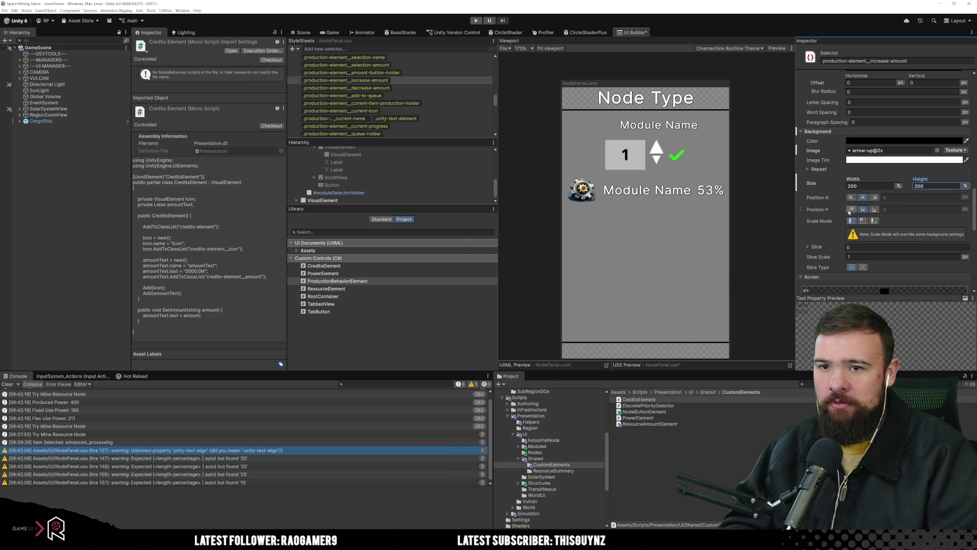
left_click(862, 220)
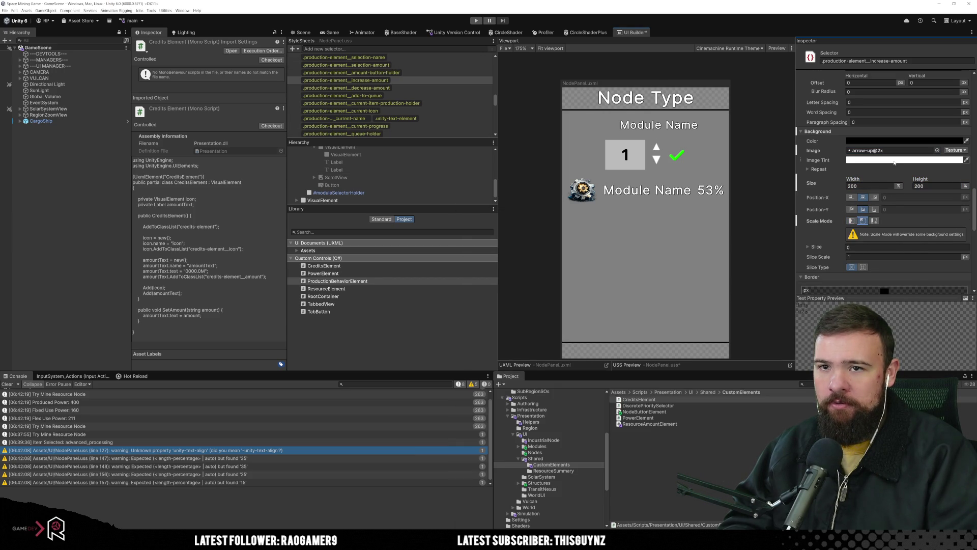
left_click(402, 80)
left_click(405, 88)
left_click(401, 75)
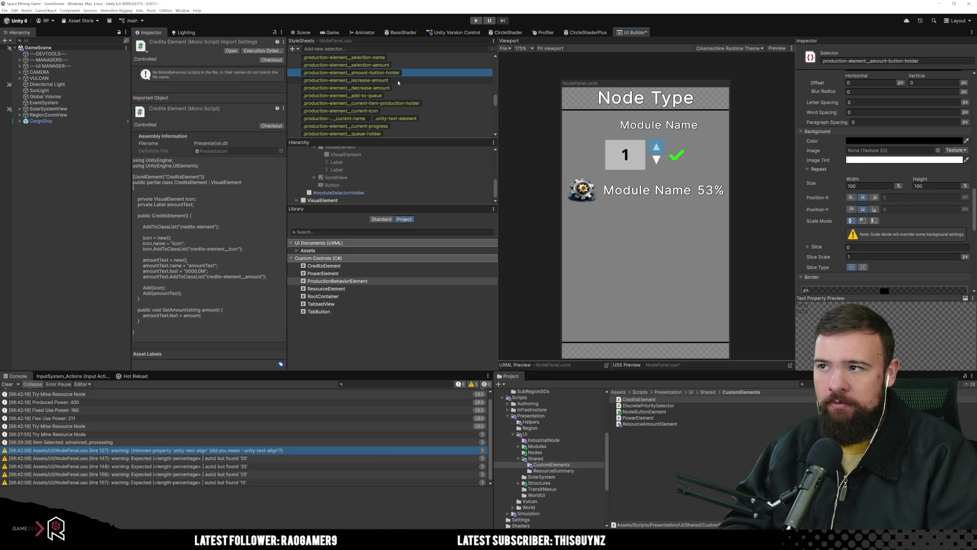
Compare the two arrow rules and make the up arrow image stretch to fit.
left_click(397, 81)
left_click(398, 87)
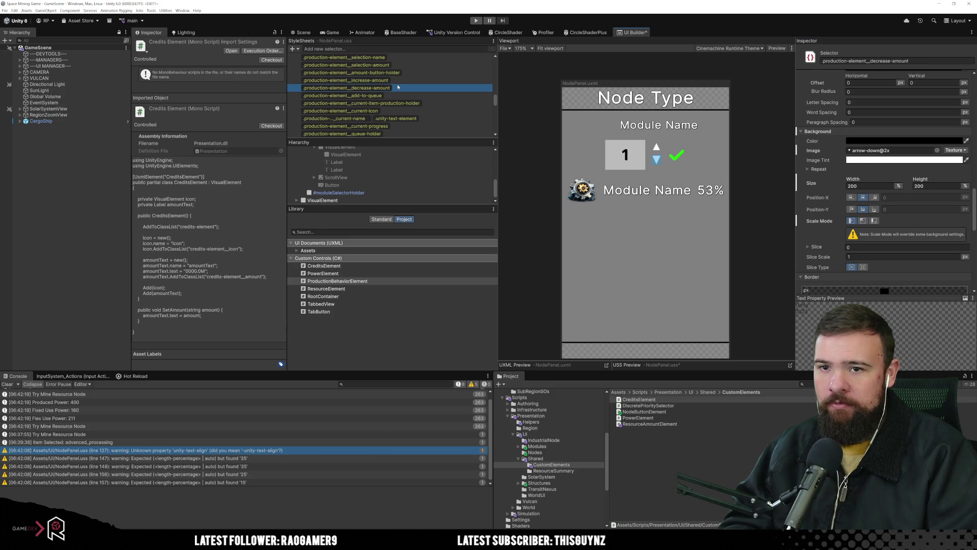
left_click(423, 81)
left_click(853, 220)
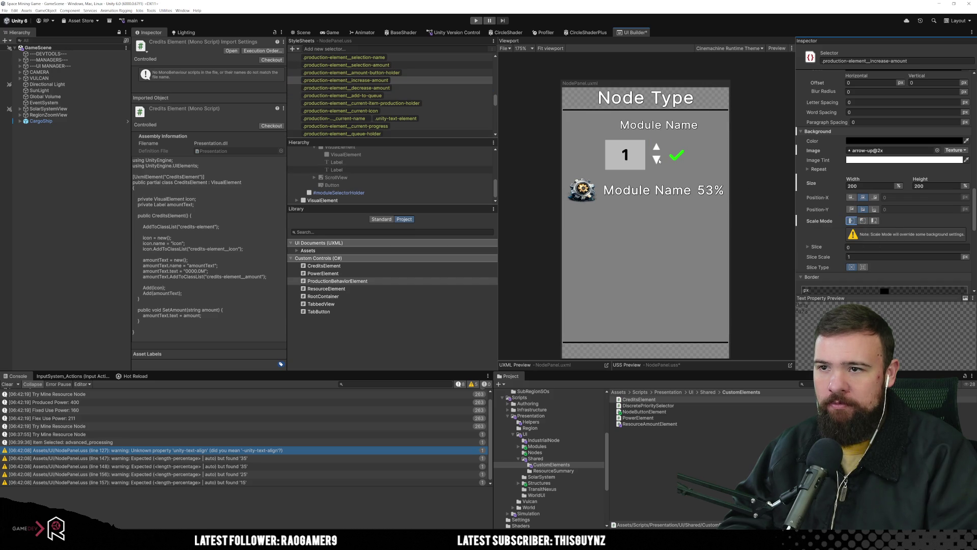
left_click(396, 88)
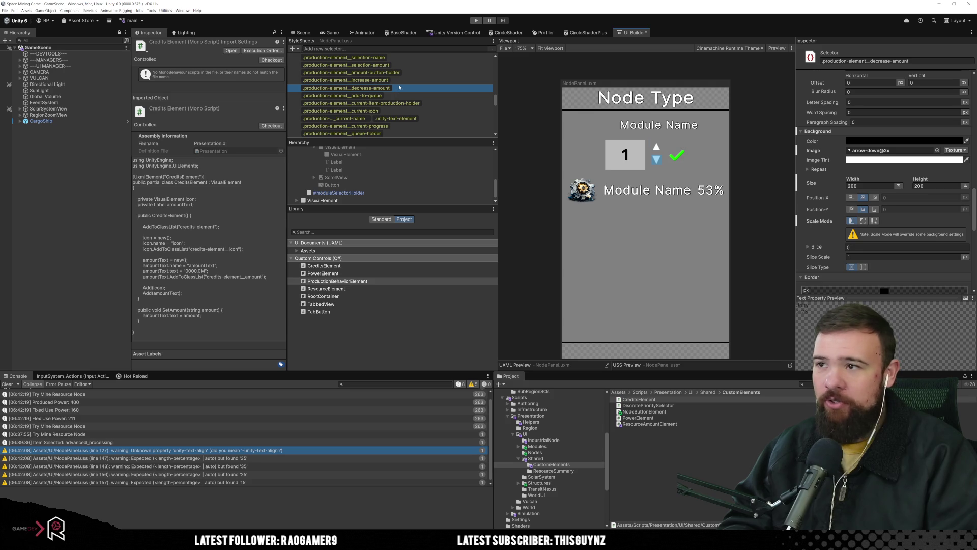
left_click(399, 81)
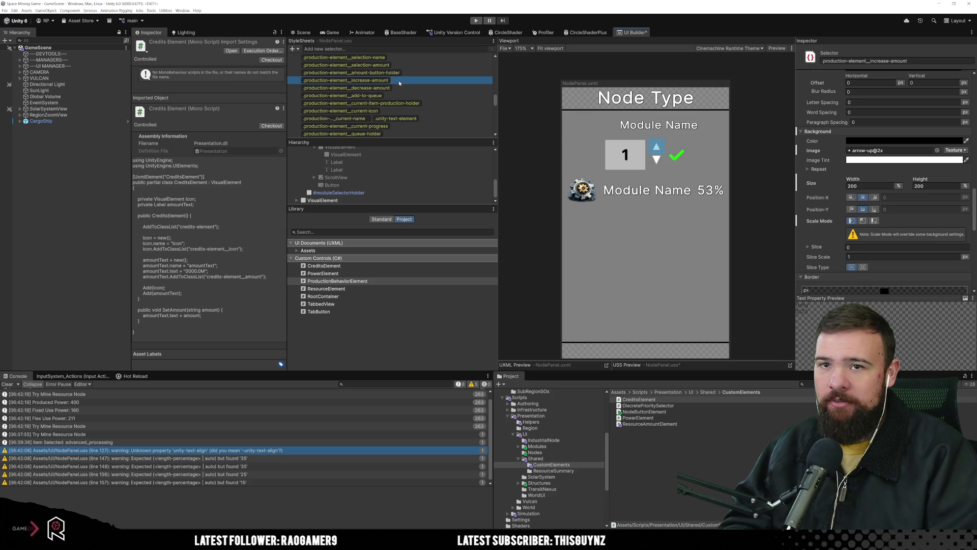
scroll(884, 224, "up", 5)
scroll(885, 225, "up", 5)
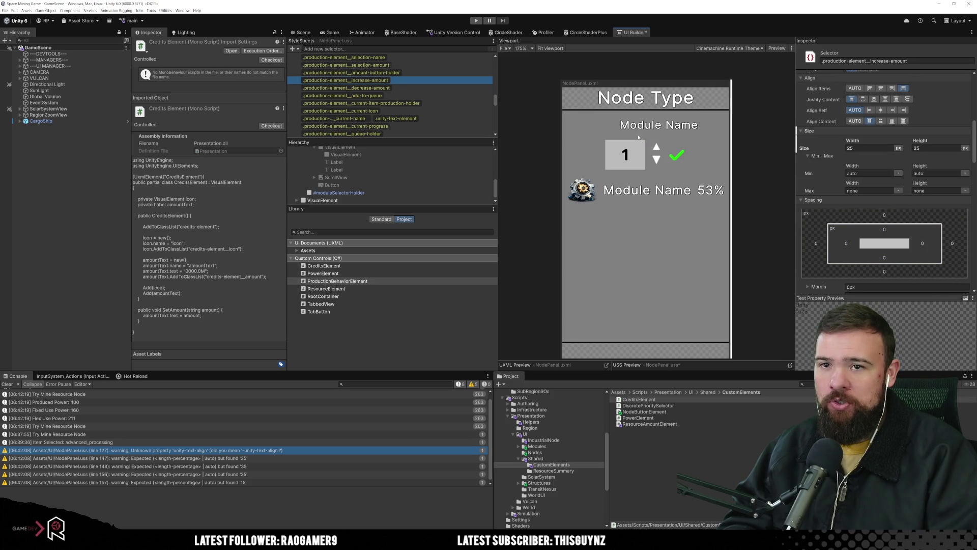
Set the increase-amount up arrow's size to 15 × 15, like the down arrow.
left_click(357, 88)
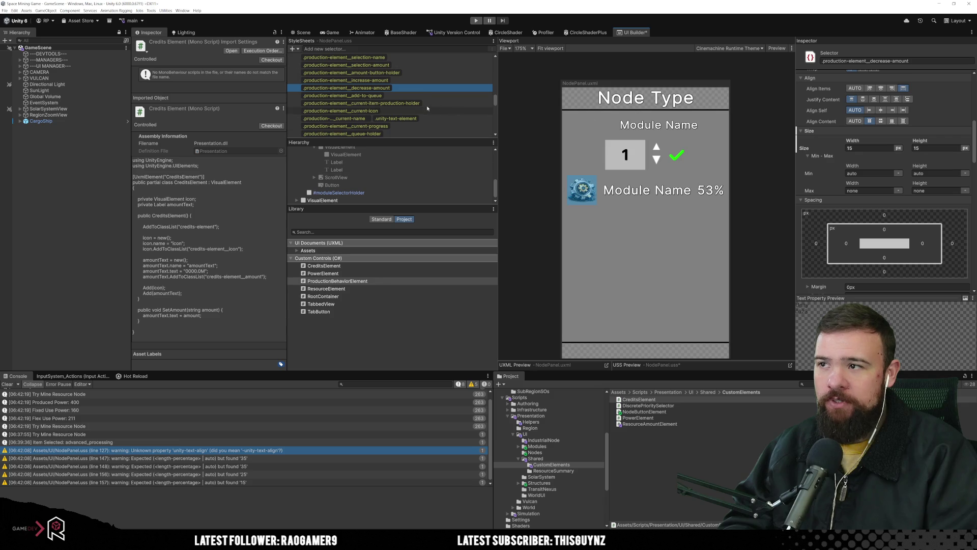
key("Up")
left_click(866, 148)
type("15")
key("Tab")
key("Return")
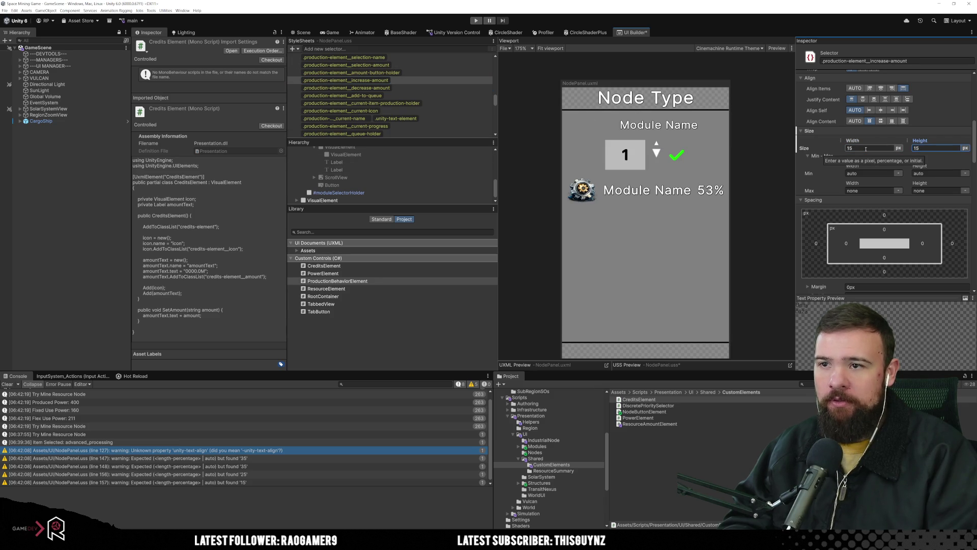
Enlarge the up arrow's background image size to 400% × 400%.
left_click(412, 89)
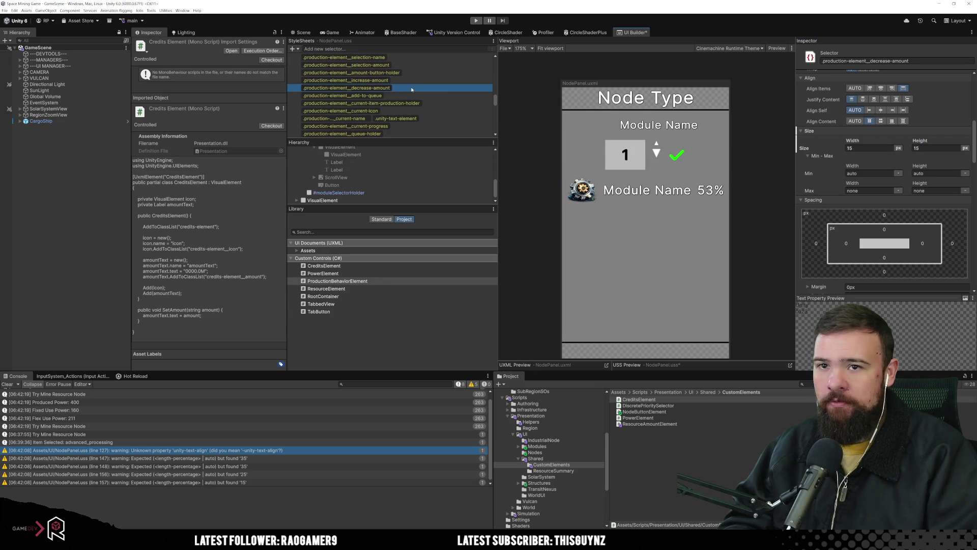
scroll(823, 248, "down", 5)
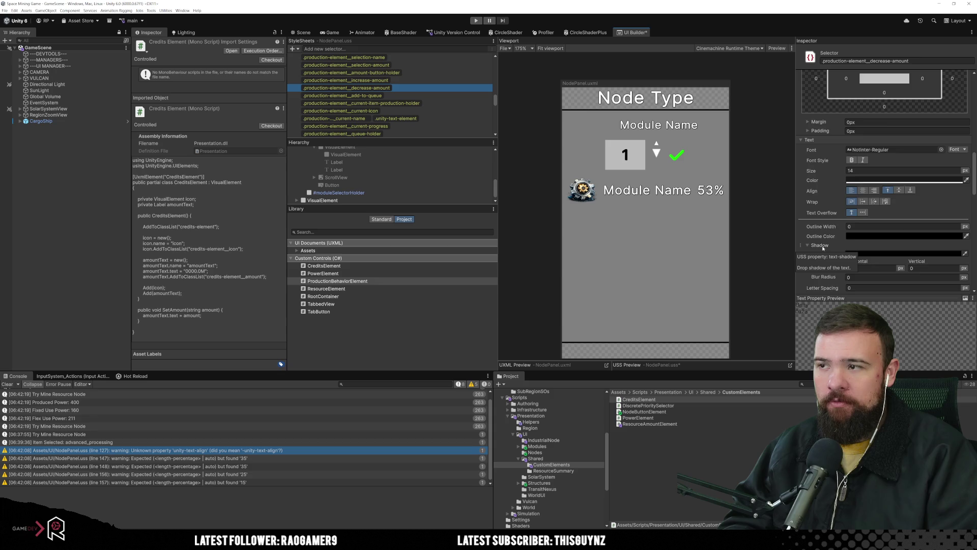
scroll(823, 249, "down", 4)
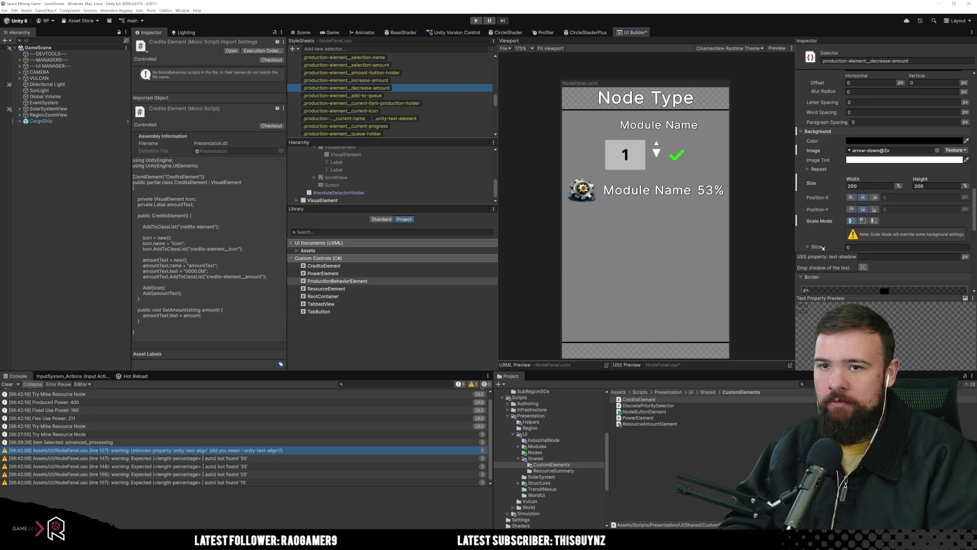
scroll(823, 249, "down", 1)
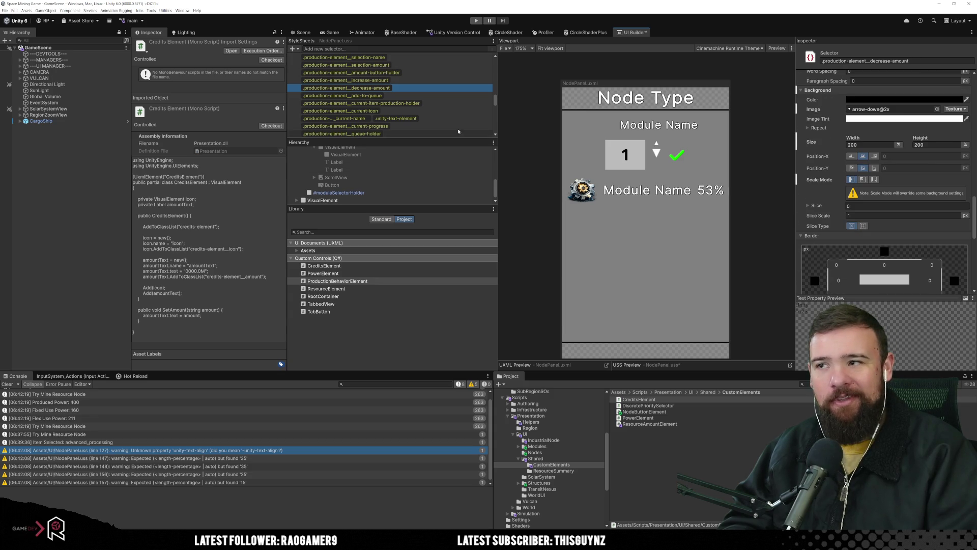
left_click(386, 81)
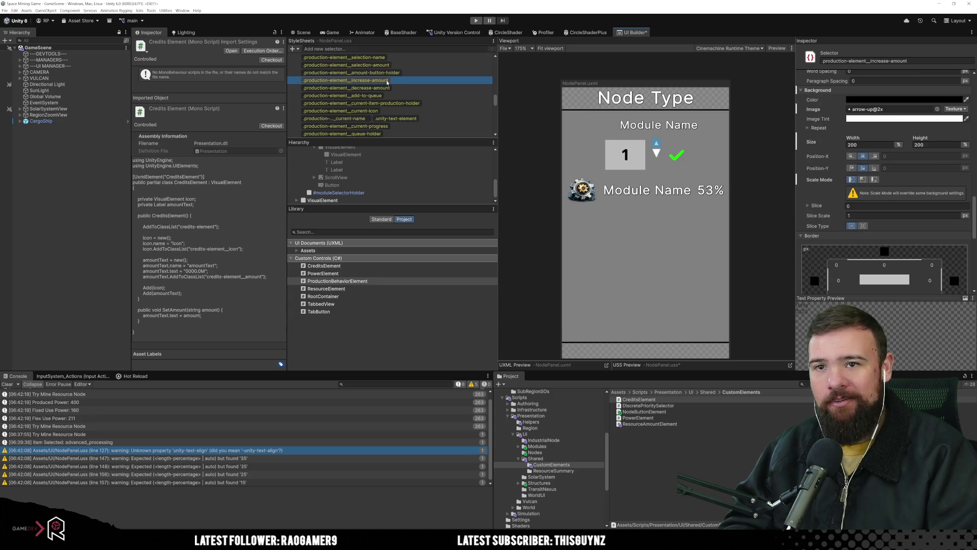
left_click(853, 145)
type("400")
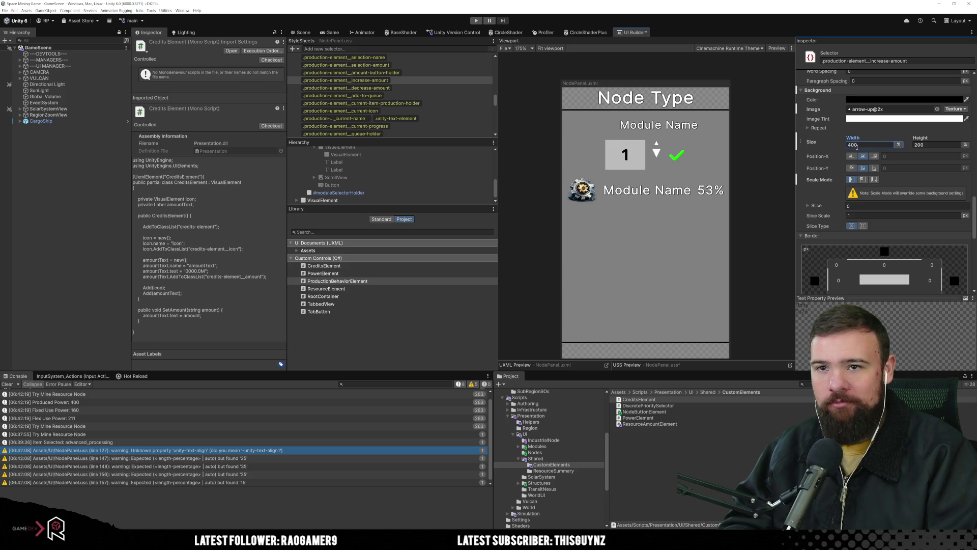
key("Tab")
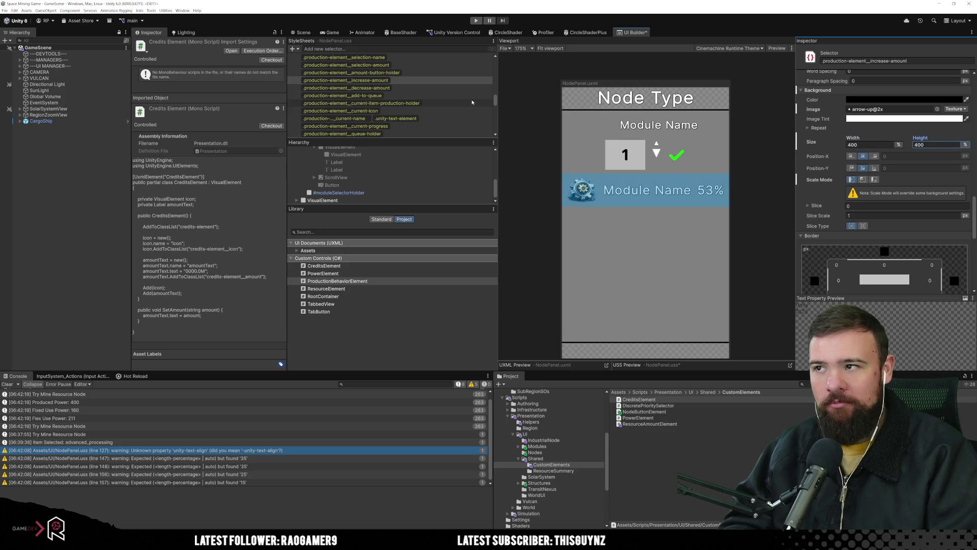
Set Flex Shrink to 0 on both the decrease-amount and increase-amount arrows.
left_click(454, 88)
scroll(887, 234, "down", 5)
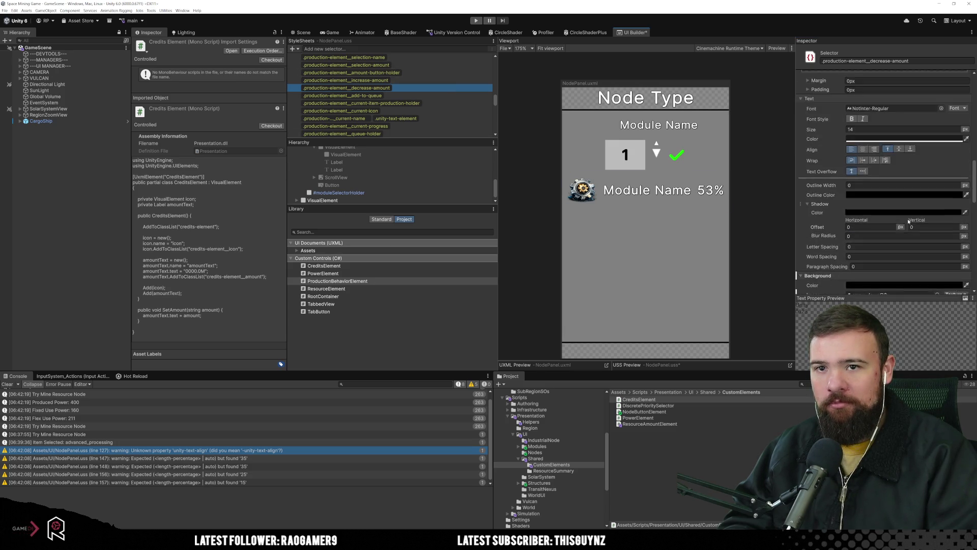
scroll(887, 235, "up", 5)
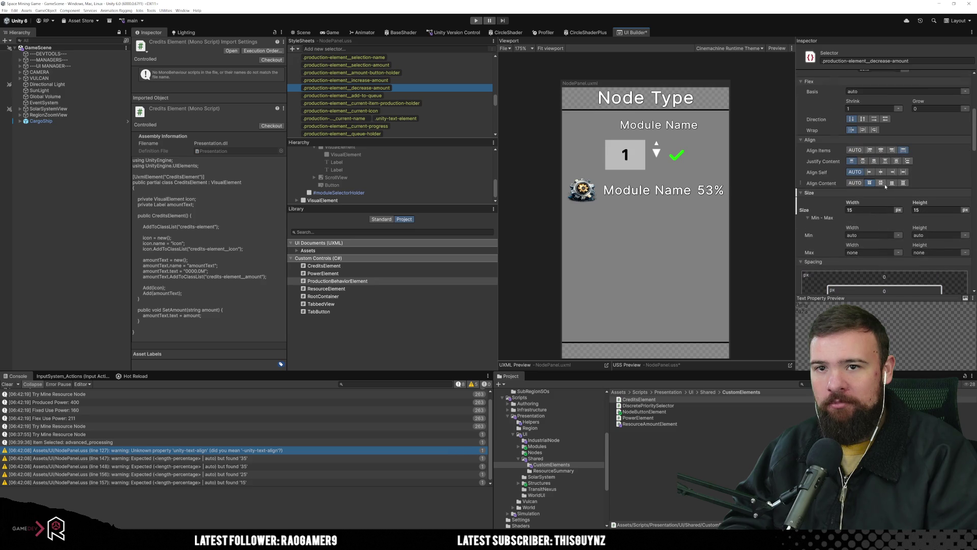
double_click(872, 108)
type("0")
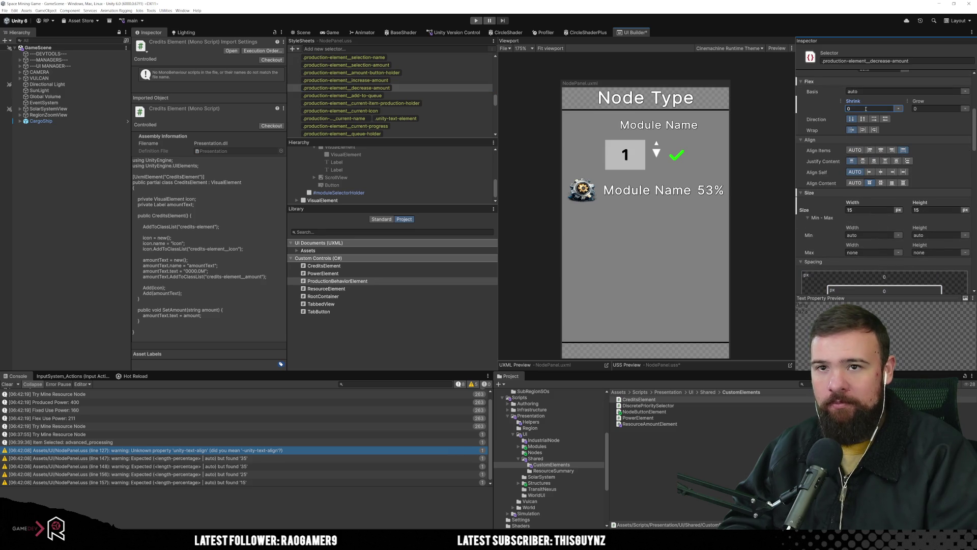
left_click(356, 80)
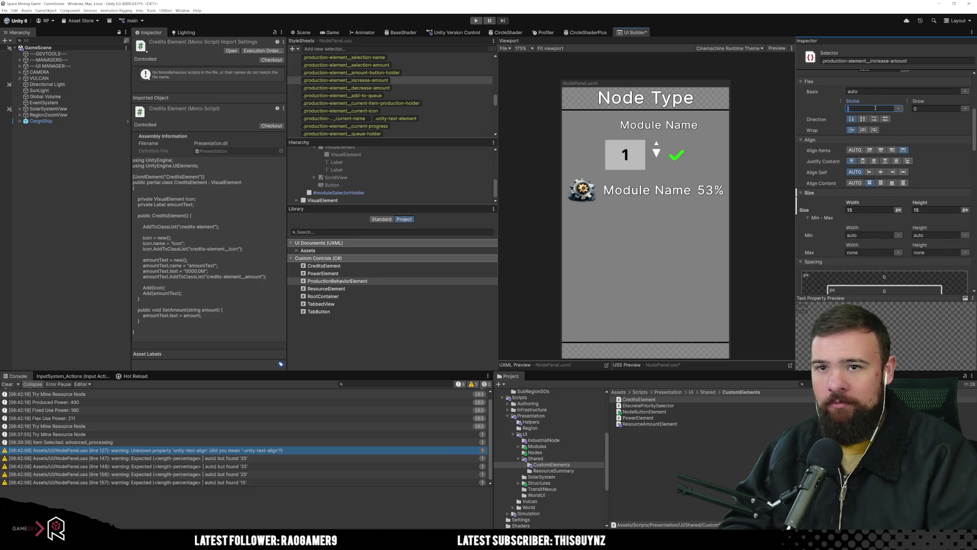
key("Return")
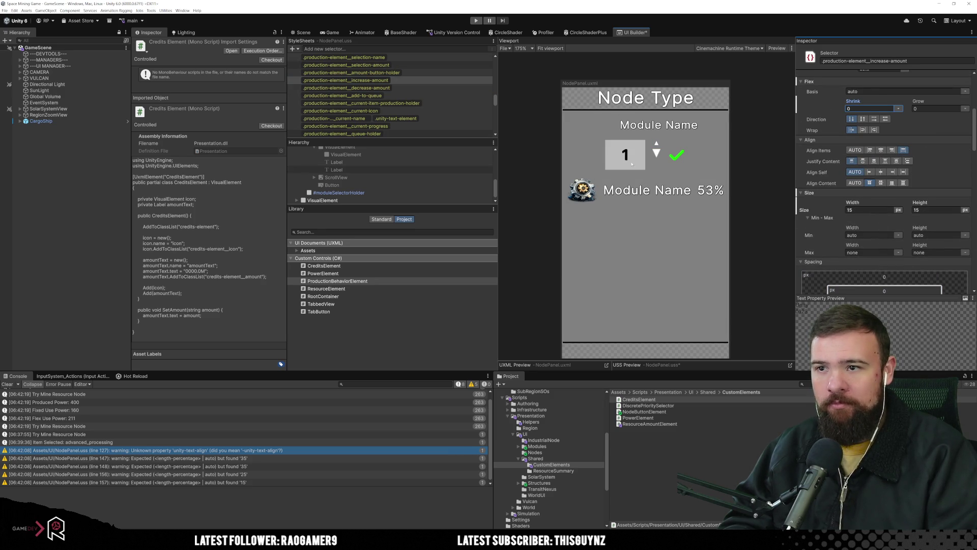
Centre the up arrow's background image position and set its scale mode to stretch-to-fill.
left_click(461, 88)
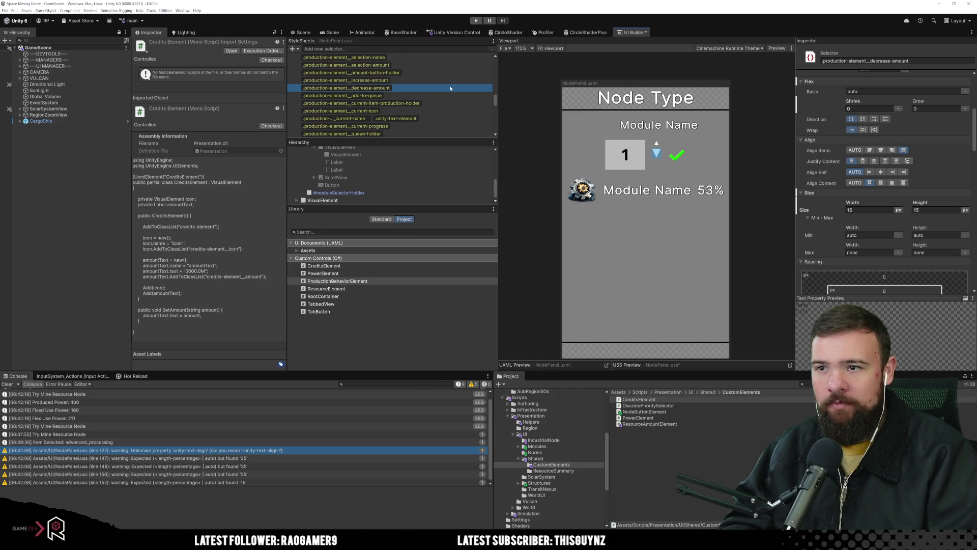
left_click(450, 81)
scroll(937, 225, "down", 5)
scroll(911, 241, "down", 5)
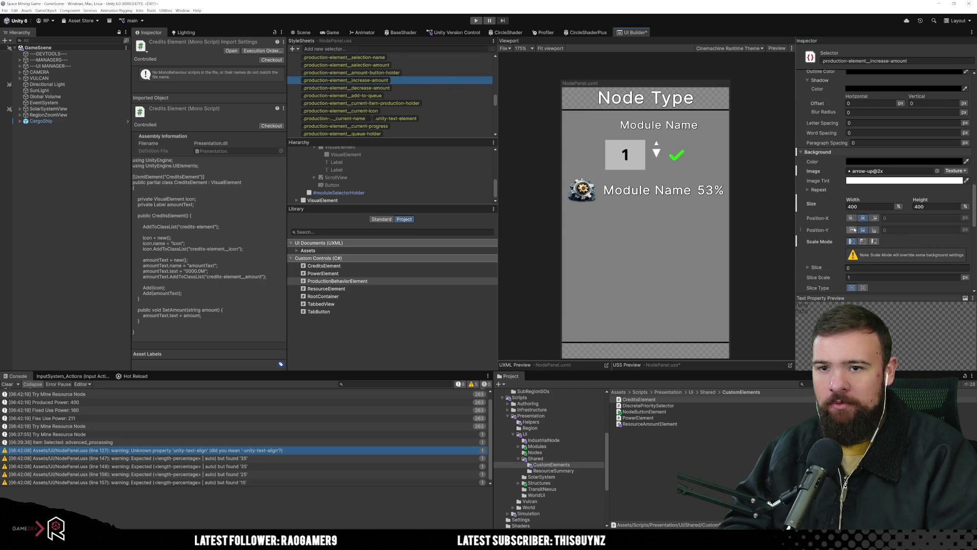
left_click(851, 218)
left_click(852, 230)
left_click(862, 230)
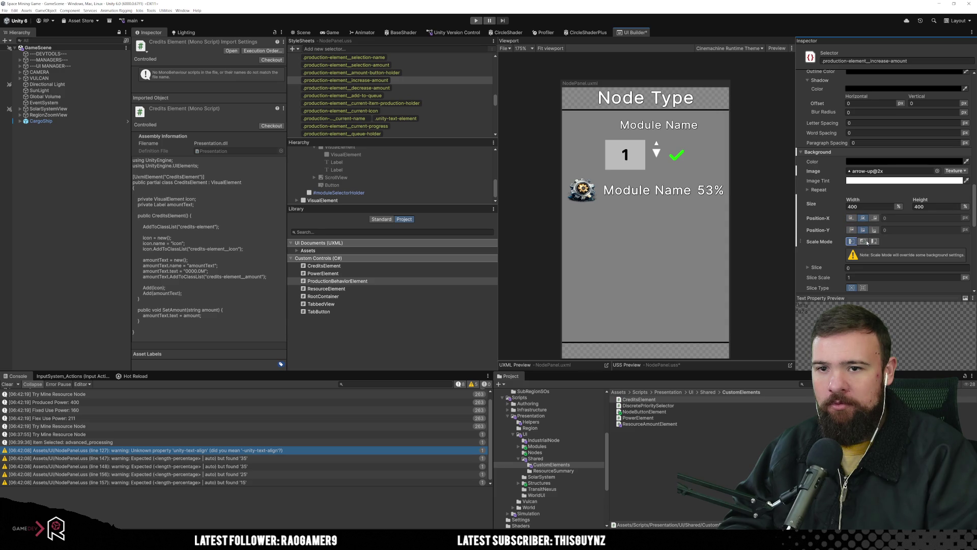
left_click(851, 241)
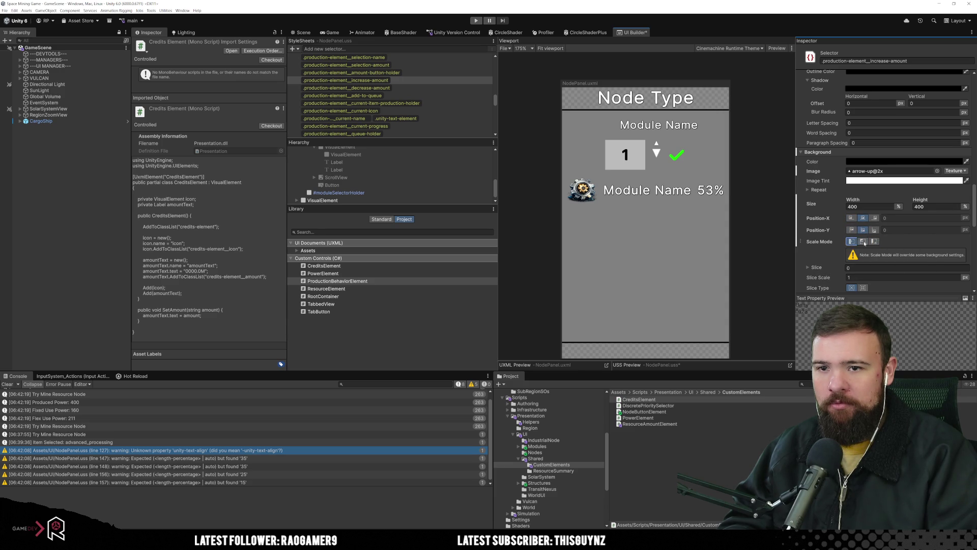
scroll(884, 250, "down", 2)
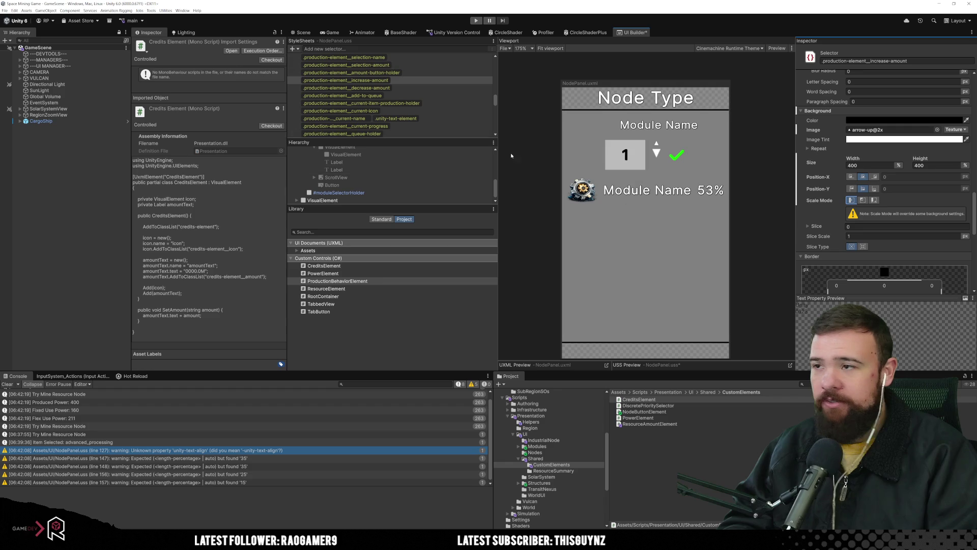
Reset the background image settings on both the up and down arrow rules.
right_click(818, 111)
left_click(842, 124)
left_click(407, 88)
right_click(827, 117)
left_click(838, 118)
left_click(346, 80)
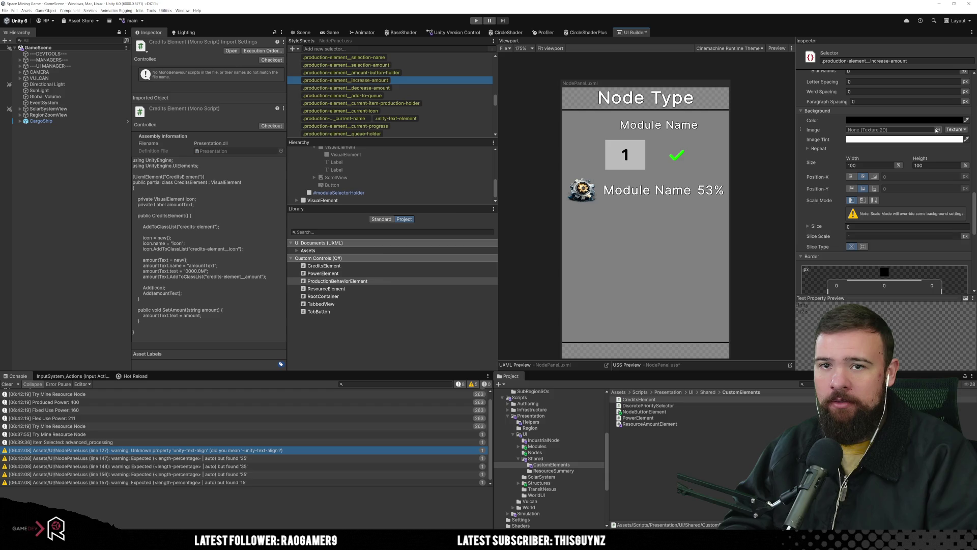
Reassign arrow-up@2x to the up arrow and arrow-down@2x to the down arrow.
left_click(937, 129)
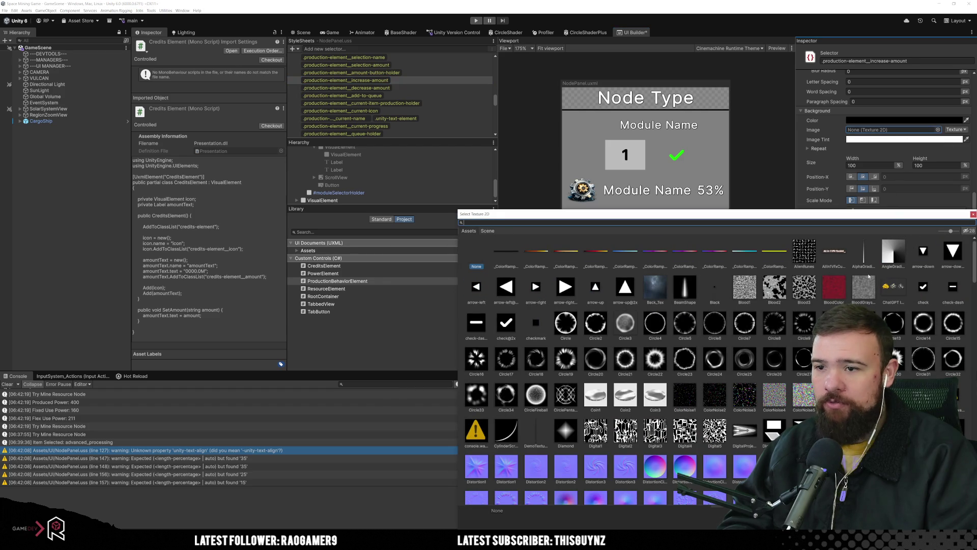
left_click(624, 287)
double_click(624, 287)
left_click(429, 89)
left_click(938, 130)
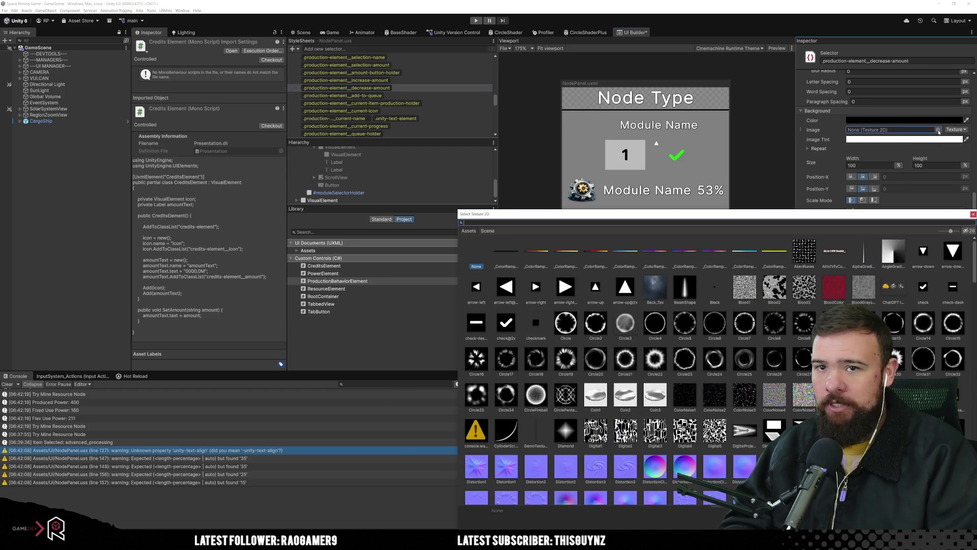
left_click(956, 250)
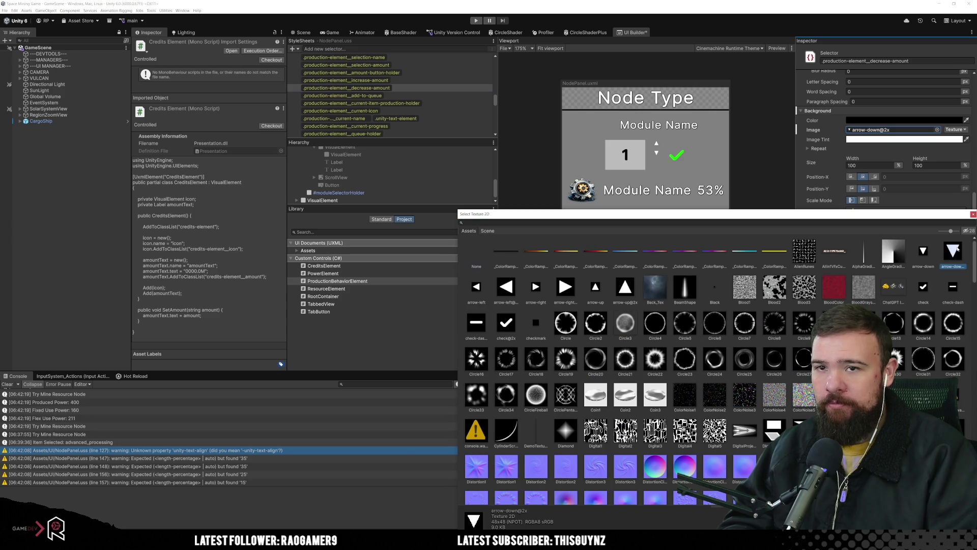
double_click(956, 249)
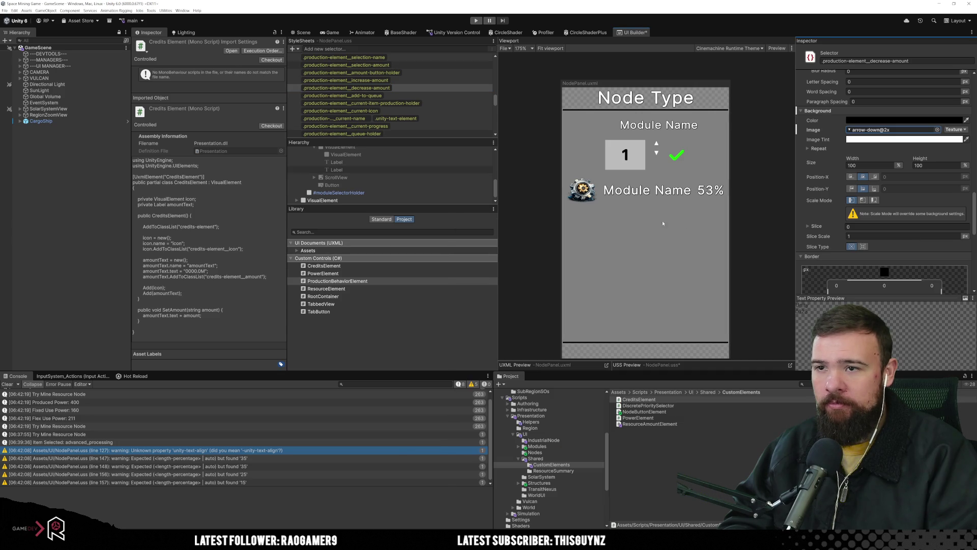
Set the background size of both arrow images to 200% × 200%.
left_click(422, 87)
left_click(428, 79)
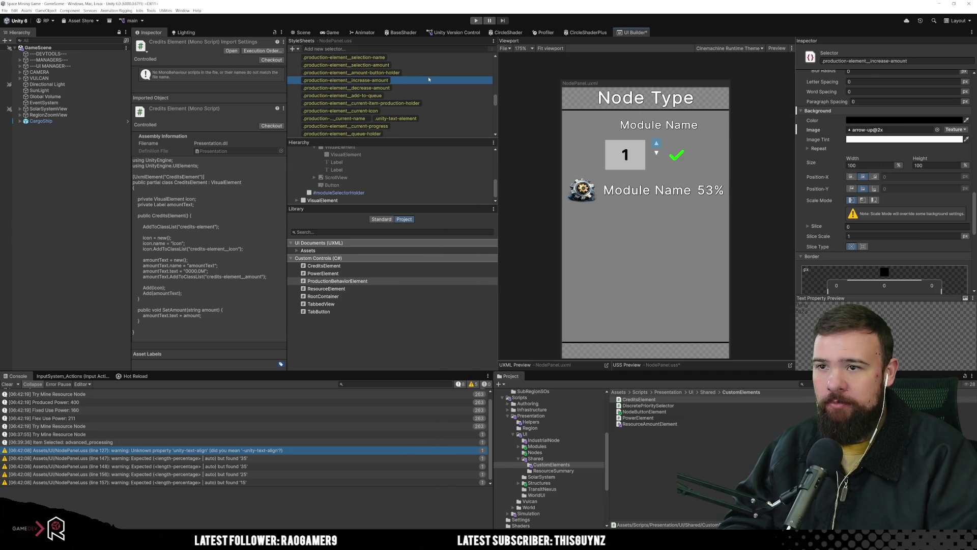
left_click(861, 165)
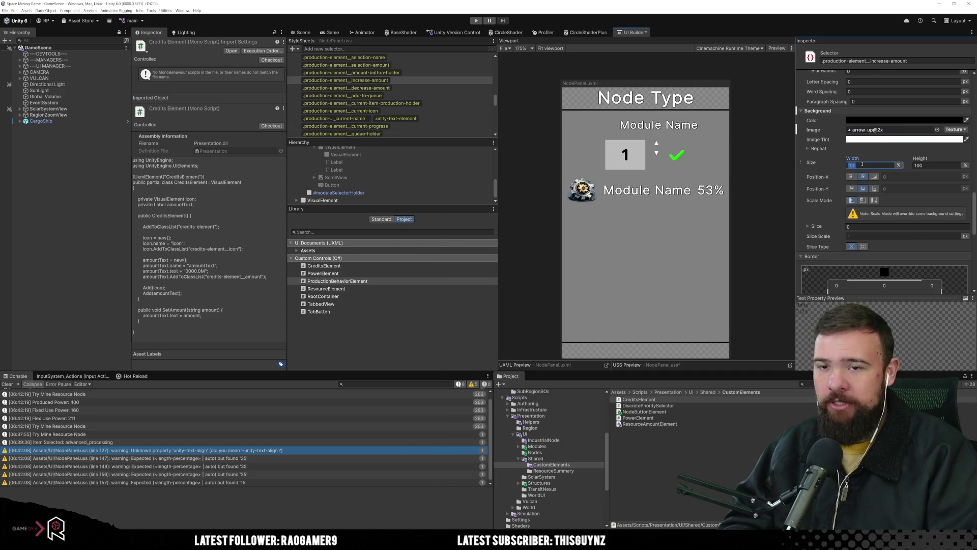
type("200")
key("Tab")
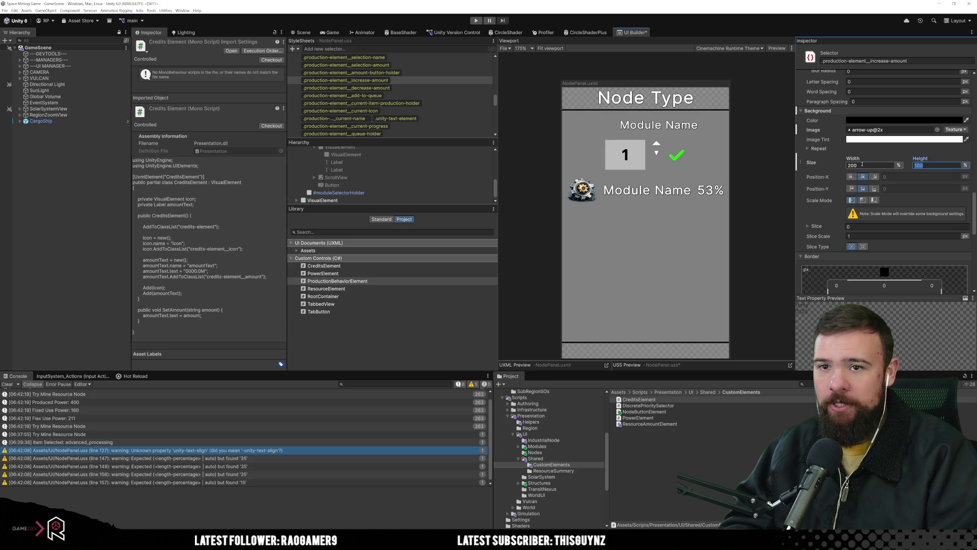
type("200")
left_click(460, 90)
left_click(872, 165)
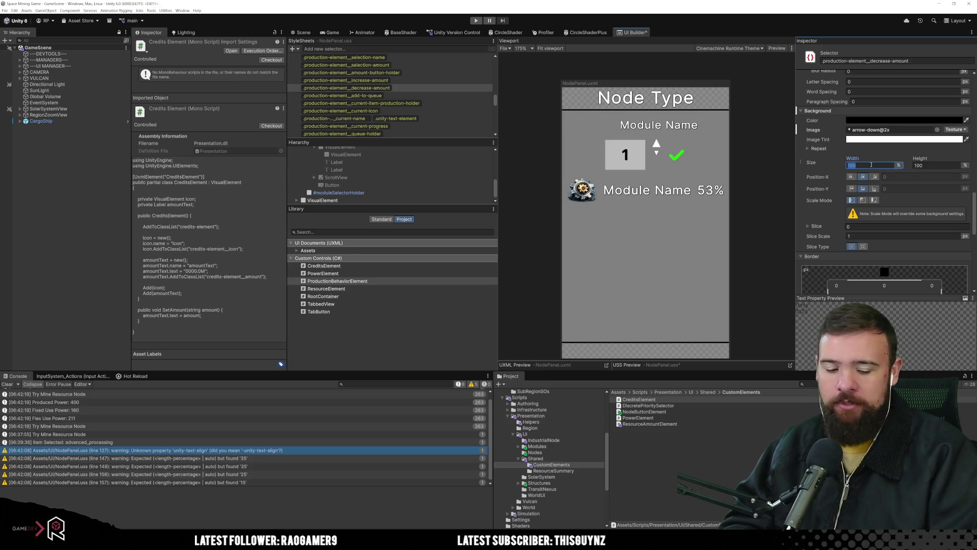
key("Tab")
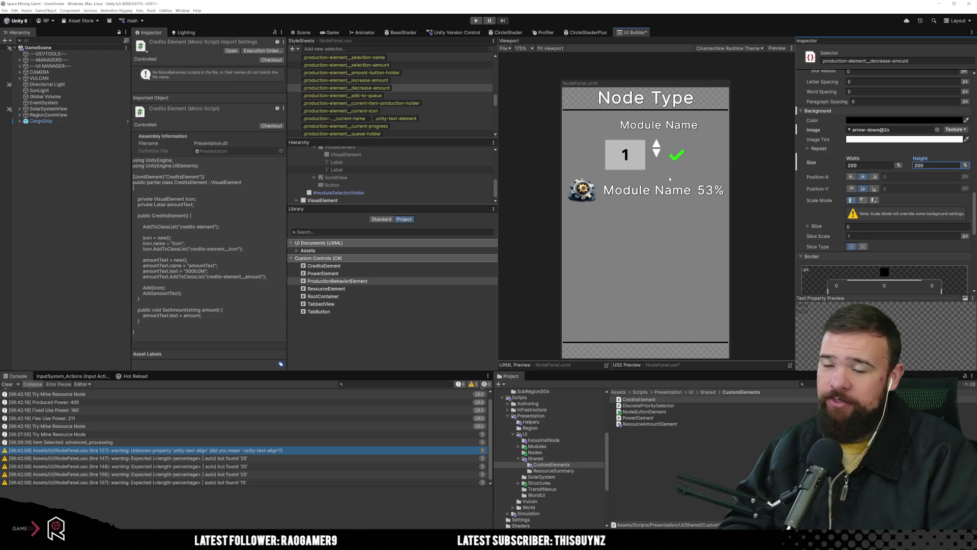
left_click(446, 80)
Set the selection-amount quantity box height to 35.
left_click(446, 74)
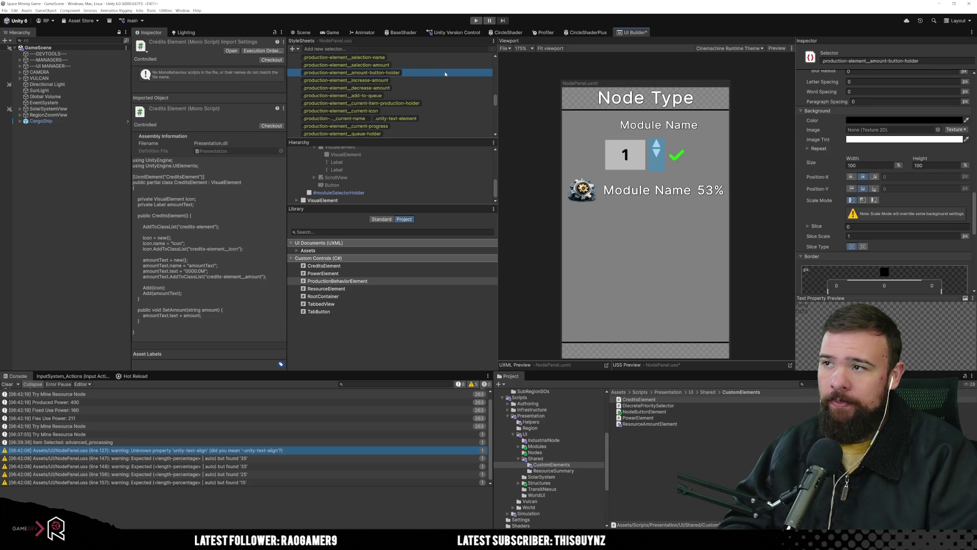
left_click(442, 65)
scroll(888, 156, "up", 10)
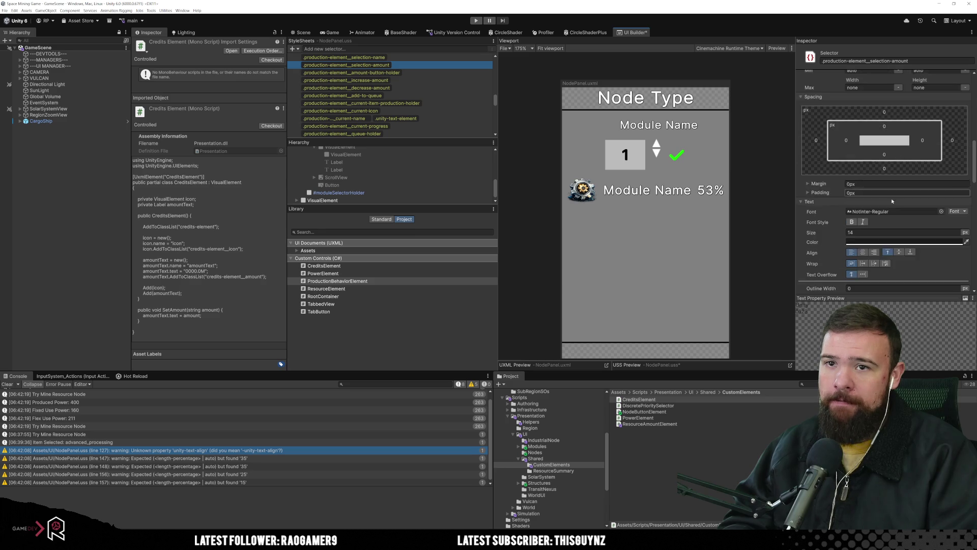
scroll(892, 201, "up", 5)
left_click(936, 127)
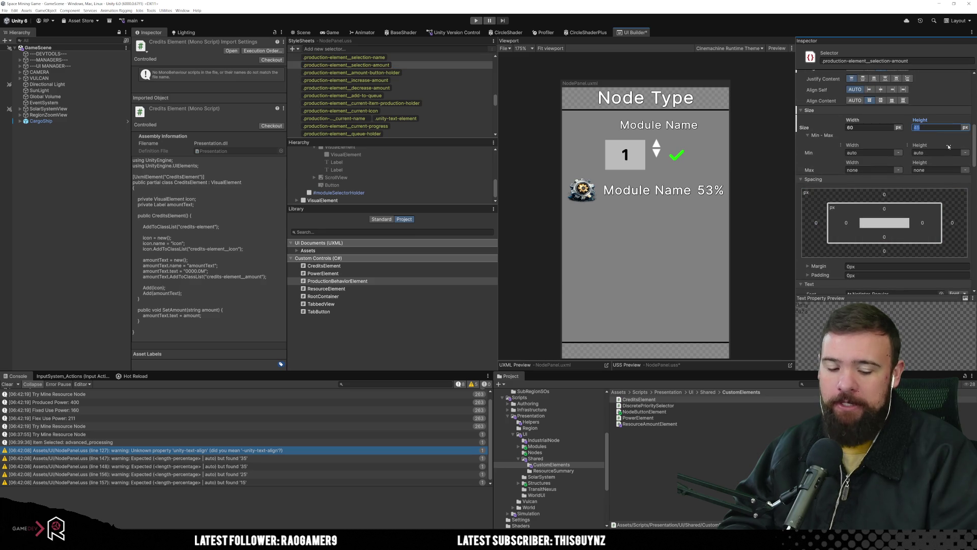
type("5")
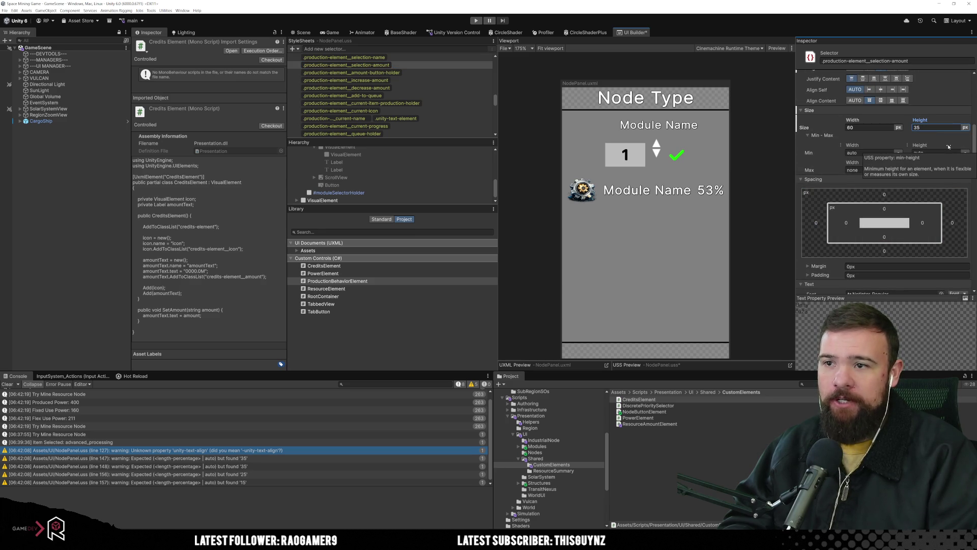
Set the add-to-queue button height to 35.
left_click(409, 96)
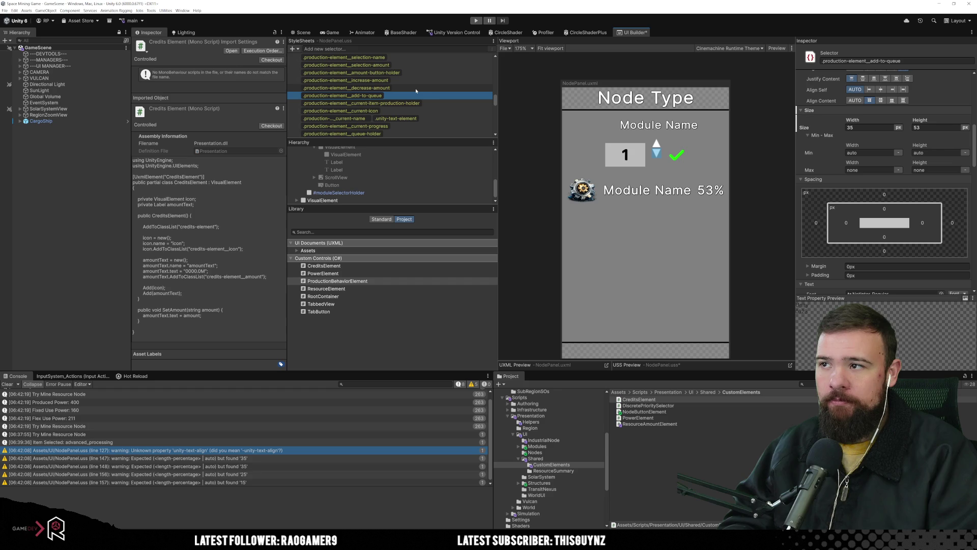
key("Up")
left_click(418, 96)
left_click(937, 128)
key("Return")
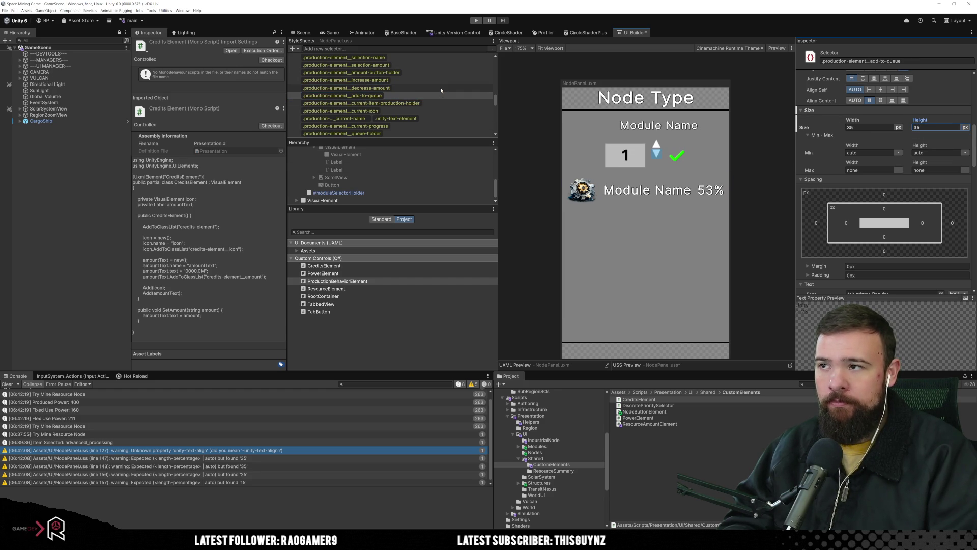
Set the amount-button-holder height to 35 and review the selection-amount rule.
left_click(441, 87)
left_click(433, 73)
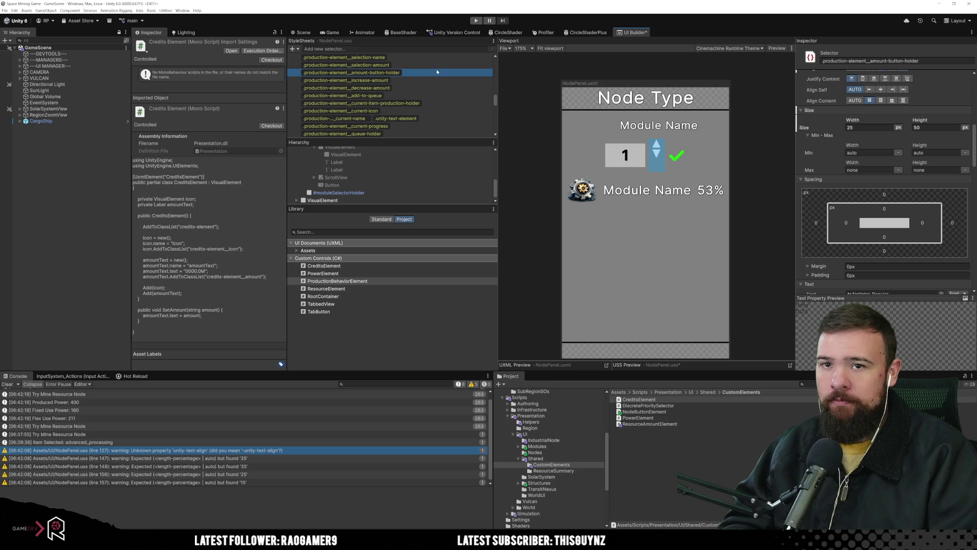
left_click(926, 128)
type("35")
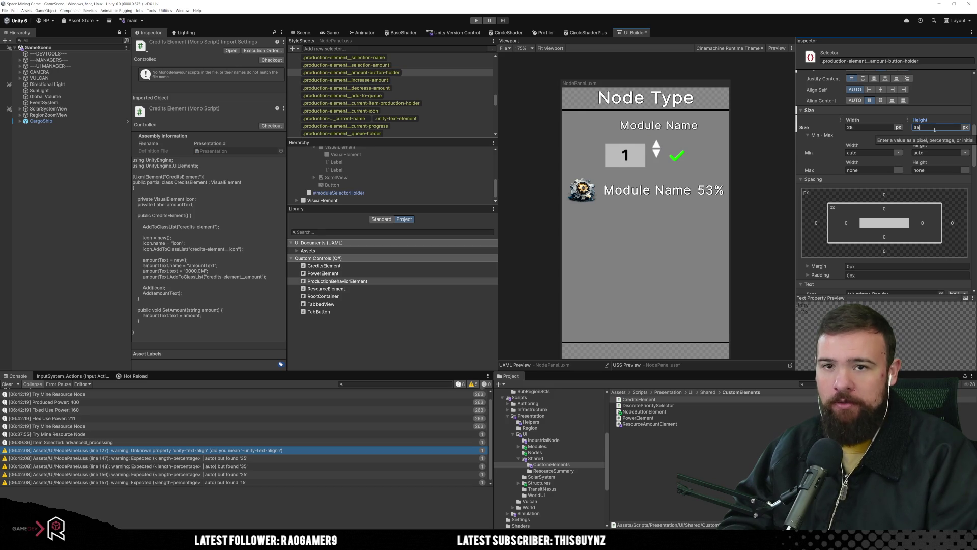
key("Return")
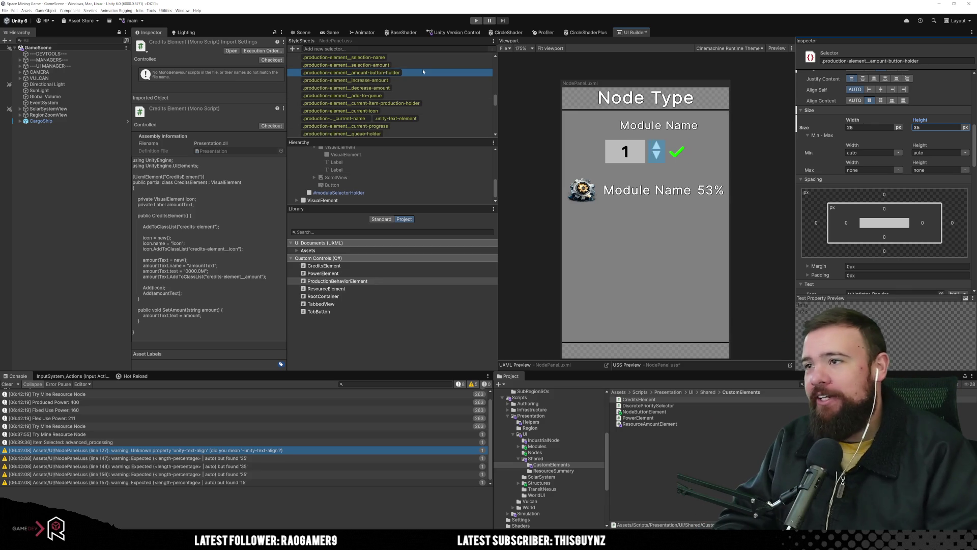
scroll(415, 76, "up", 2)
left_click(411, 85)
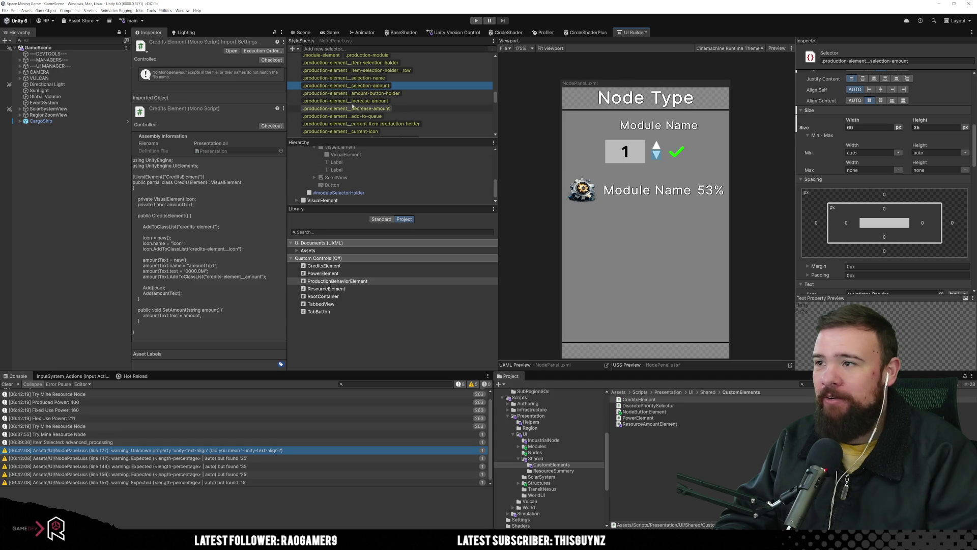
left_click(534, 141)
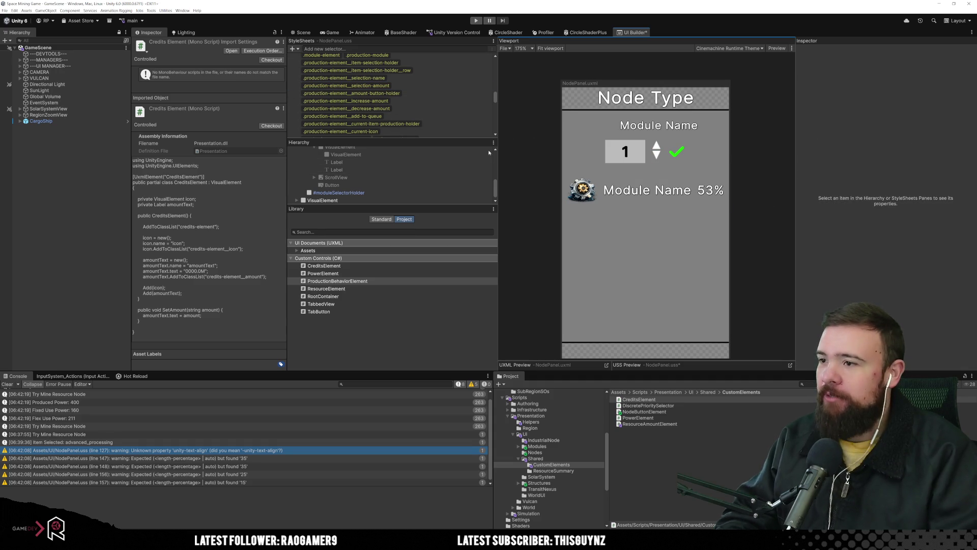
Save the UI changes and set ProductionBehaviorElement's Display to none.
key("ctrl+s")
scroll(351, 185, "up", 5)
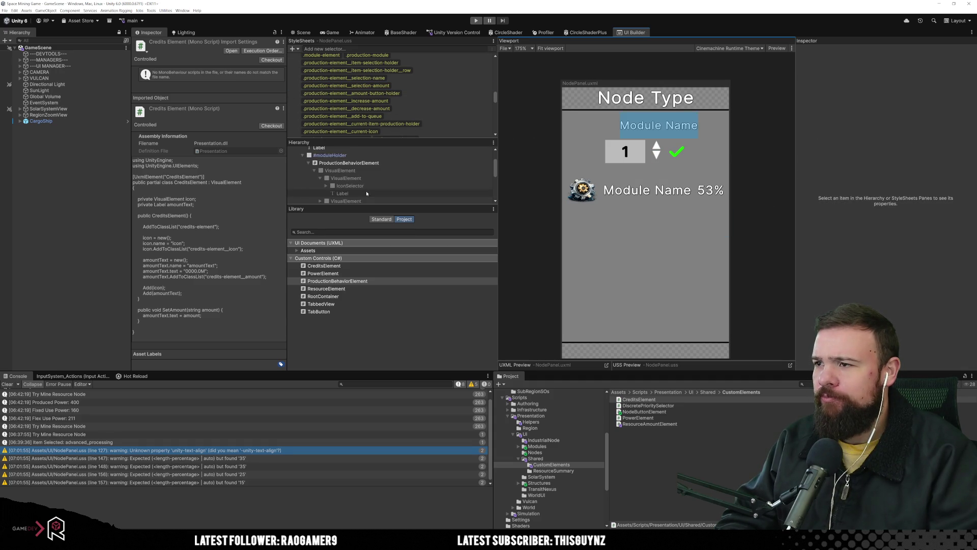
left_click(365, 182)
right_click(364, 182)
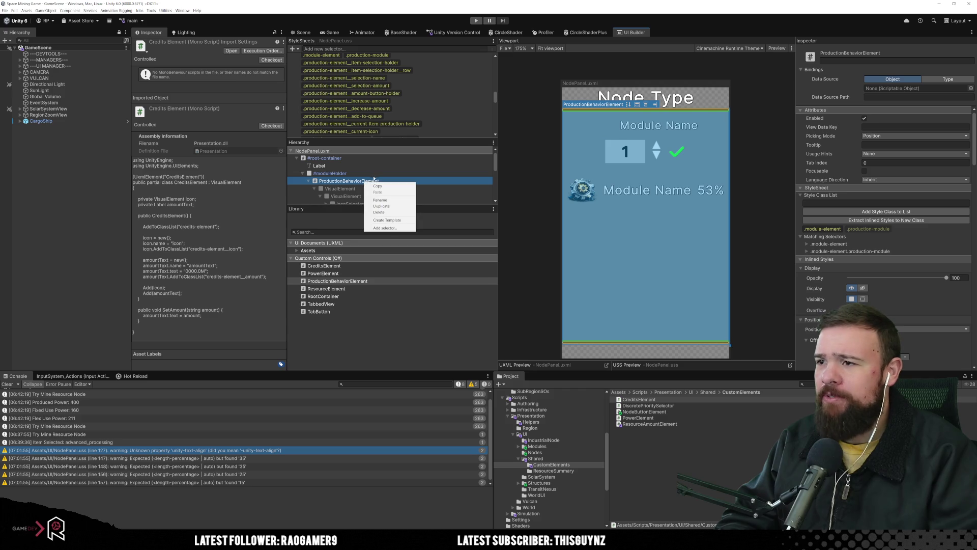
left_click(405, 167)
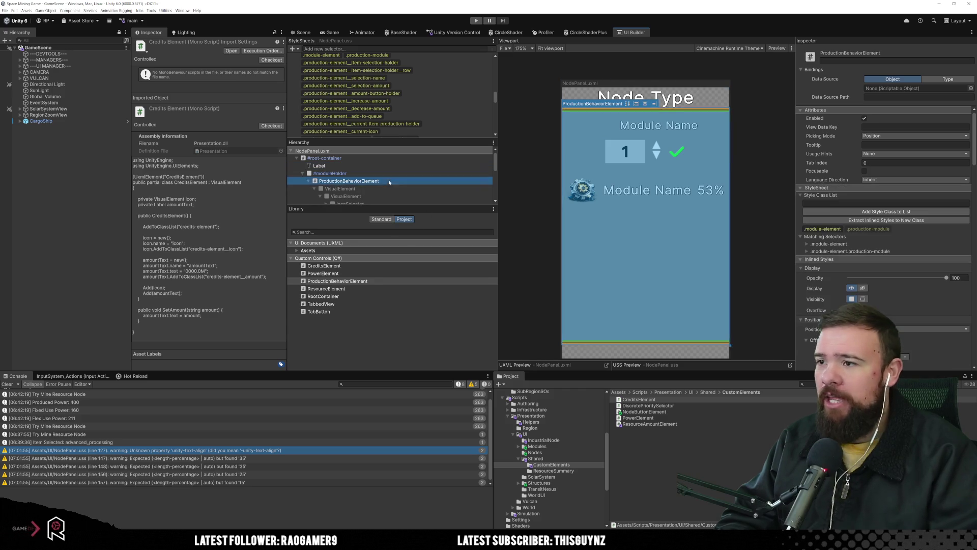
scroll(914, 242, "down", 5)
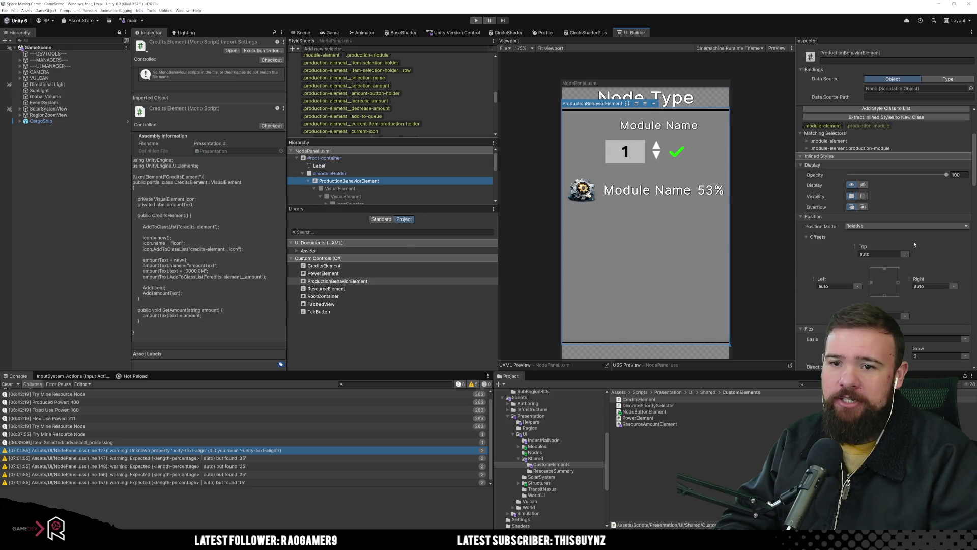
left_click(861, 186)
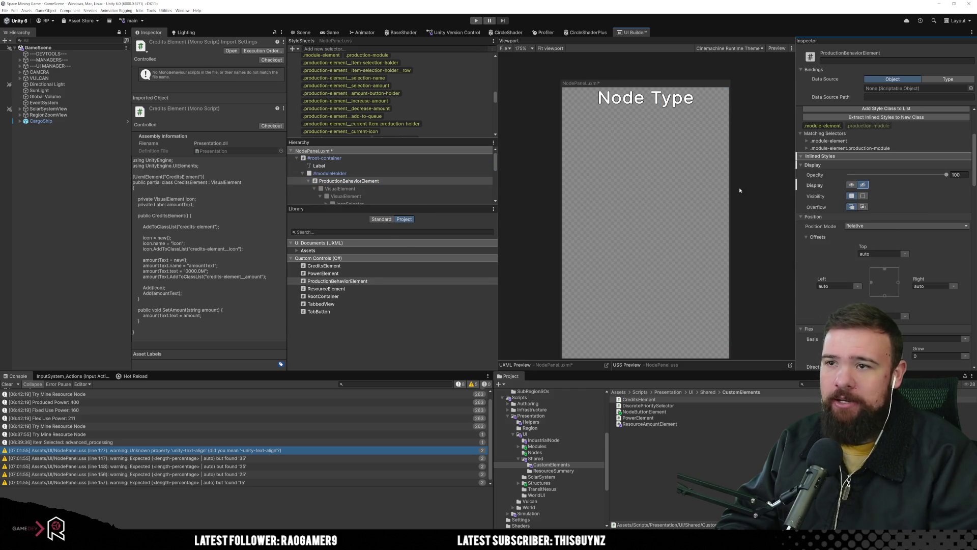
Enter Play mode with Ctrl+P and bring up the Refinery node panel.
left_click(582, 53)
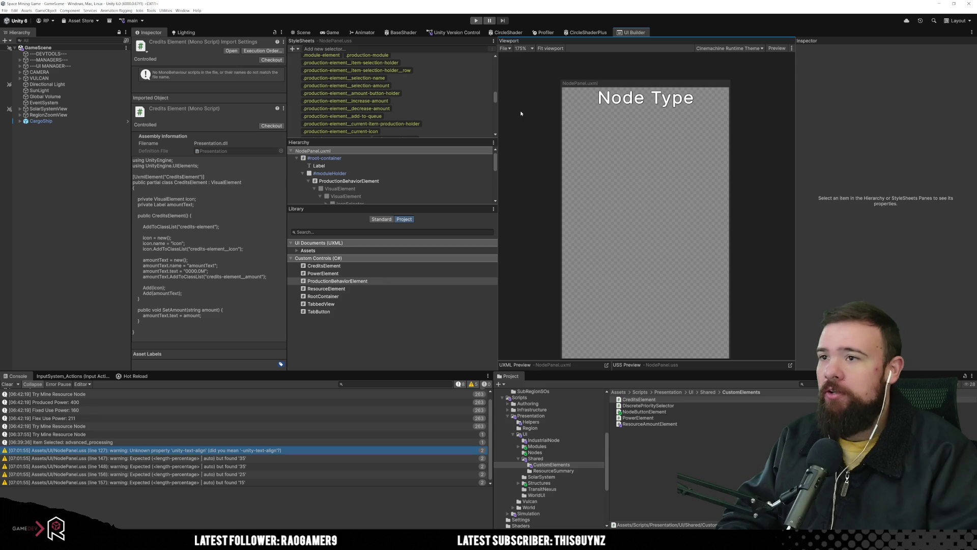
key("ctrl+p")
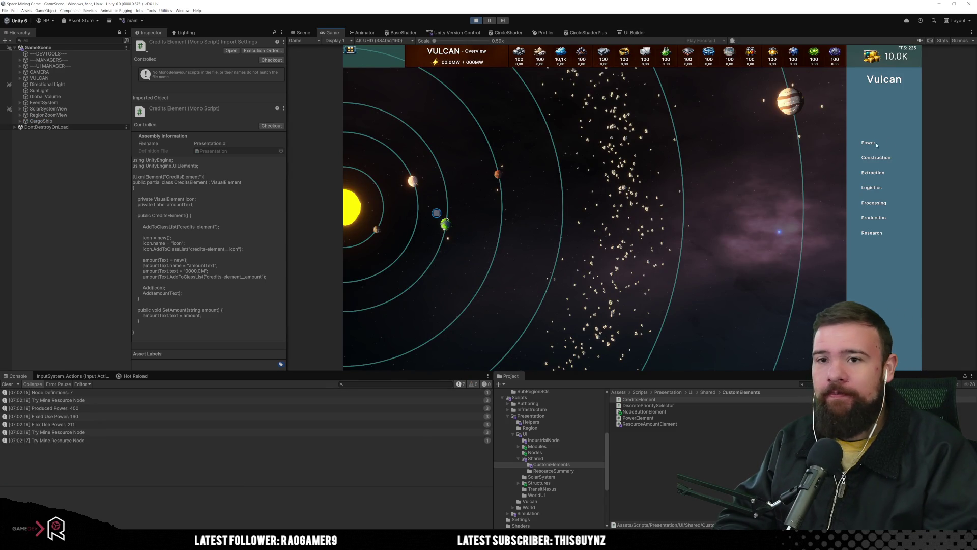
left_click(873, 203)
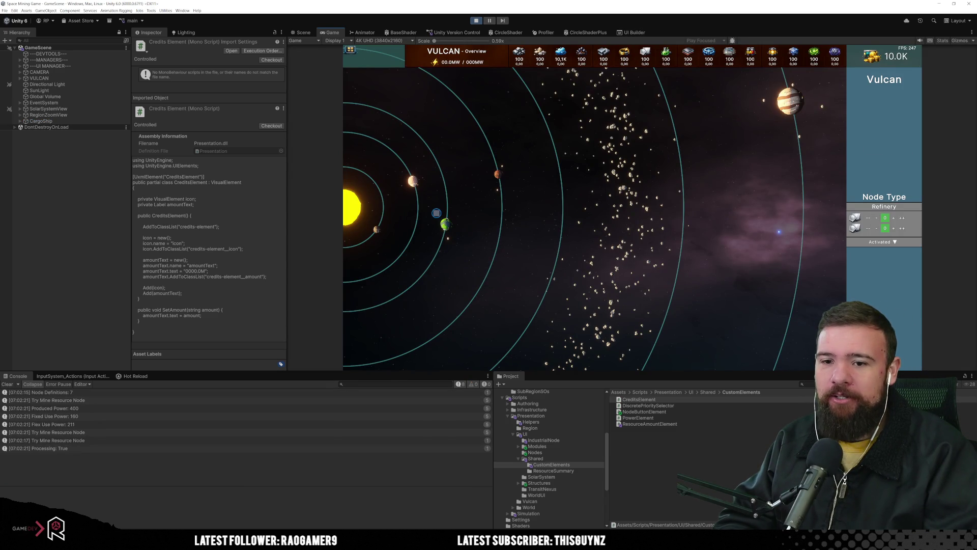
Queue 10 precision_processing modules on Vulcan's Manufacturing node, then remove the first queued item.
key("Escape")
left_click(881, 248)
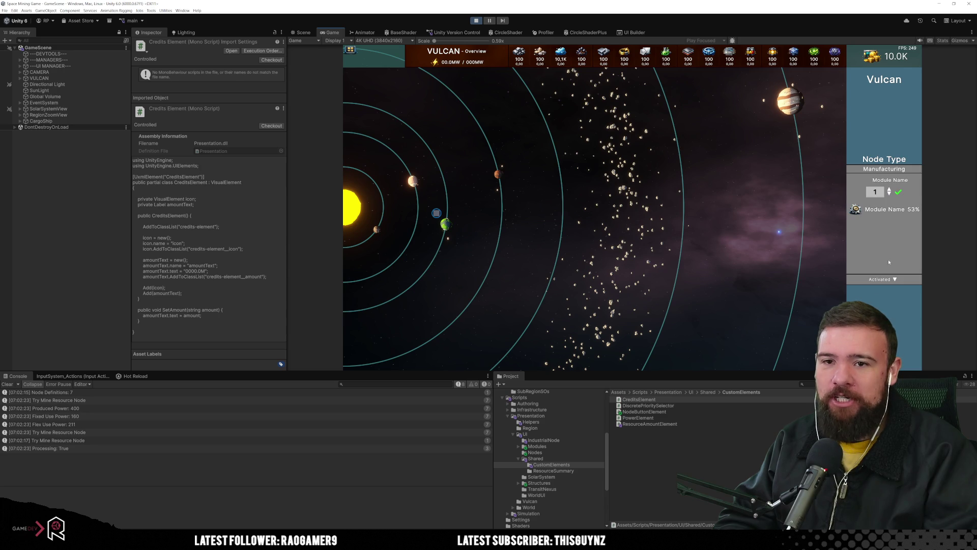
left_click(864, 180)
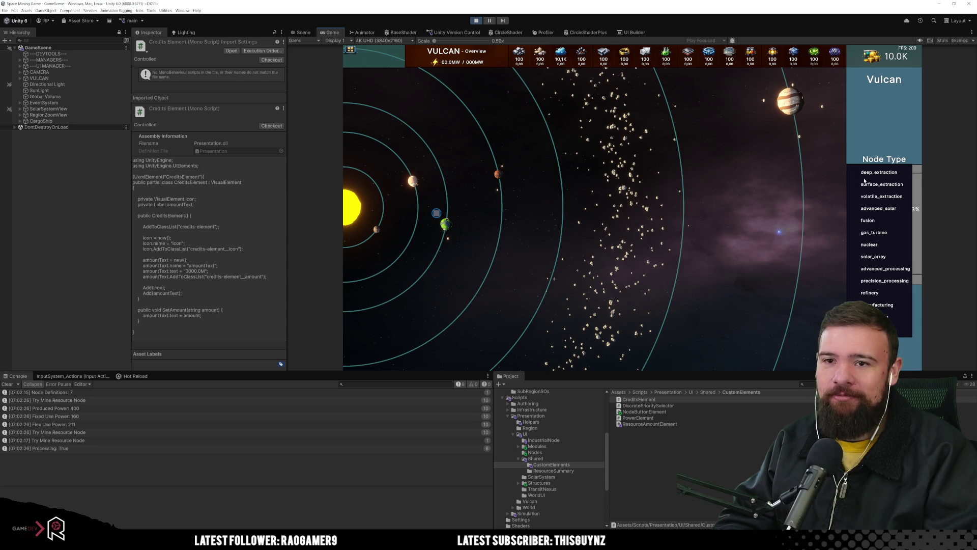
left_click(883, 282)
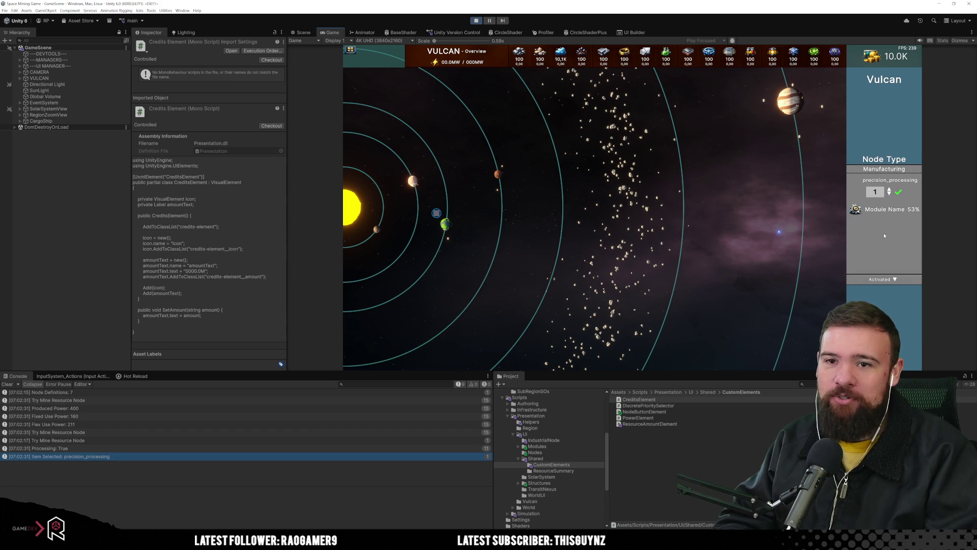
double_click(889, 190)
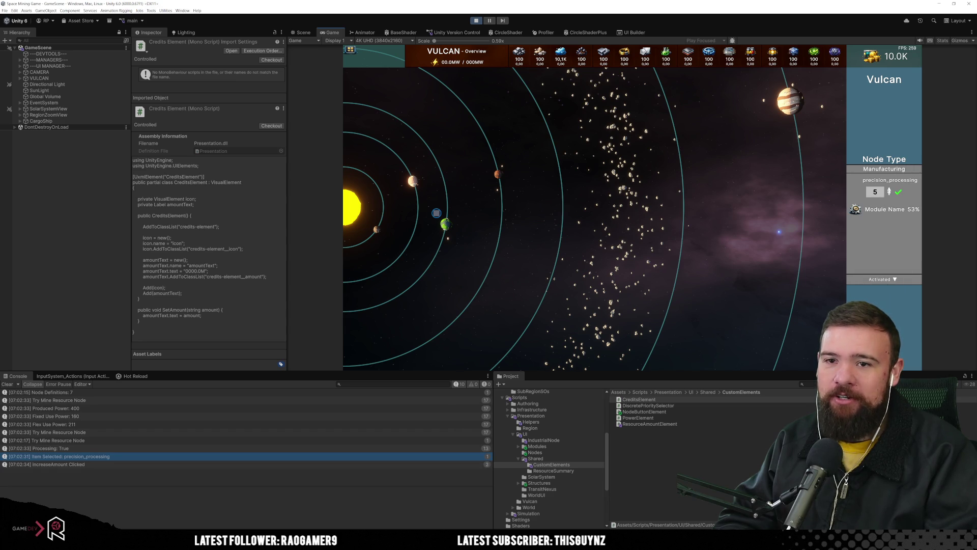
type("10")
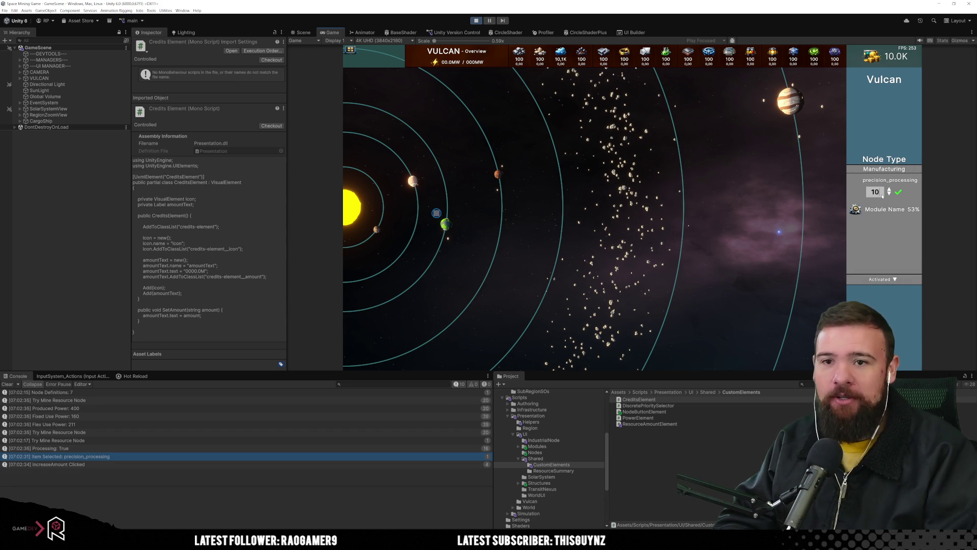
left_click(899, 192)
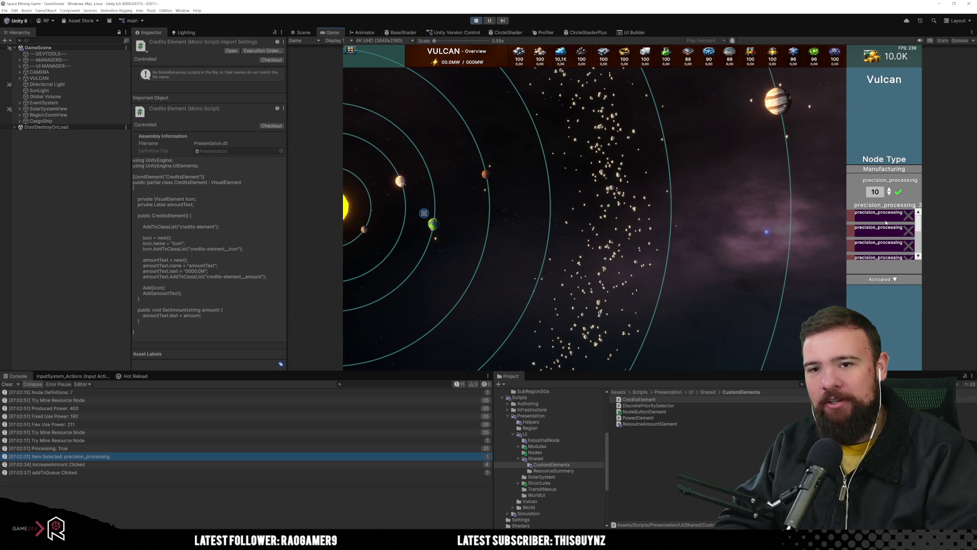
left_click(911, 231)
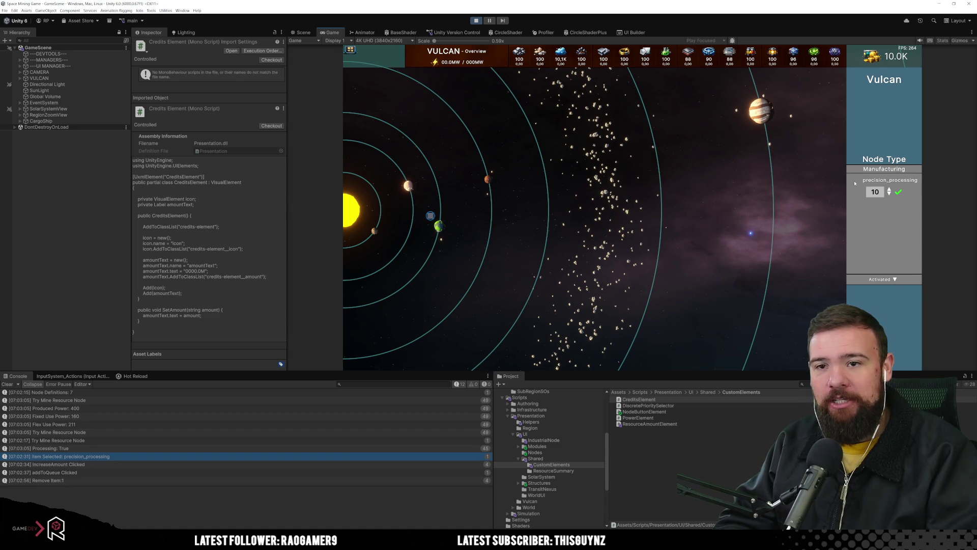
Queue a solar_array module order on Vulcan.
left_click(865, 169)
left_click(876, 257)
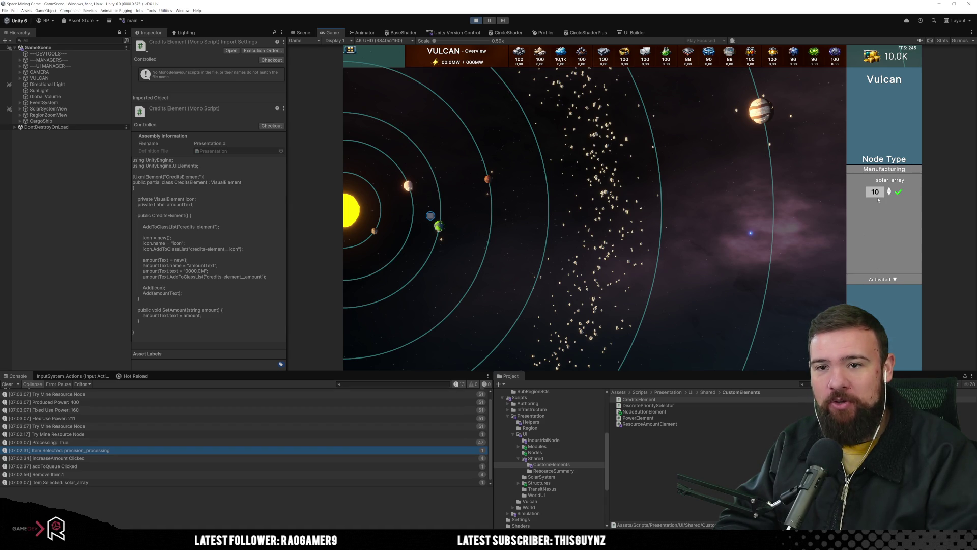
left_click(898, 192)
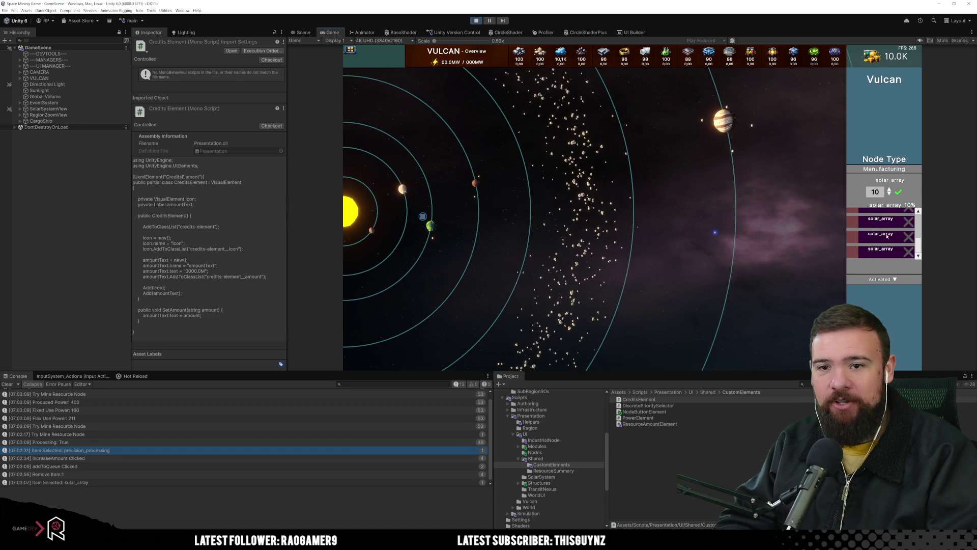
Remove two queued solar_array items, then stop Play mode with Ctrl+P.
left_click(909, 232)
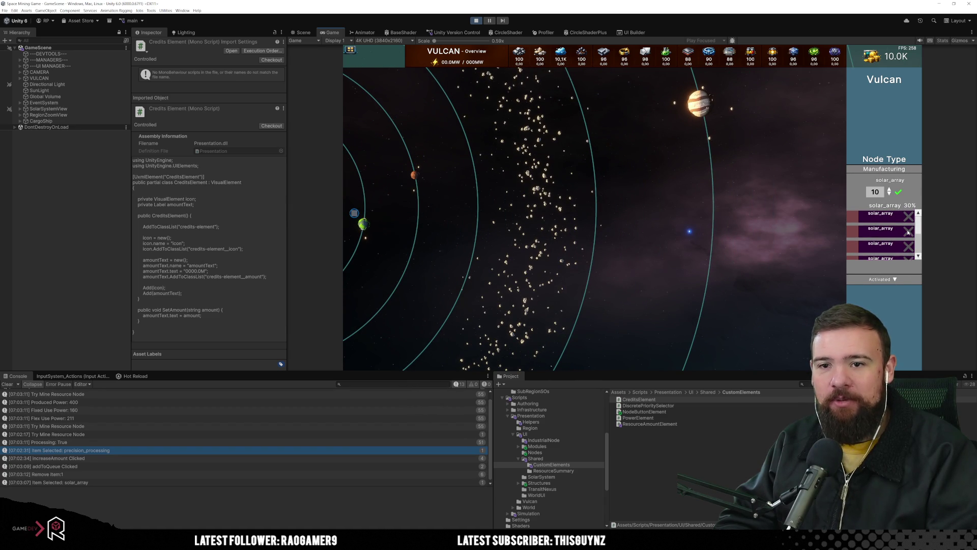
left_click(908, 240)
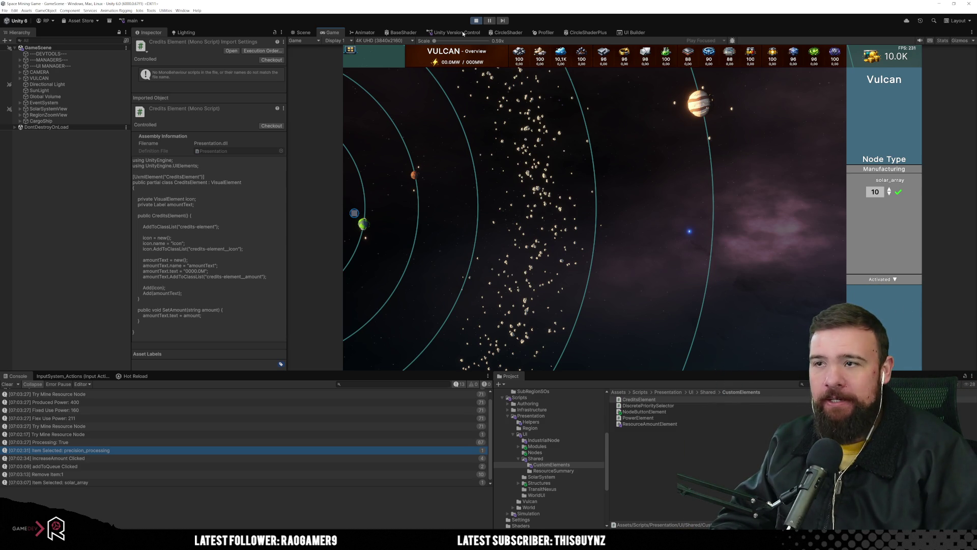
key("ctrl+p")
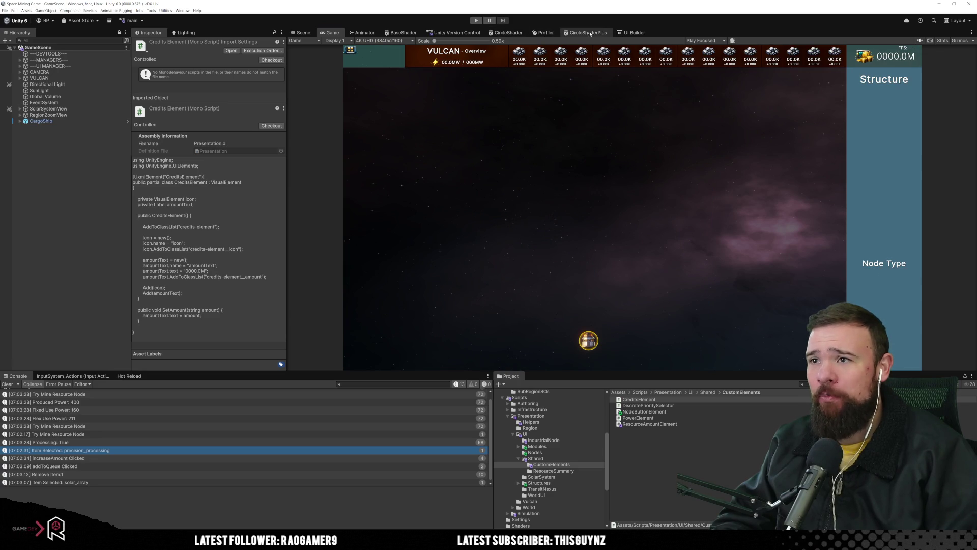
Open NodePanel.uxml in UI Builder and inspect the ScrollView, Button, queue-holder and clear-queue styles.
left_click(631, 32)
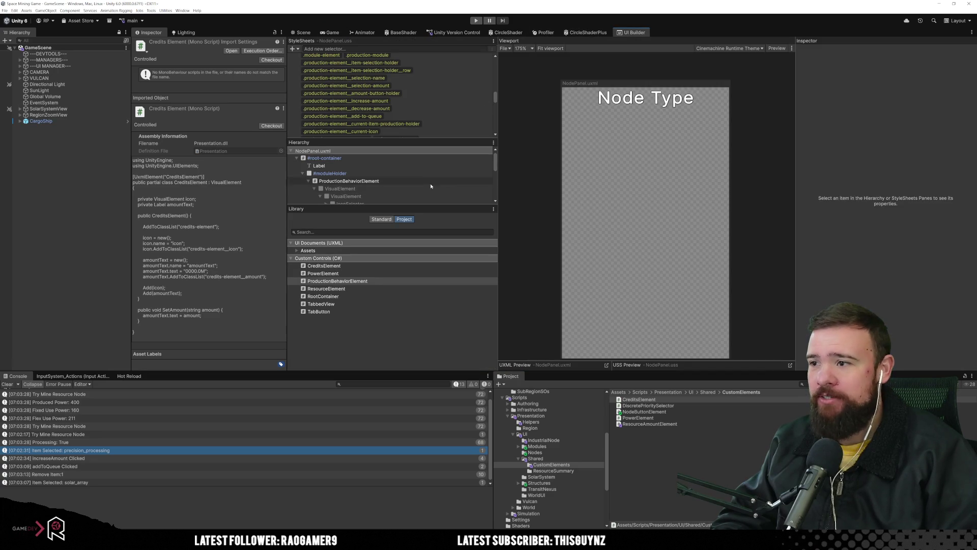
scroll(378, 178, "down", 5)
left_click(376, 178)
left_click(378, 184)
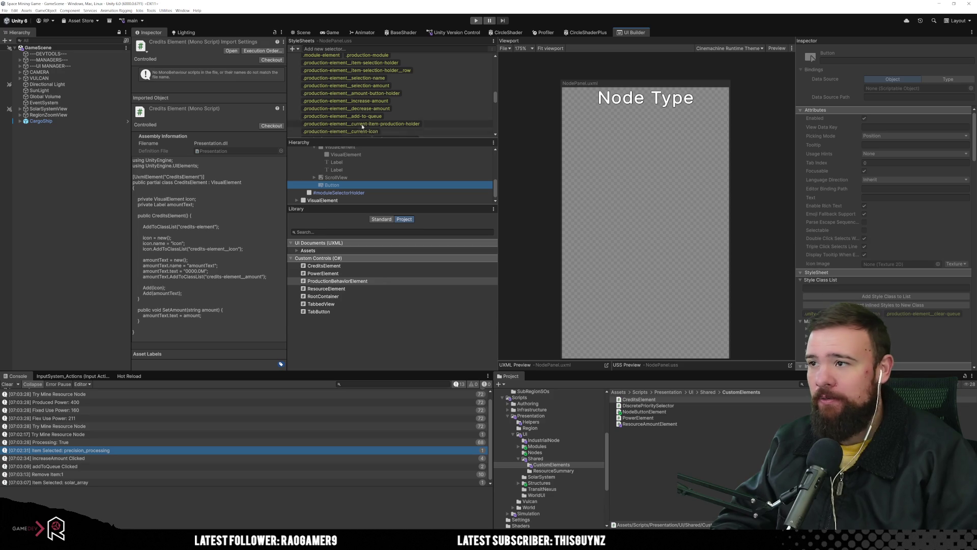
scroll(395, 105, "down", 3)
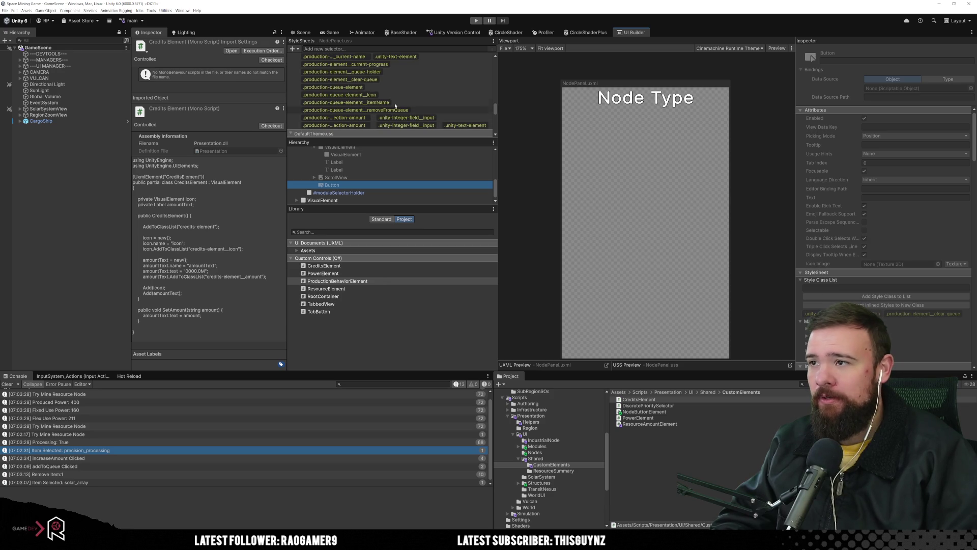
left_click(406, 75)
left_click(405, 79)
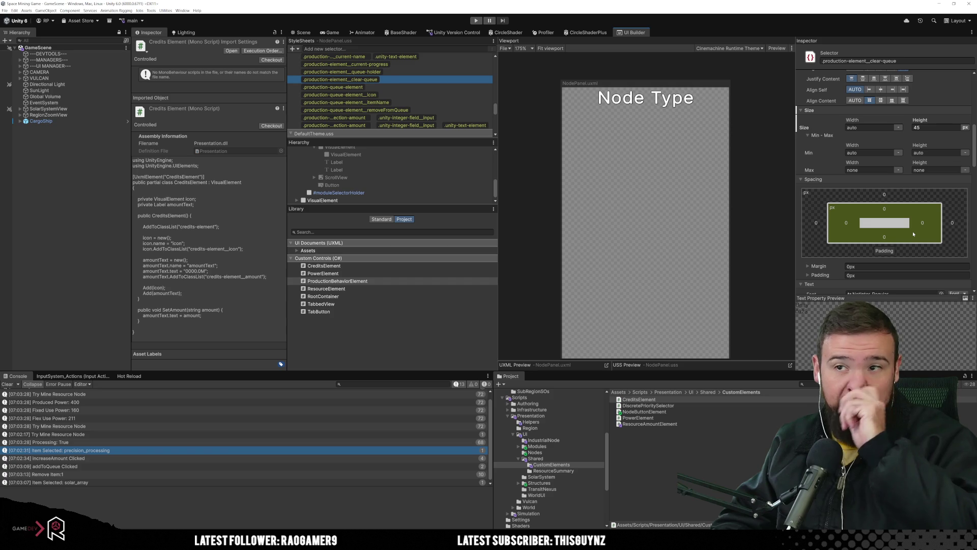
scroll(348, 183, "up", 5)
Set ProductionBehaviorElement's Display to Flex so it appears in the preview.
right_click(349, 182)
left_click(348, 181)
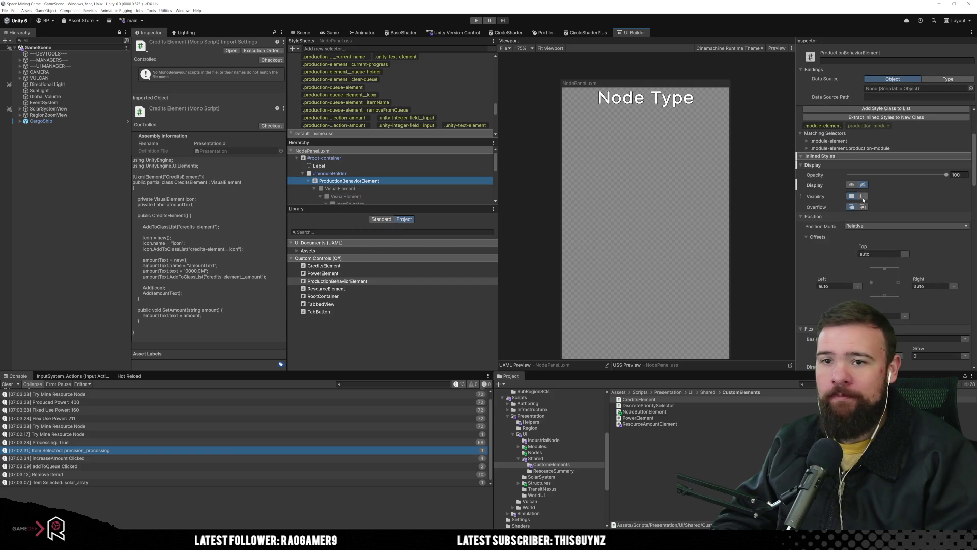
left_click(851, 185)
scroll(639, 210, "down", 2)
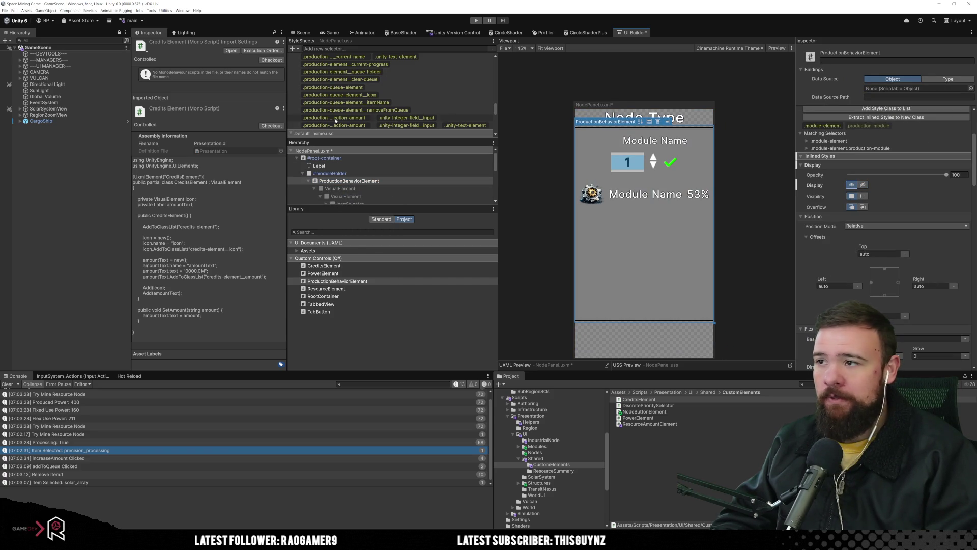
Select the clear-queue style rule and open its Background Image texture picker.
left_click(406, 101)
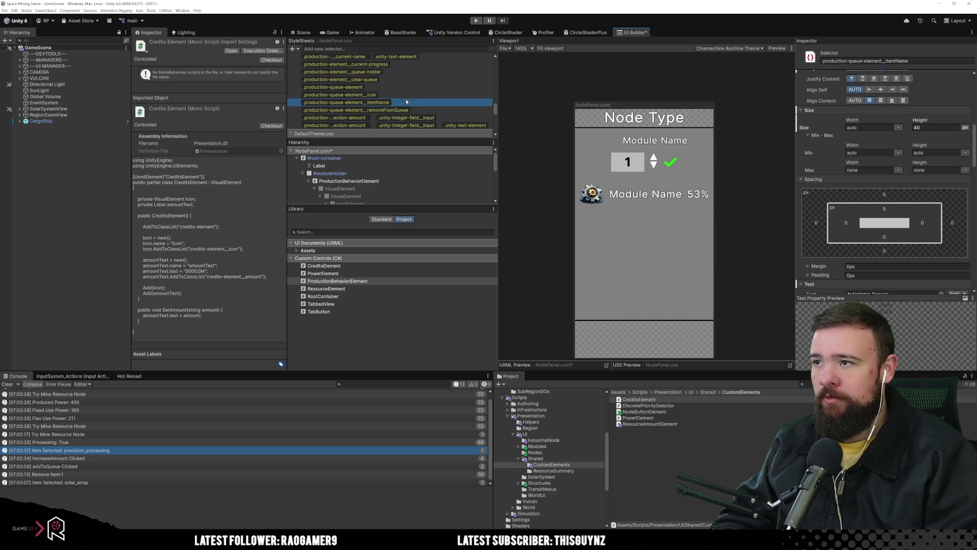
left_click(421, 79)
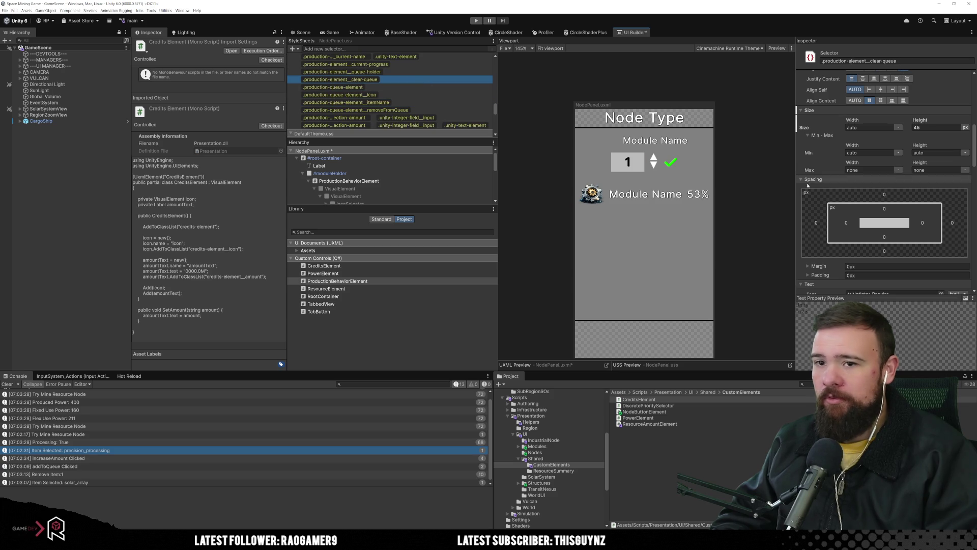
scroll(860, 172, "down", 2)
scroll(860, 172, "down", 2)
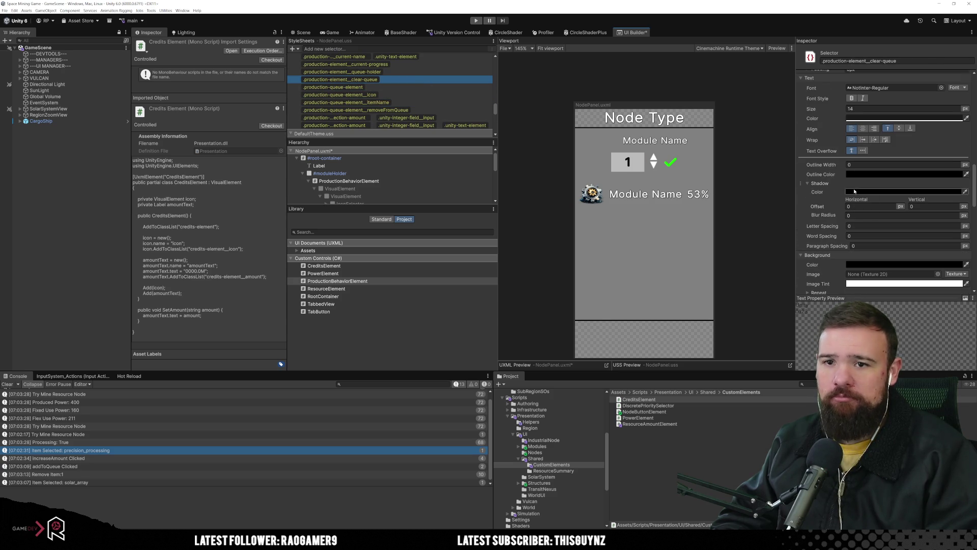
scroll(859, 183, "down", 3)
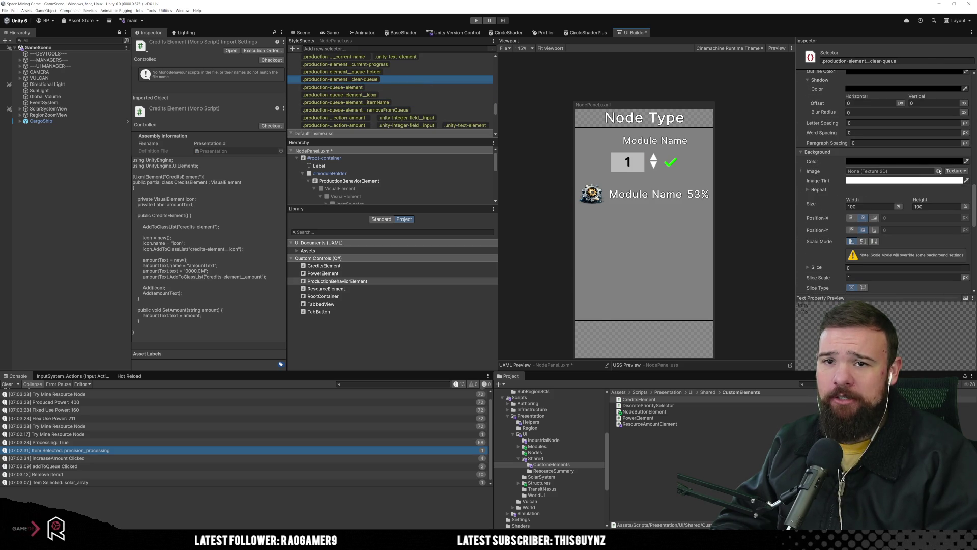
left_click(938, 171)
scroll(696, 333, "down", 10)
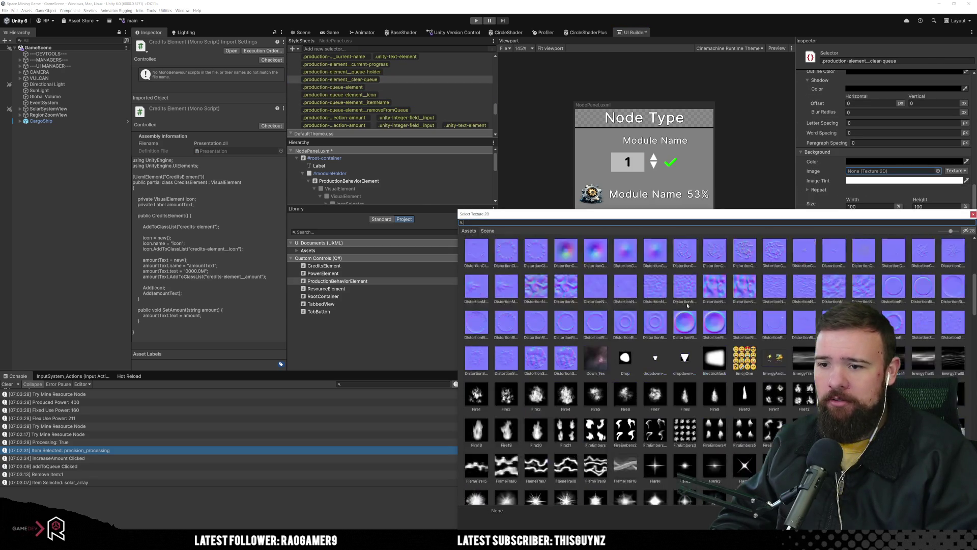
Preview the UIButton textures as the clear-queue background, moving the picker aside.
scroll(671, 351, "down", 5)
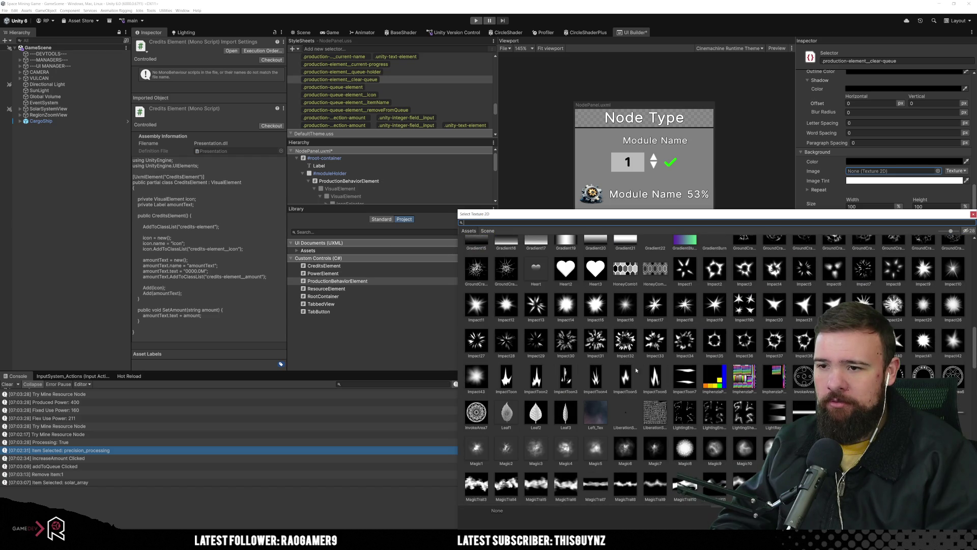
scroll(624, 342, "down", 5)
scroll(624, 342, "up", 20)
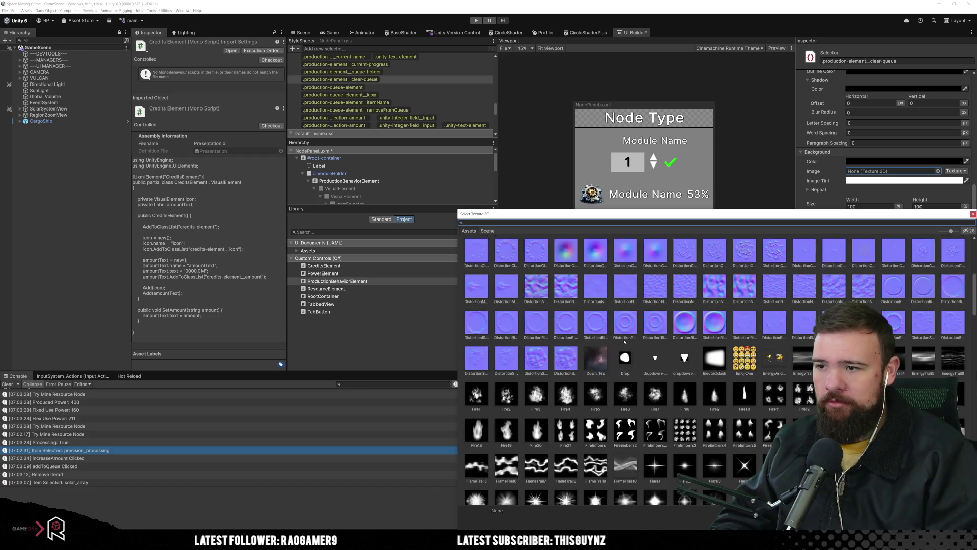
scroll(624, 341, "up", 3)
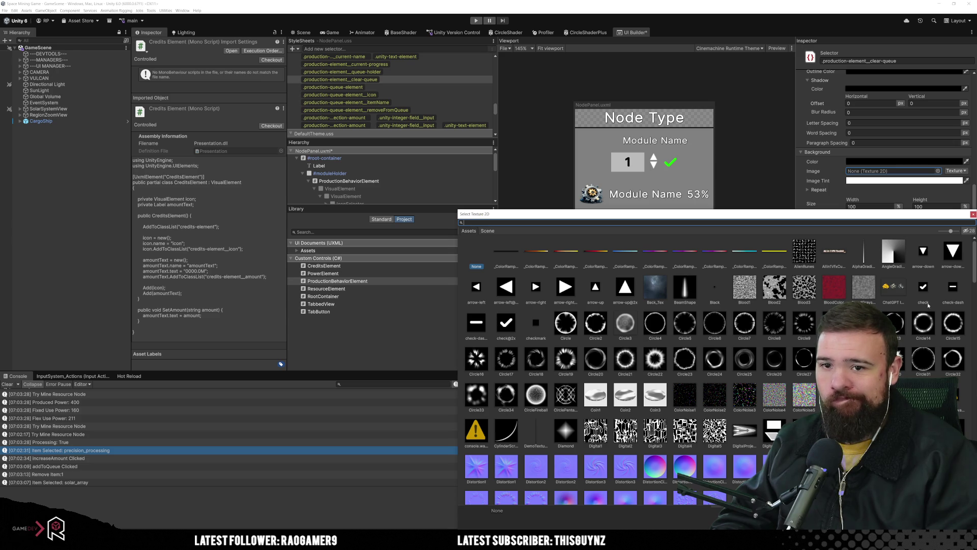
scroll(660, 306, "down", 15)
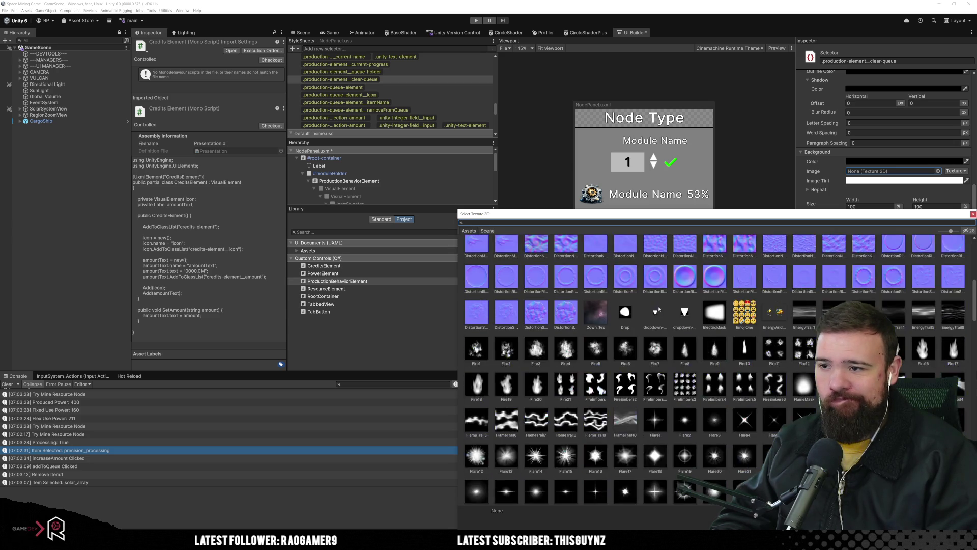
scroll(659, 313, "down", 20)
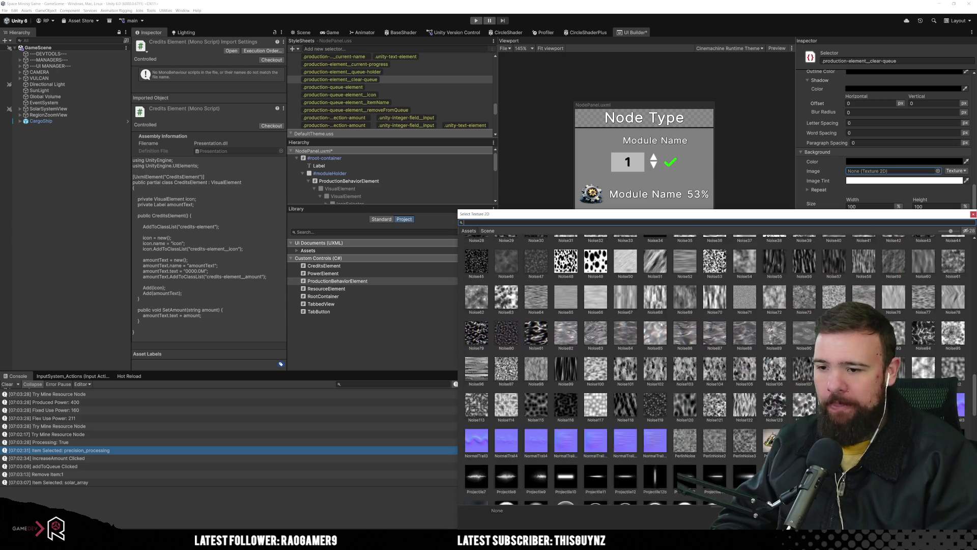
scroll(667, 319, "down", 5)
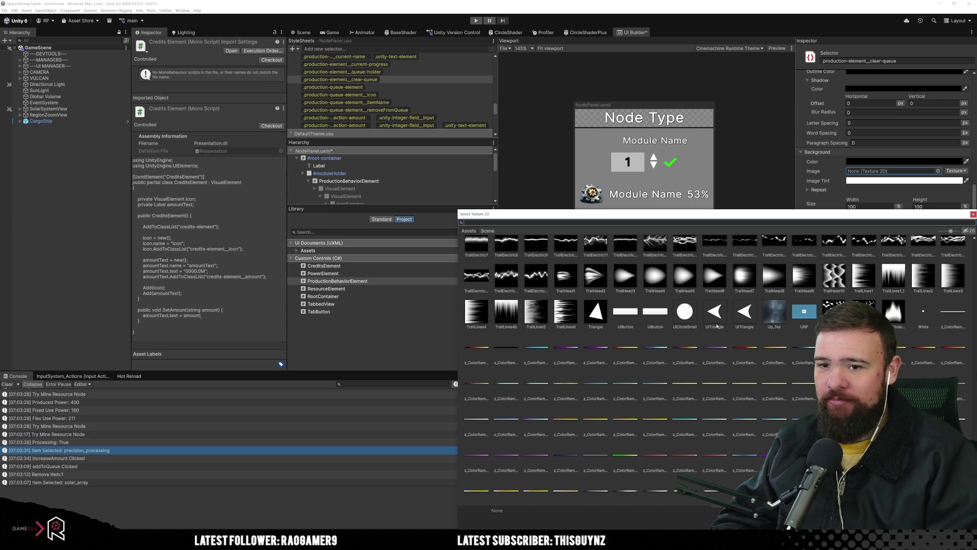
left_click(625, 311)
mouse_move(673, 219)
left_mouse_down()
mouse_move(661, 303)
mouse_move(528, 284)
left_mouse_up()
left_click(508, 382)
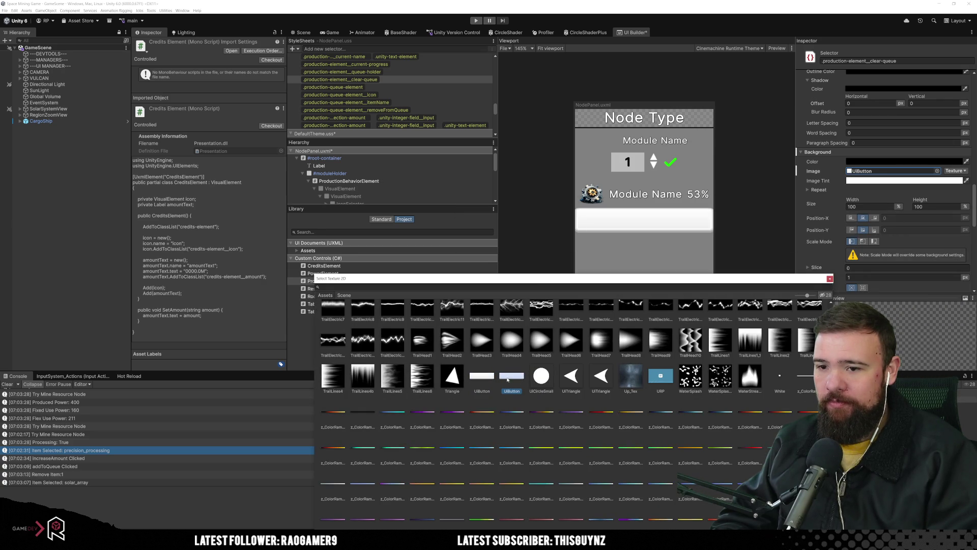
key("Left")
key("Right")
key("Right")
key("Right")
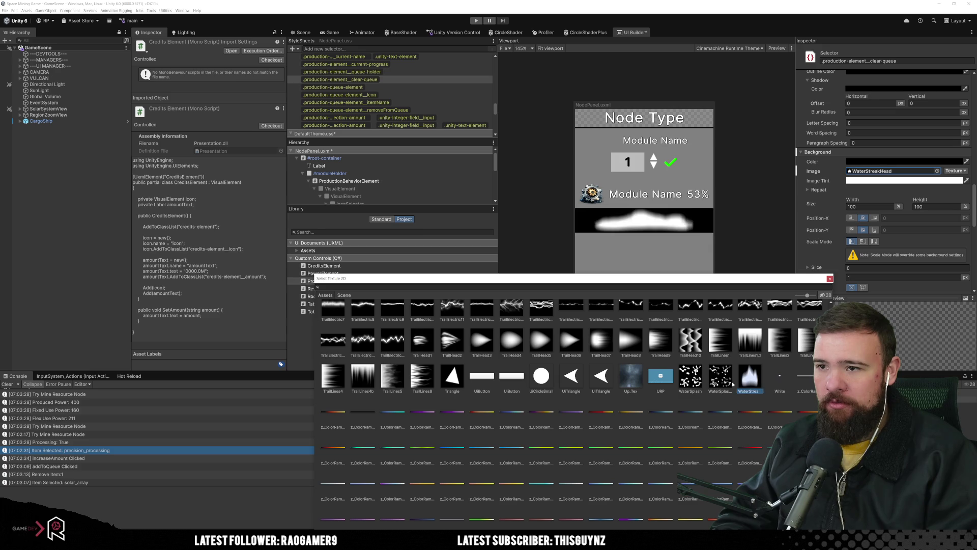
scroll(612, 378, "down", 1)
Try the red-yellow ramp, Star1, SmokeTrail6, GlowTrail and FlameMask textures as background.
left_click(612, 378)
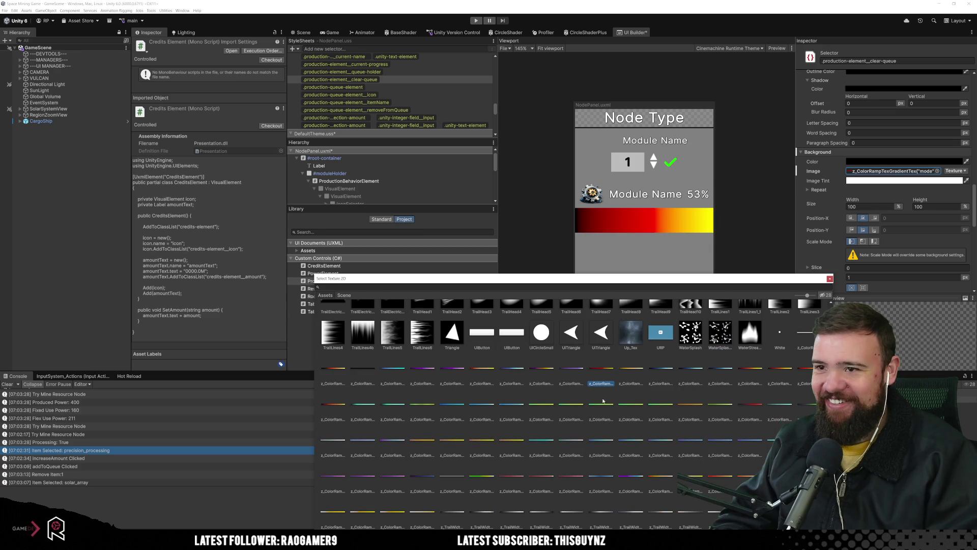
scroll(612, 378, "up", 3)
scroll(682, 397, "up", 3)
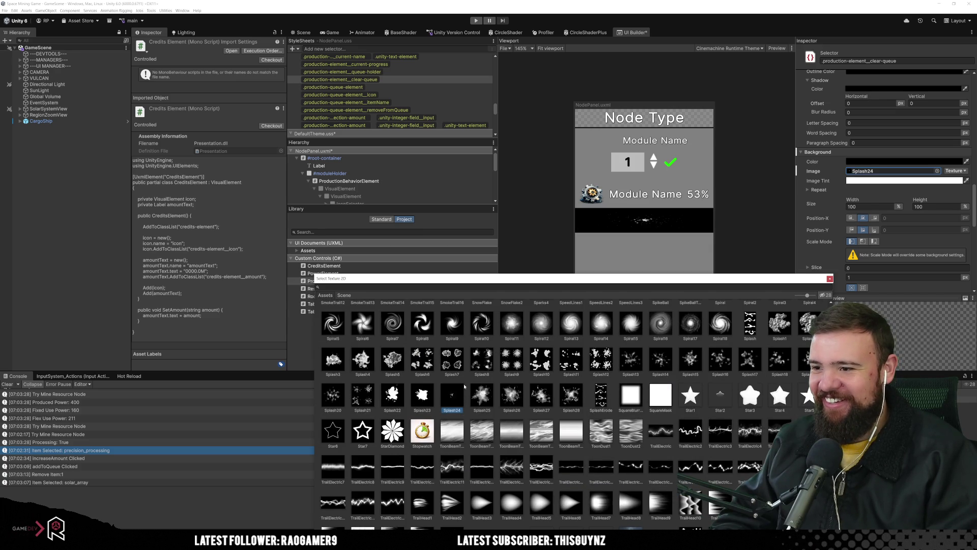
left_click(683, 398)
scroll(671, 387, "up", 3)
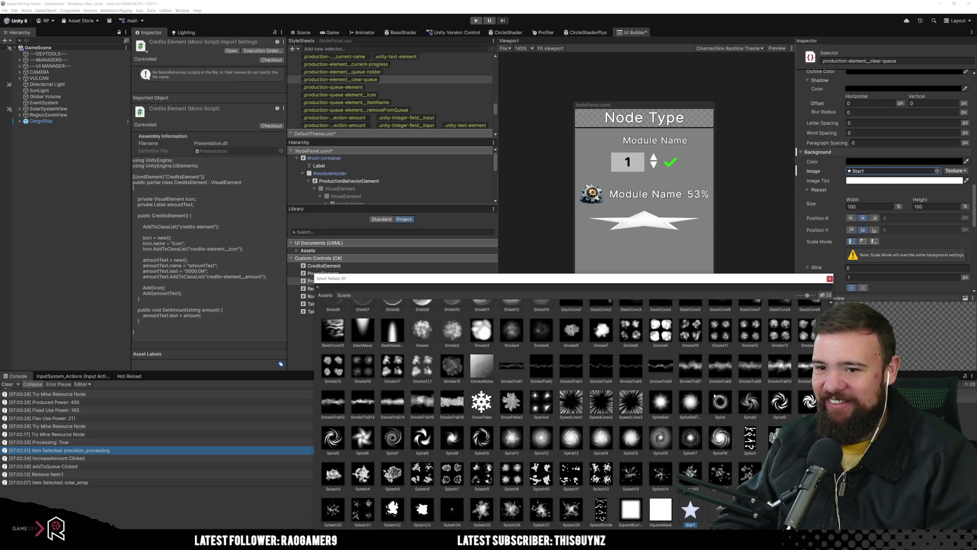
left_click(655, 374)
scroll(505, 424, "up", 3)
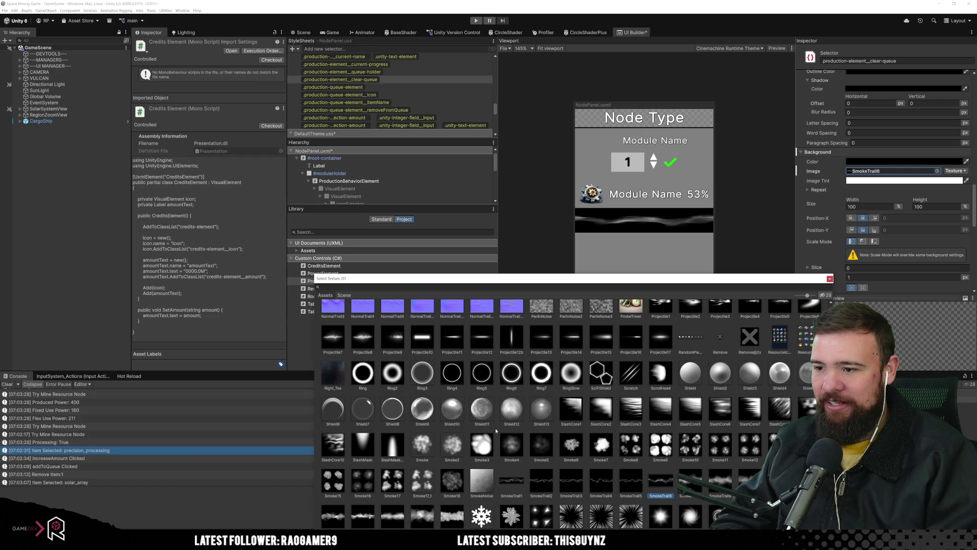
scroll(496, 431, "up", 3)
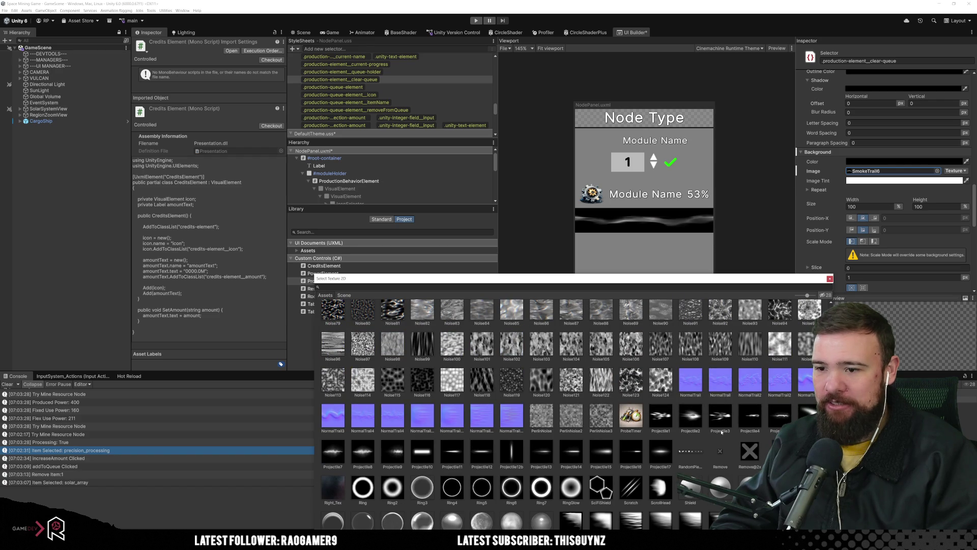
scroll(588, 503, "up", 10)
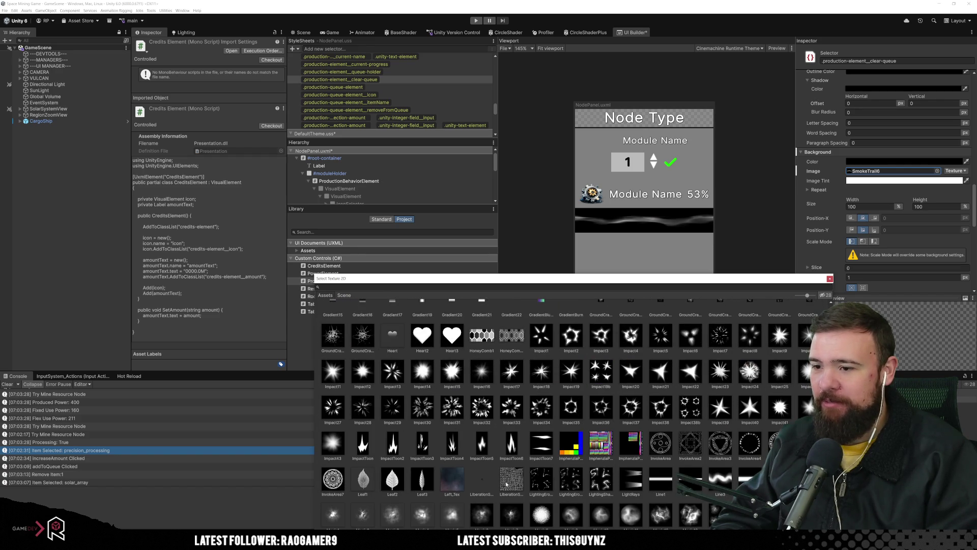
scroll(507, 484, "up", 3)
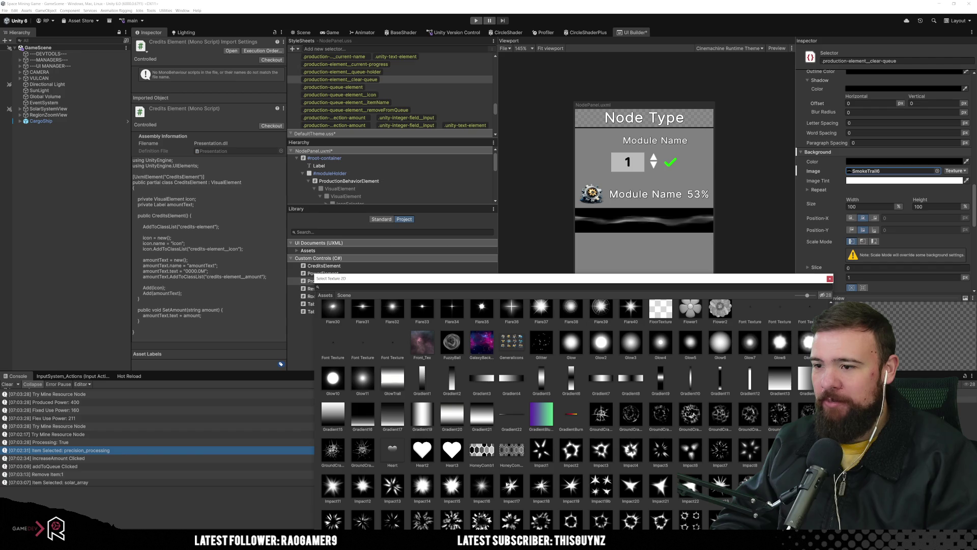
left_click(395, 393)
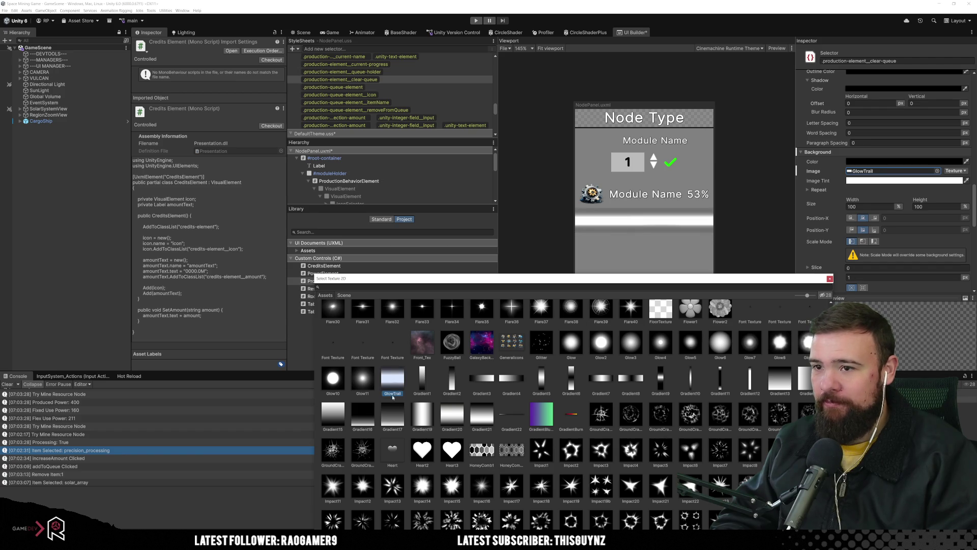
scroll(393, 398, "up", 3)
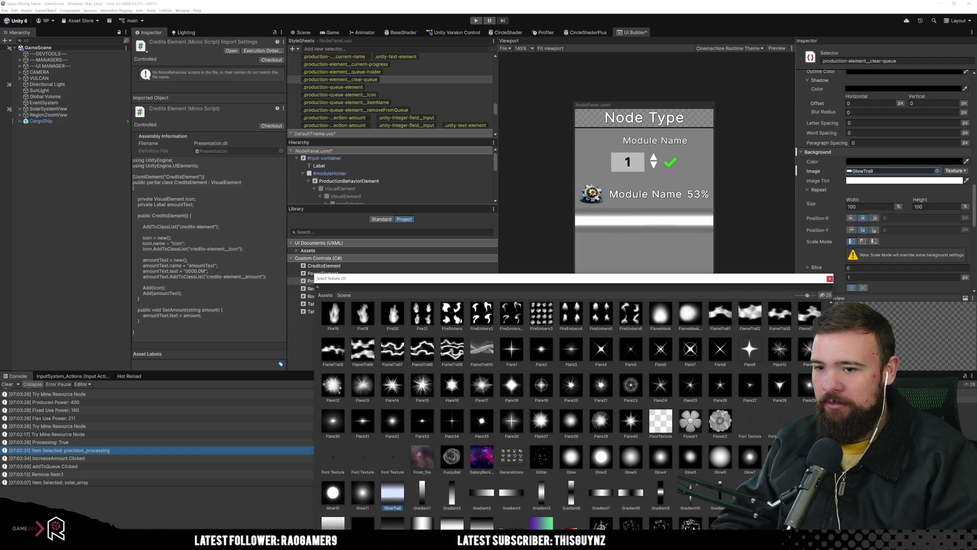
scroll(509, 407, "up", 3)
left_click(662, 407)
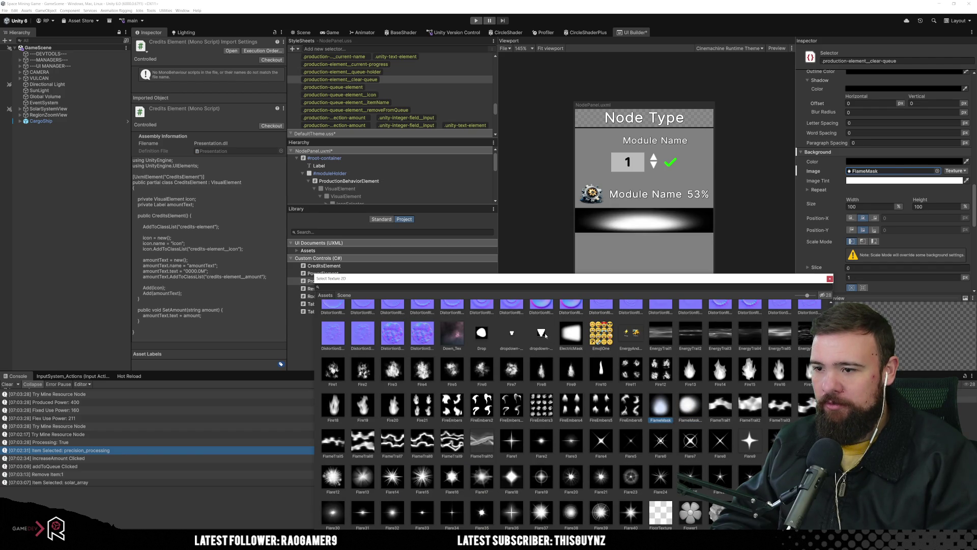
Try ElectricMask, DigitalTrail1-3, Diamond, check and arrow-up@2x textures as background.
left_click(571, 333)
scroll(583, 469, "up", 5)
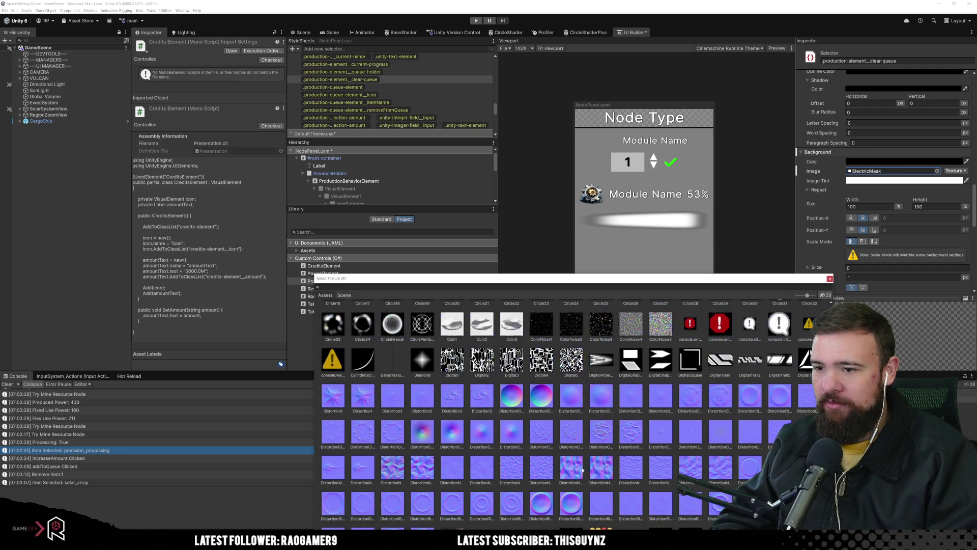
scroll(583, 470, "up", 3)
left_click(721, 454)
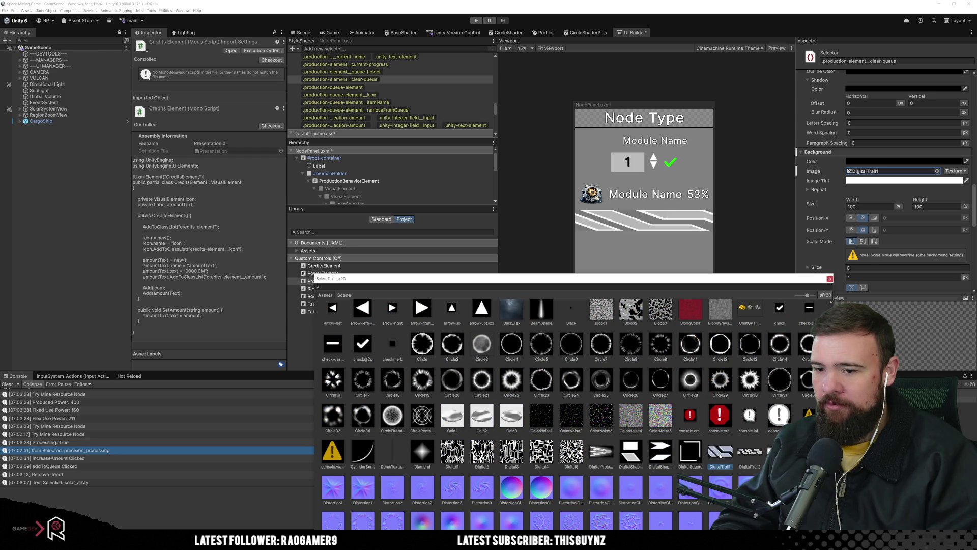
left_click(749, 452)
left_click(780, 451)
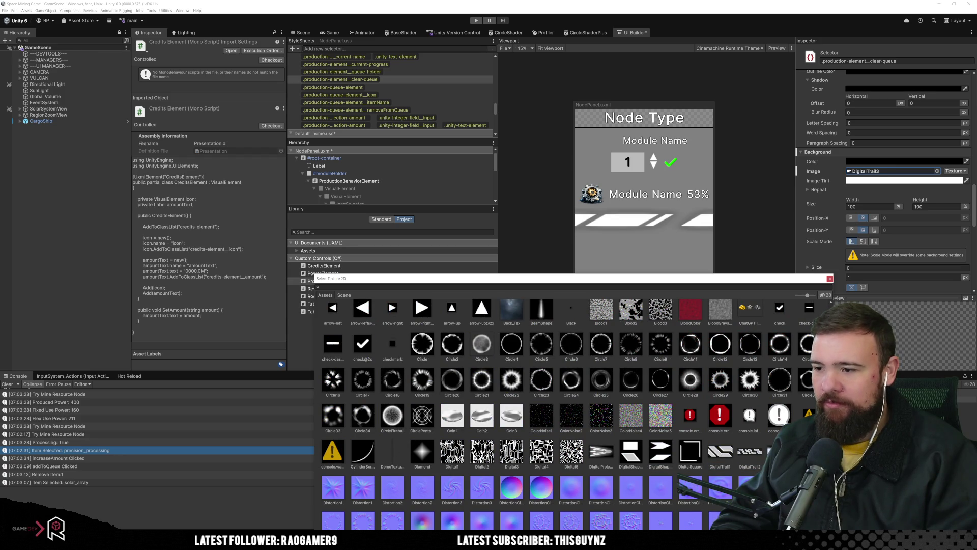
left_click(425, 454)
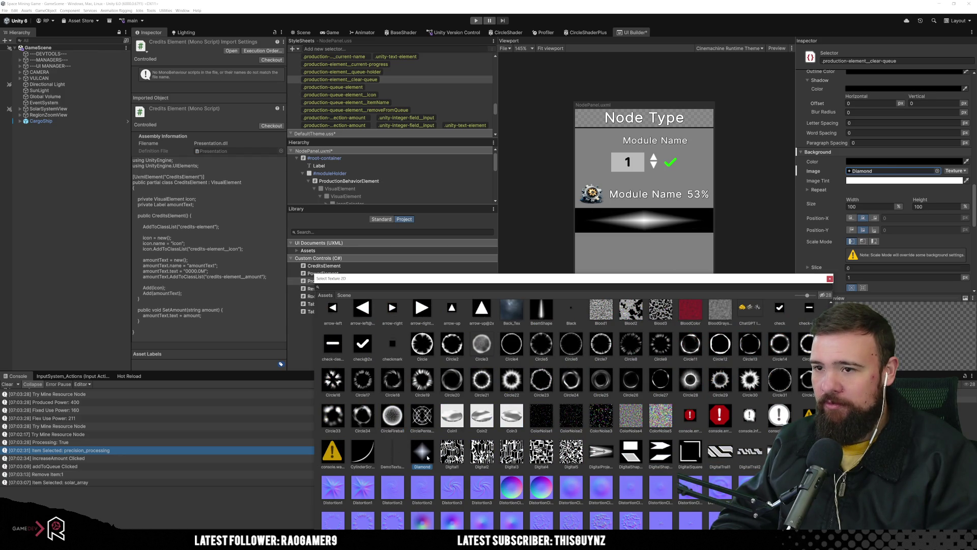
scroll(428, 457, "up", 2)
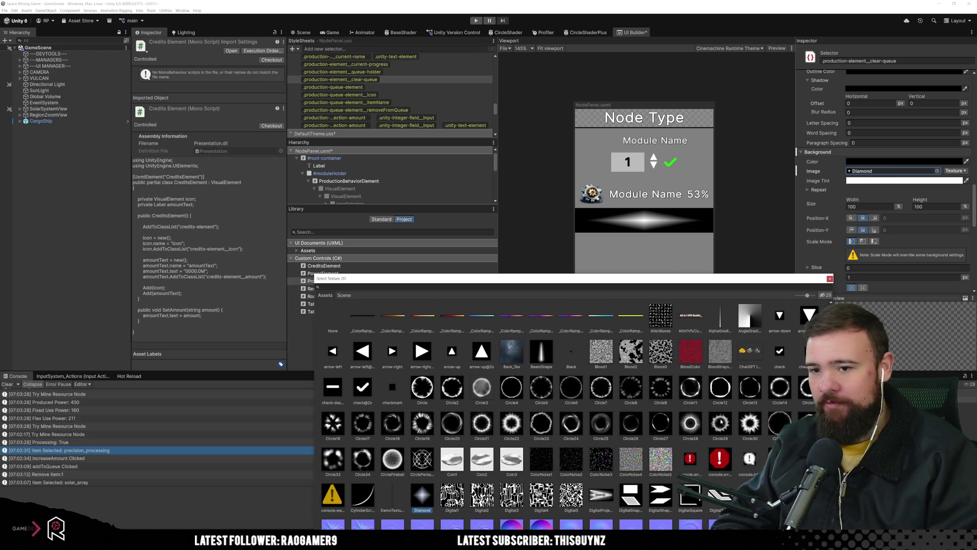
left_click(781, 353)
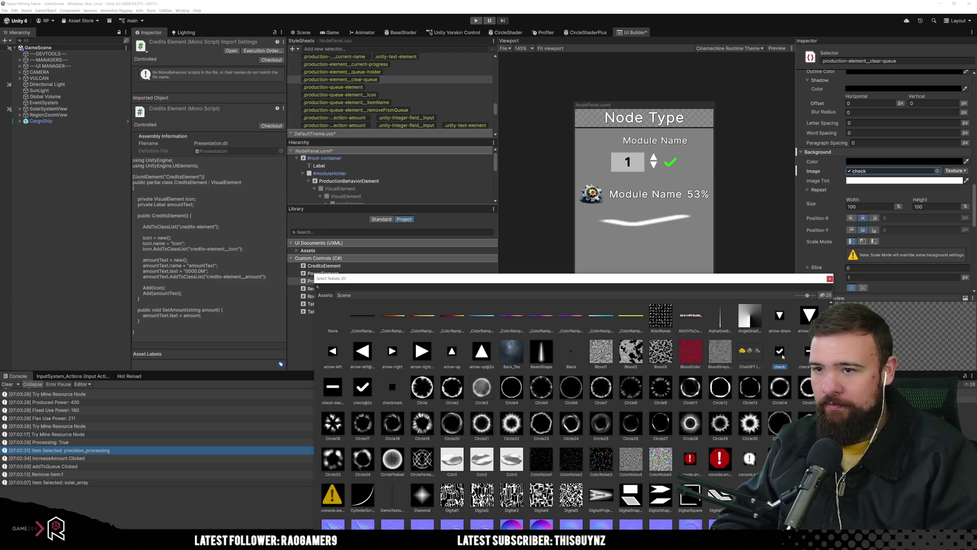
left_click(484, 355)
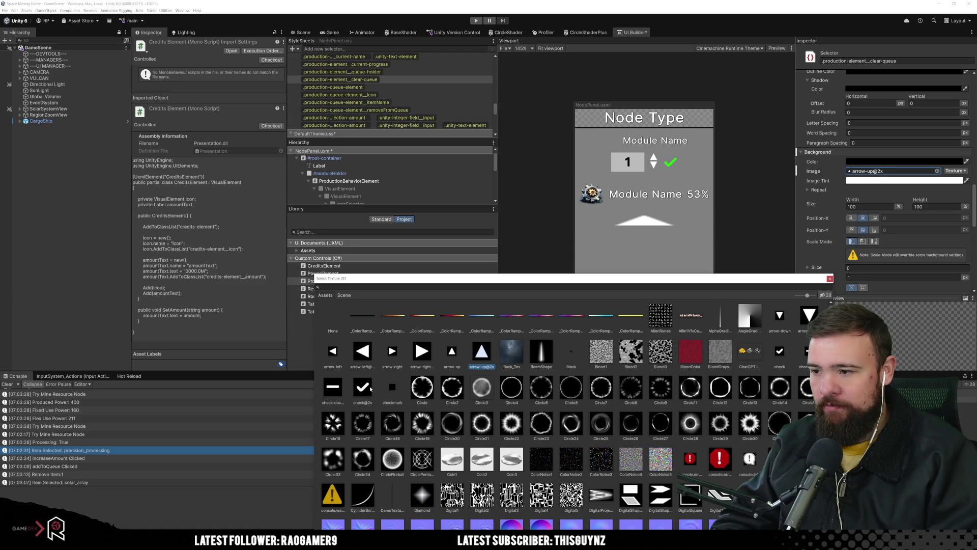
Try Projectile10, then apply the UIButton texture and close the picker.
scroll(505, 437, "down", 10)
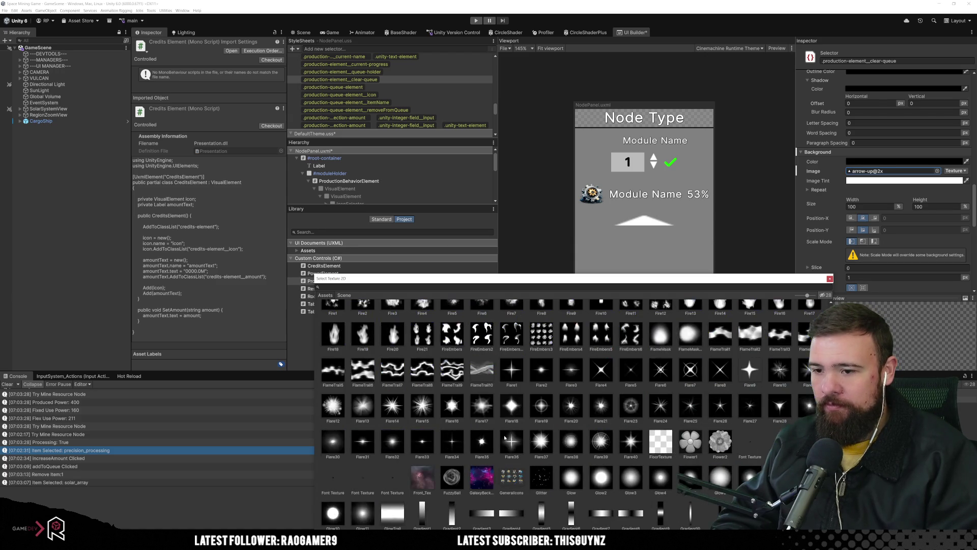
scroll(616, 401, "down", 12)
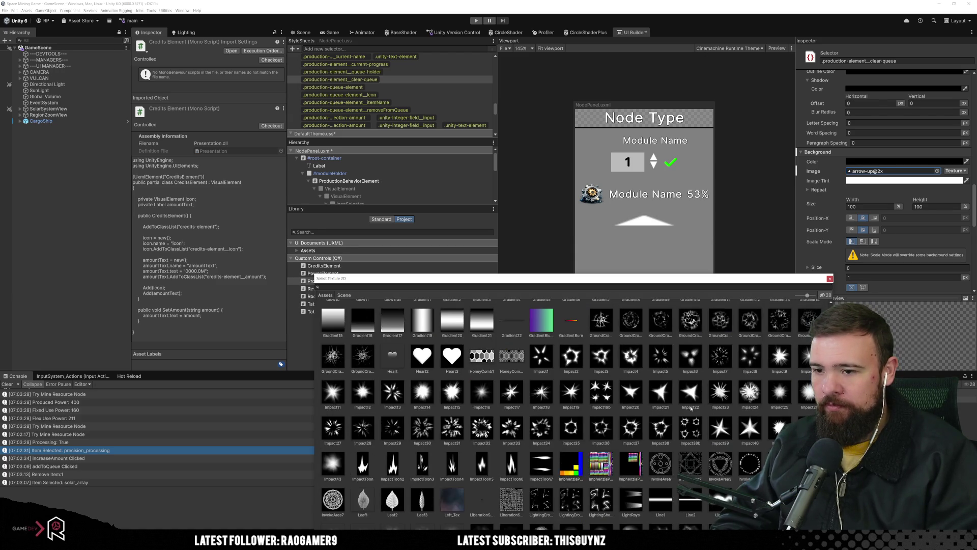
scroll(650, 401, "down", 10)
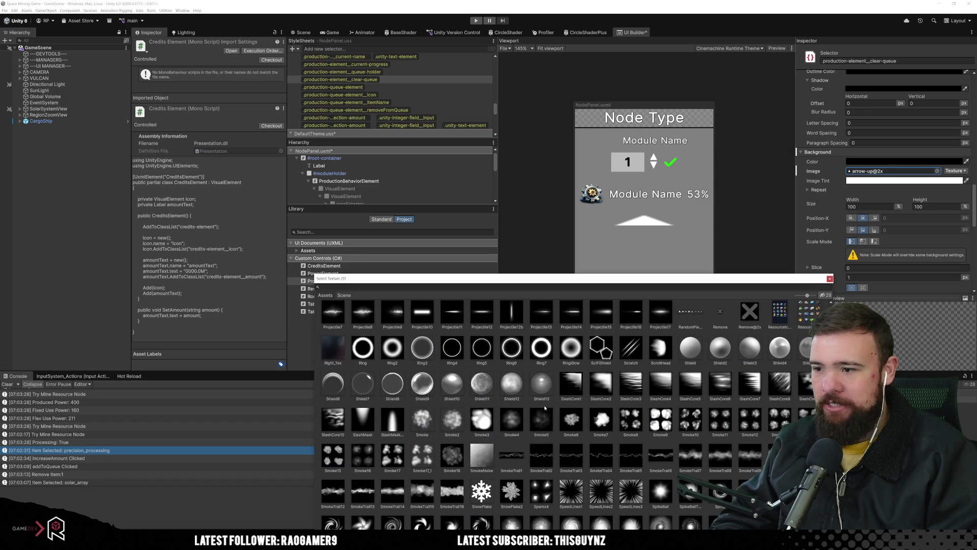
left_click(412, 313)
scroll(508, 363, "down", 10)
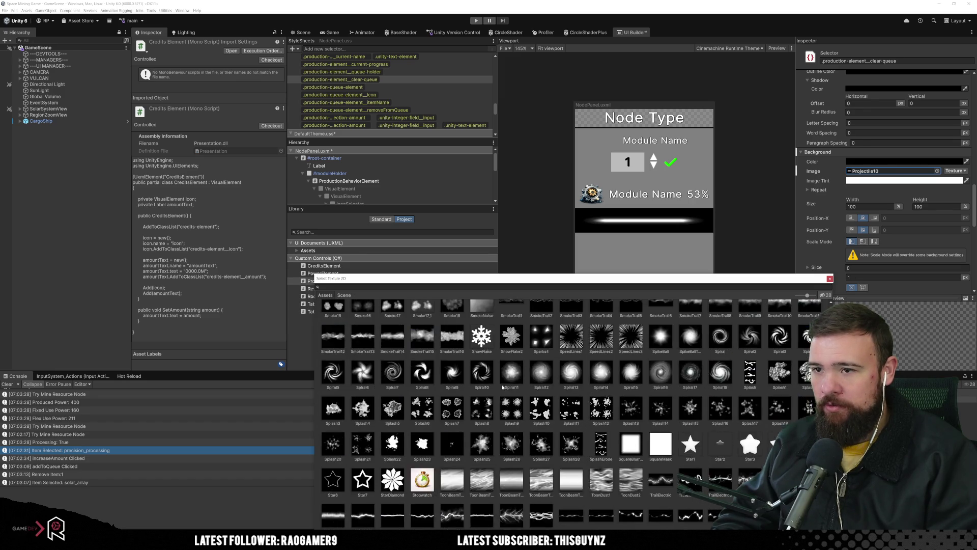
left_click(512, 335)
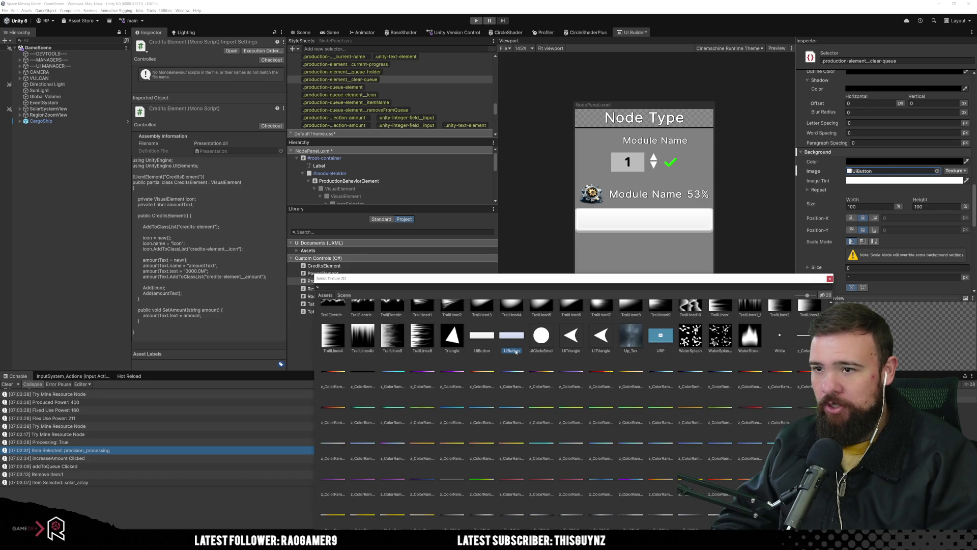
scroll(509, 392, "up", 2)
double_click(514, 401)
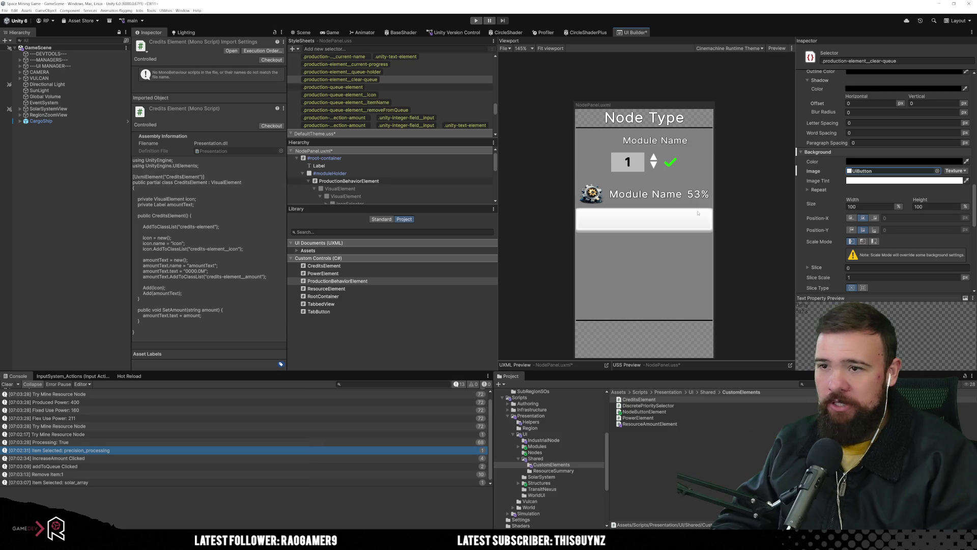
scroll(845, 199, "up", 10)
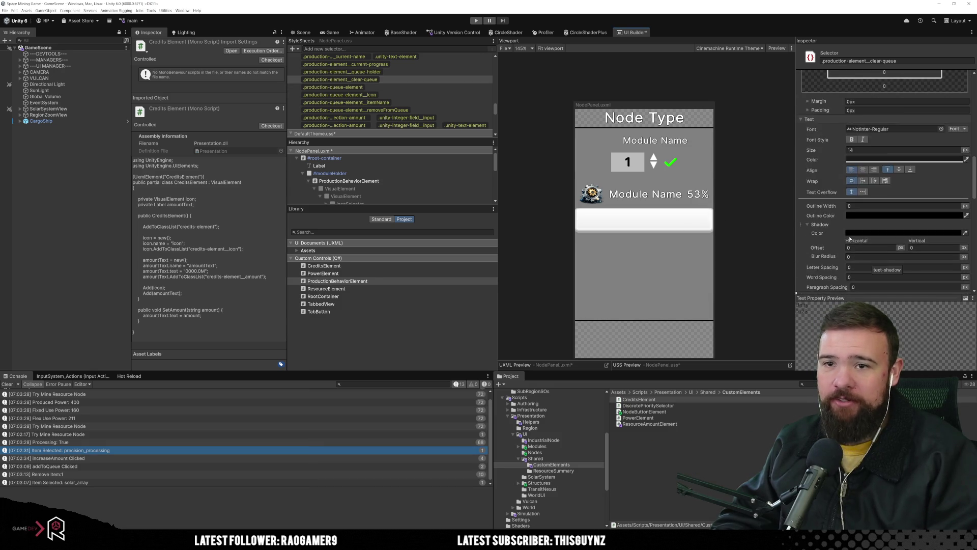
left_click(866, 225)
type("10")
key("Return")
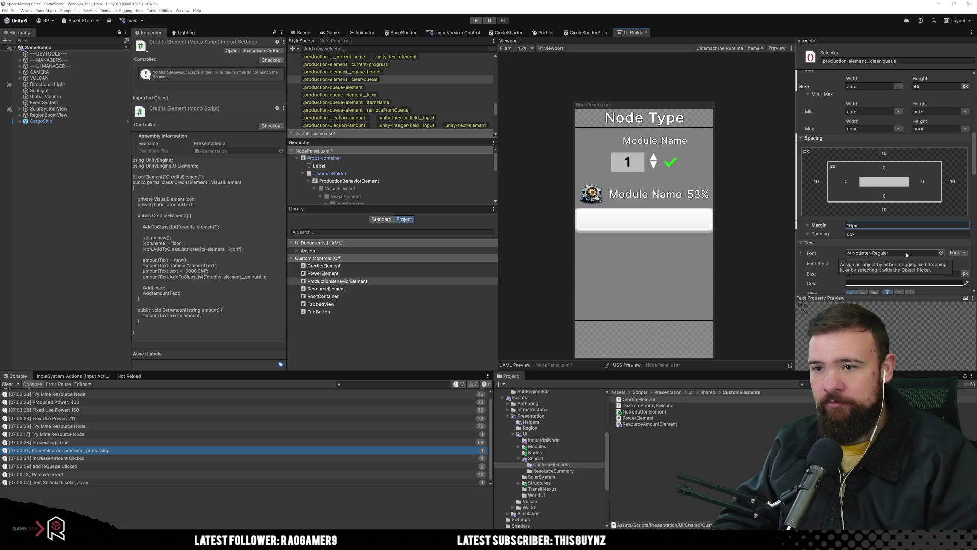
left_click(791, 246)
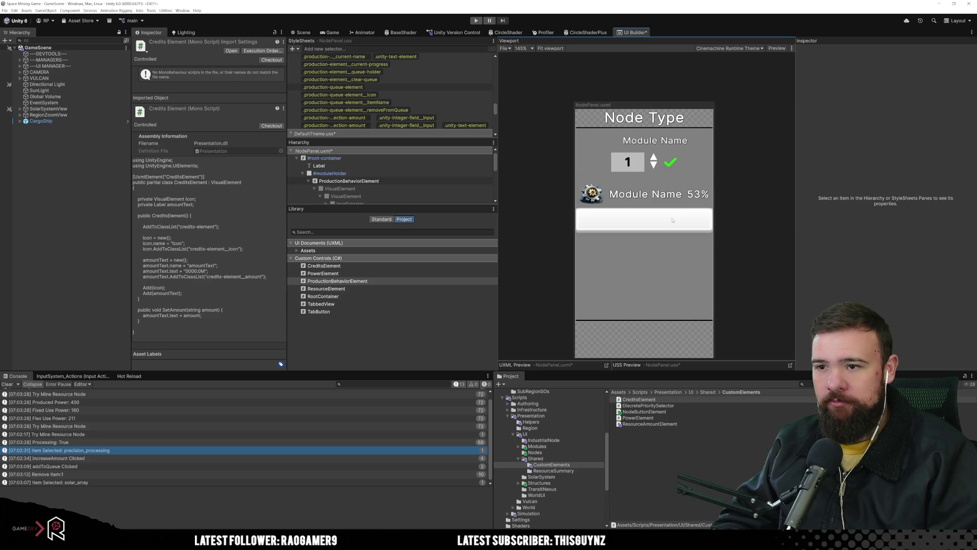
left_click(418, 103)
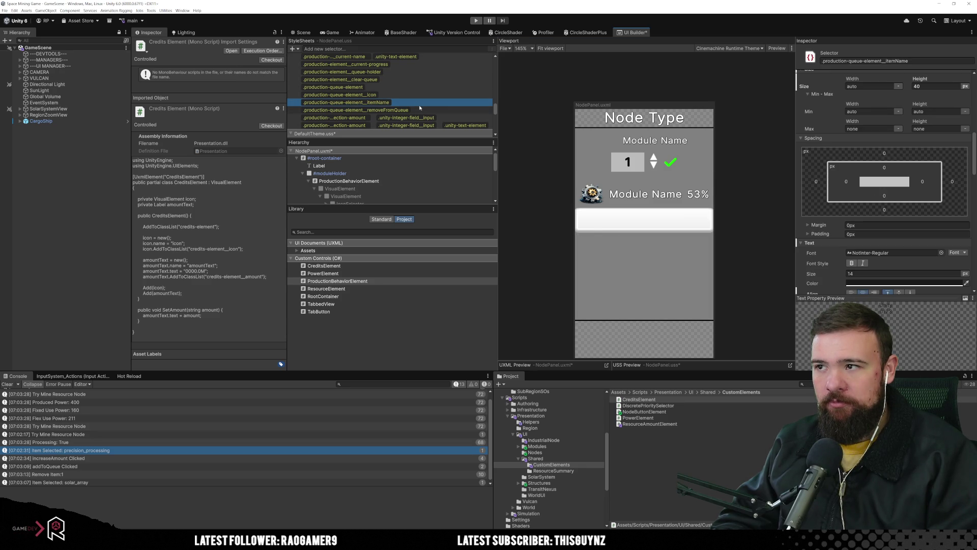
double_click(419, 109)
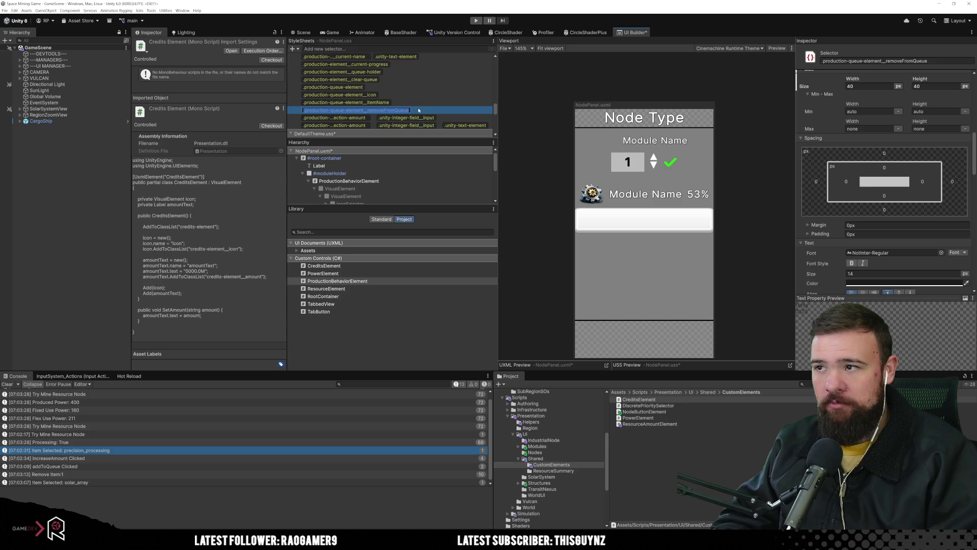
left_click(433, 108)
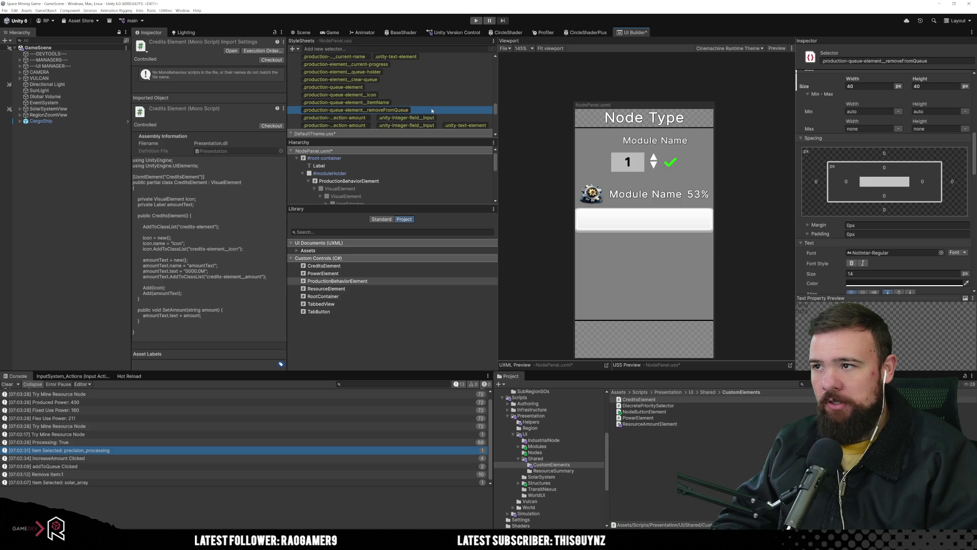
left_click(418, 79)
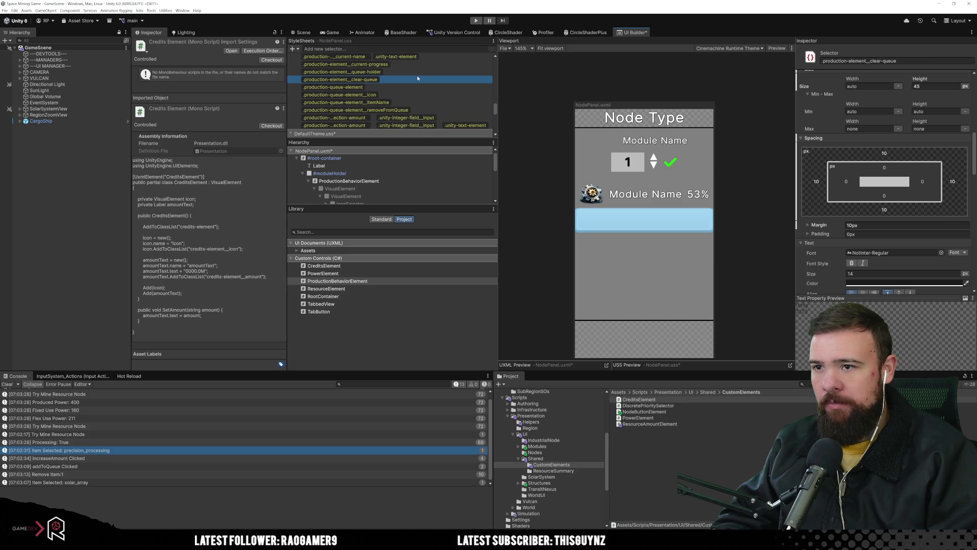
left_click(859, 234)
type("10")
key("Return")
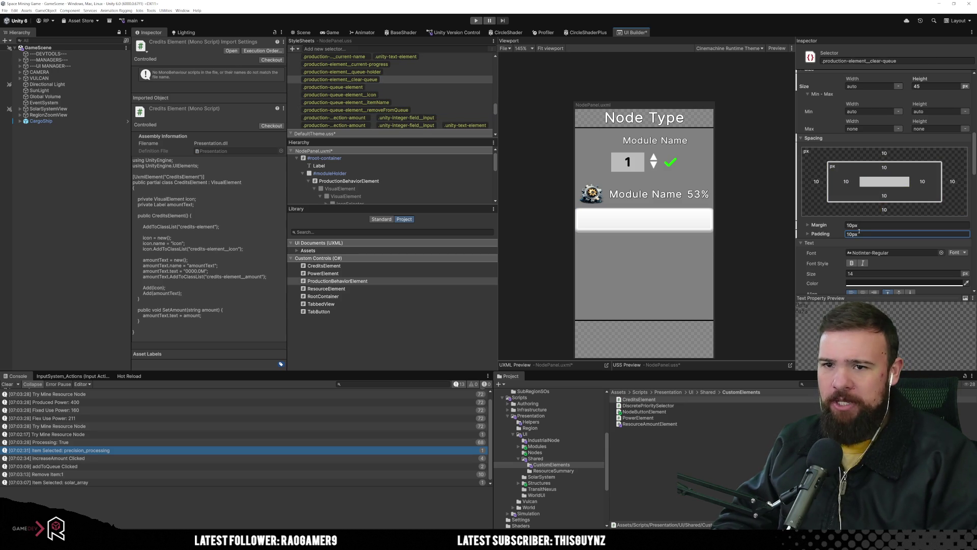
right_click(854, 149)
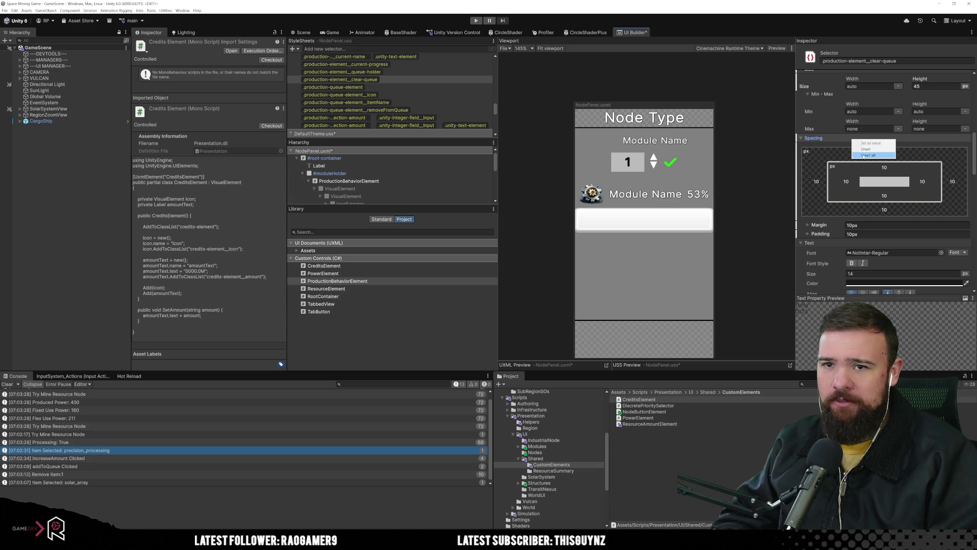
left_click(870, 154)
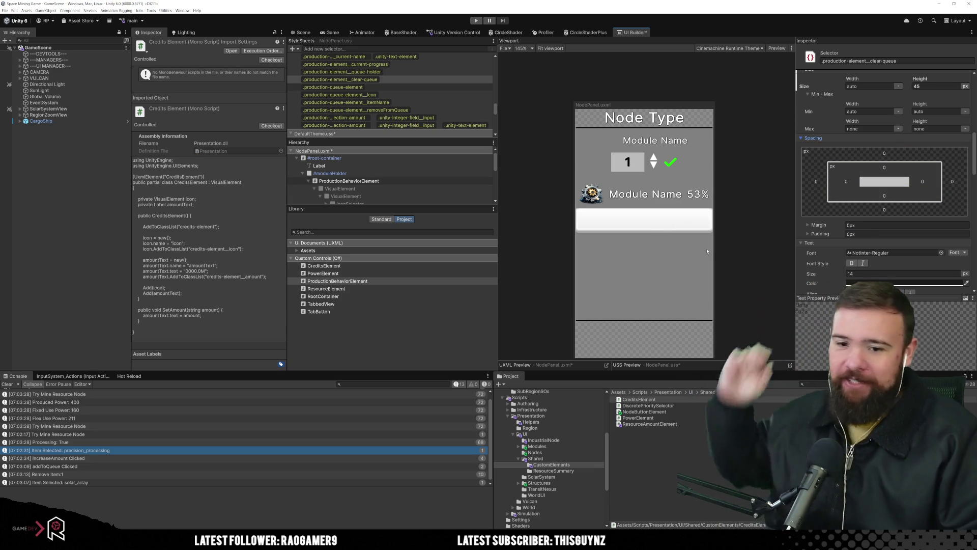
Deselect the style to view the Node Panel, then select the itemName style.
left_click(739, 264)
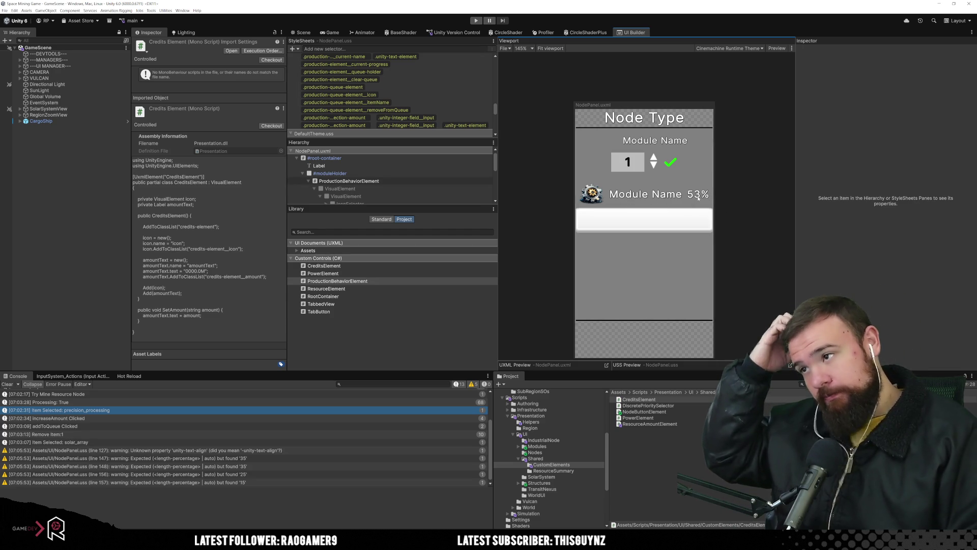
left_click(419, 102)
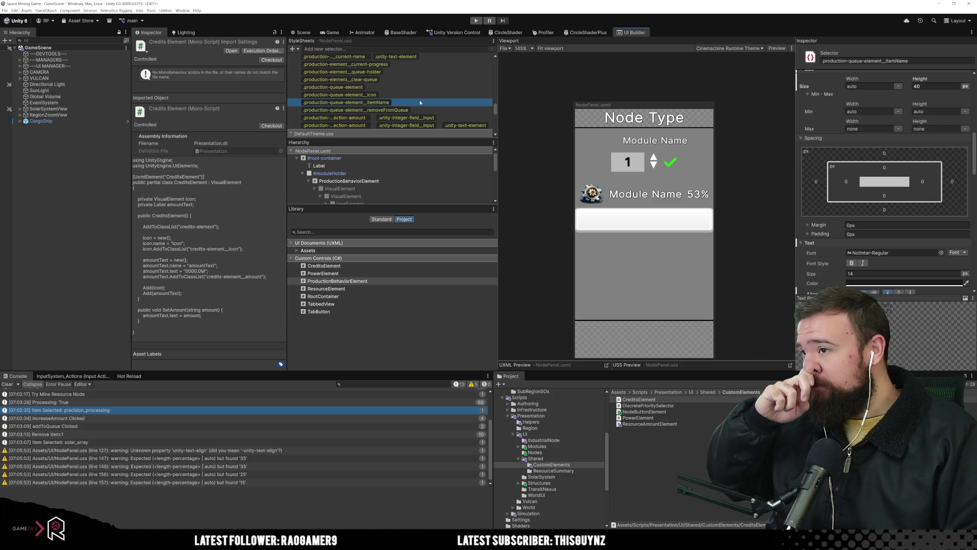
Set the current module name text style's Wrap to NoWrap.
left_click(421, 96)
scroll(421, 100, "up", 2)
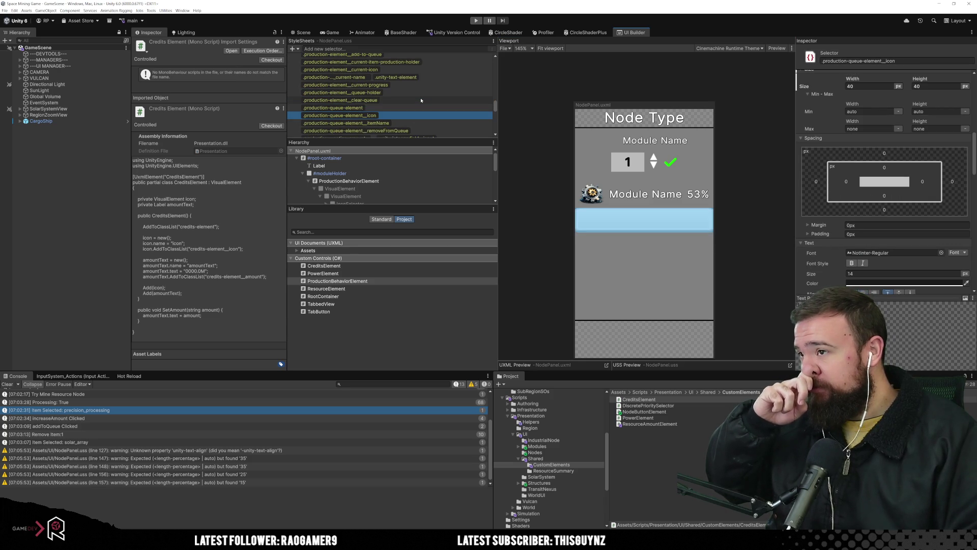
scroll(420, 100, "up", 2)
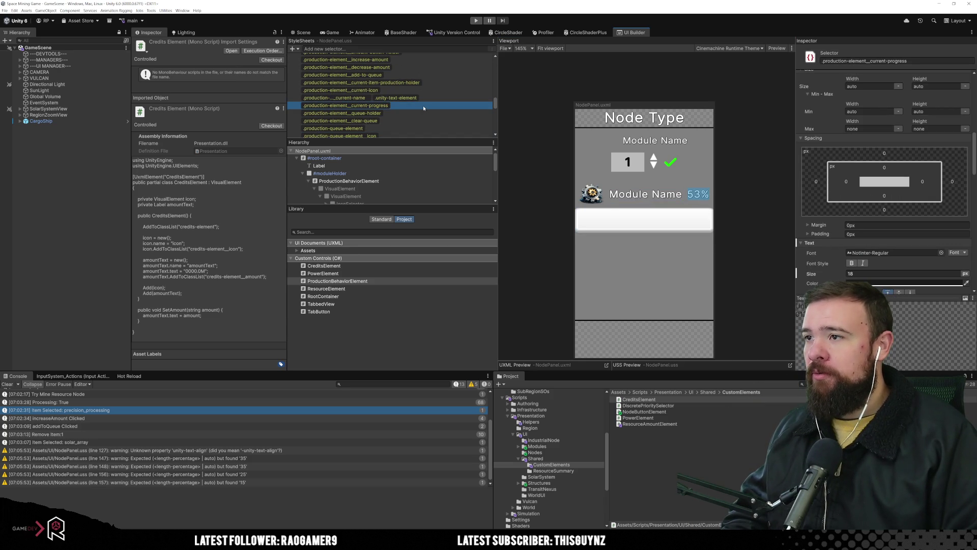
left_click(431, 97)
scroll(881, 183, "down", 3)
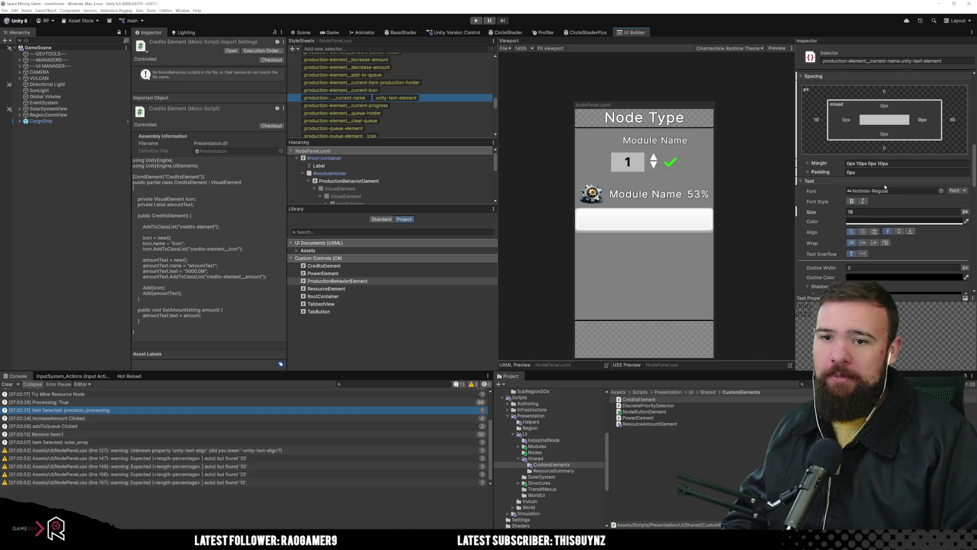
left_click(863, 243)
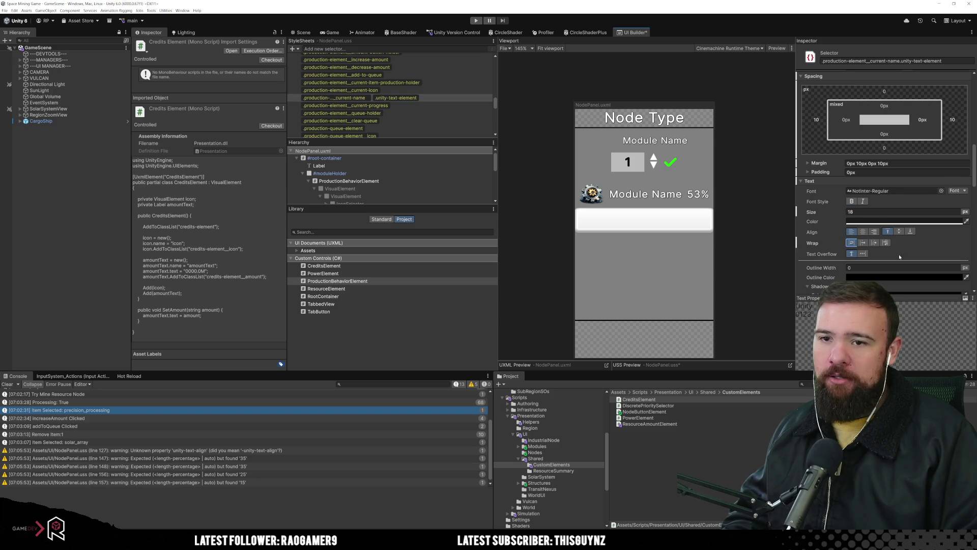
scroll(884, 260, "up", 5)
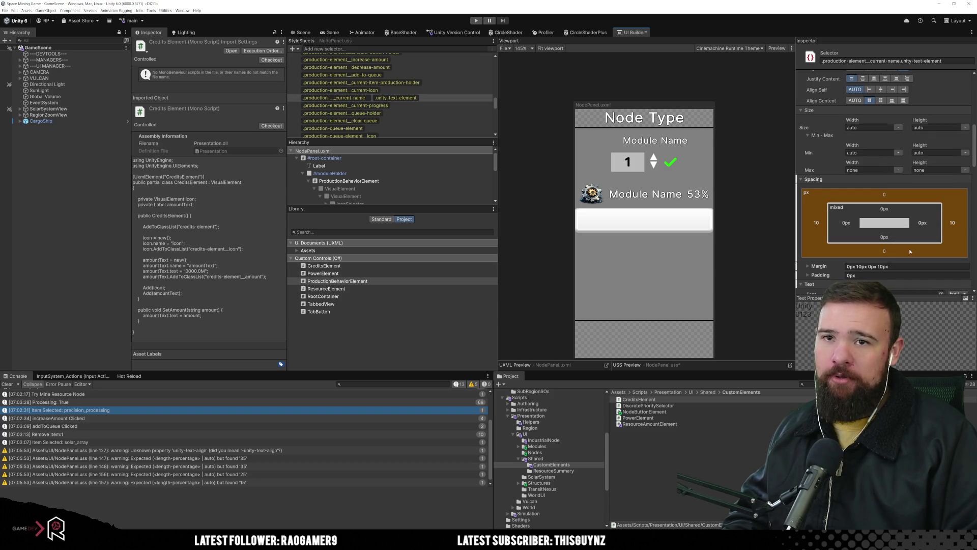
Review the current-progress, current-icon and current-name styles, ending on current-progress.
left_click(423, 105)
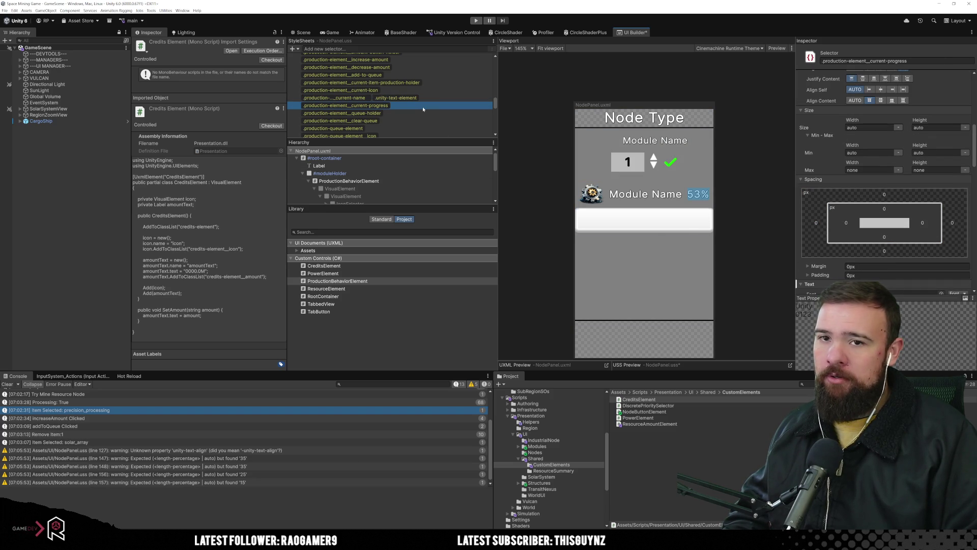
scroll(869, 277, "up", 2)
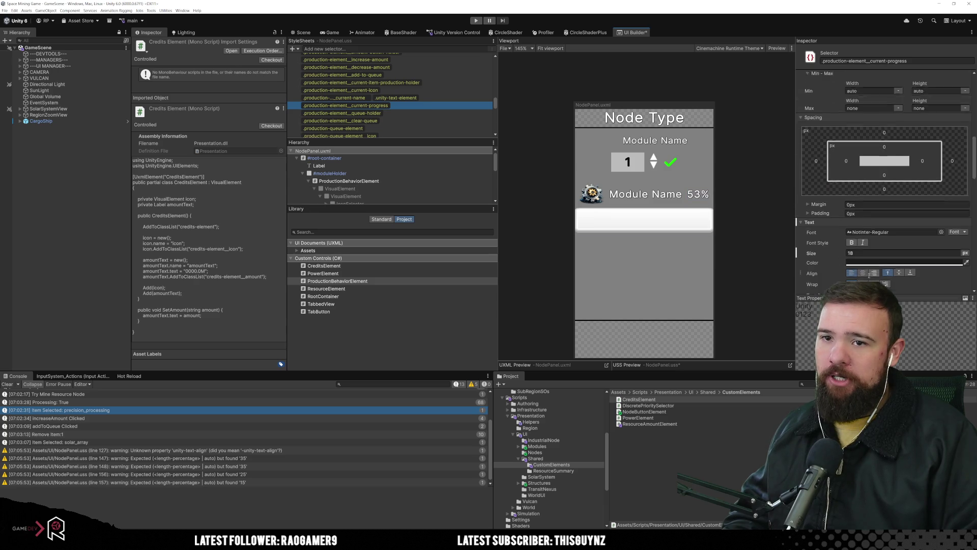
scroll(868, 277, "down", 6)
scroll(872, 274, "up", 5)
scroll(874, 270, "down", 5)
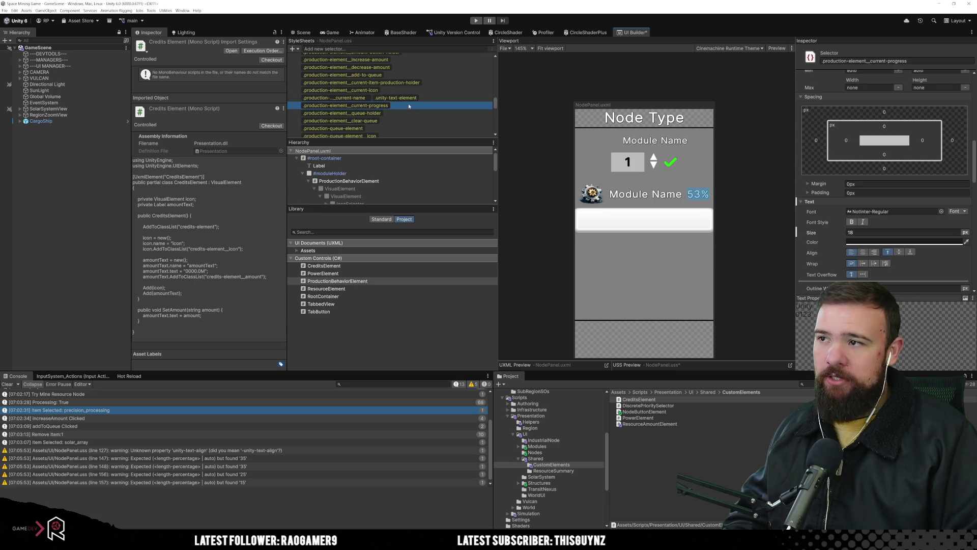
left_click(412, 90)
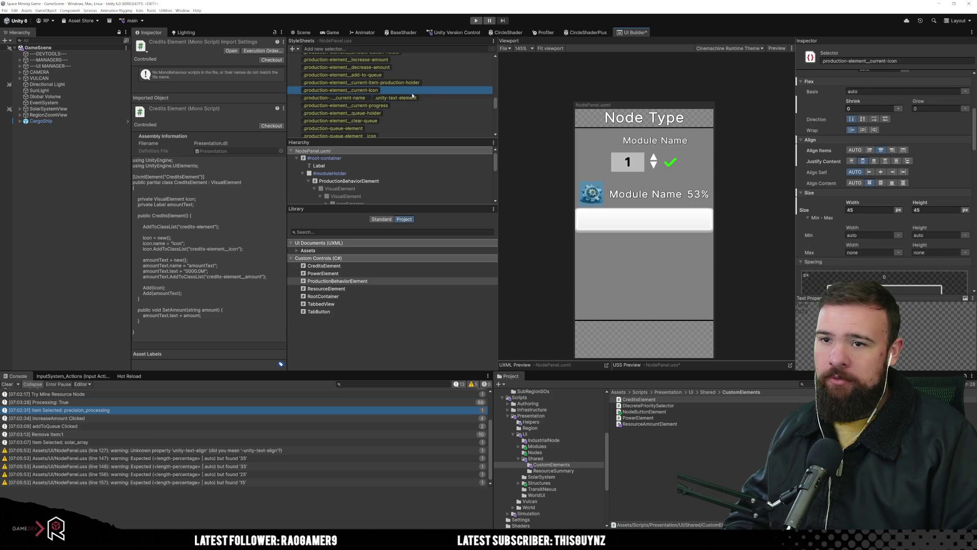
left_click(412, 97)
left_click(412, 105)
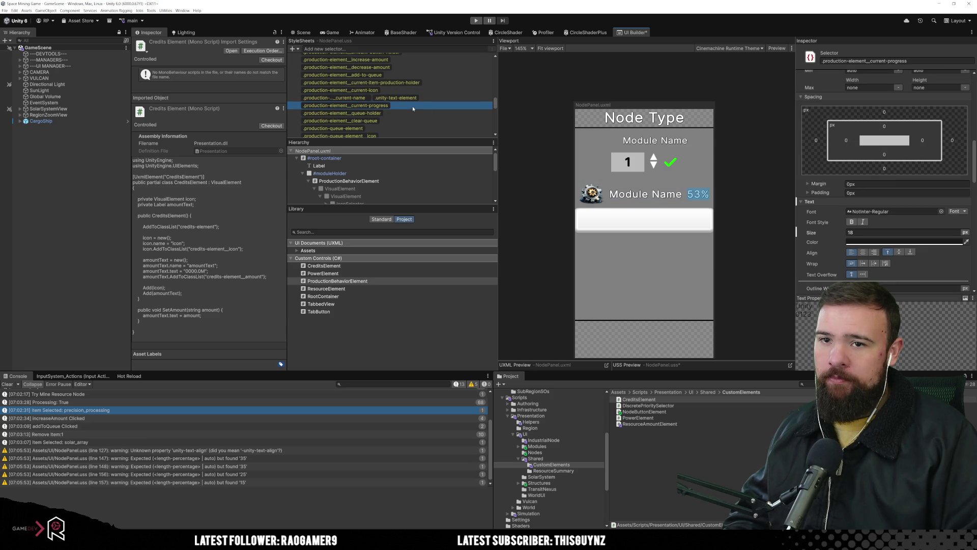
Give the progress percentage label a 45px Min Width, after briefly trying 50.
key("Tab")
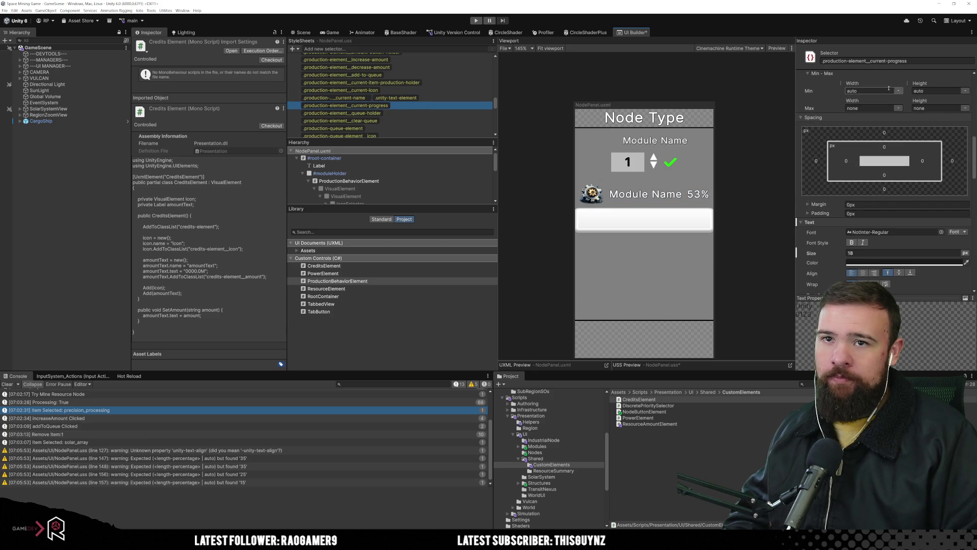
type("50")
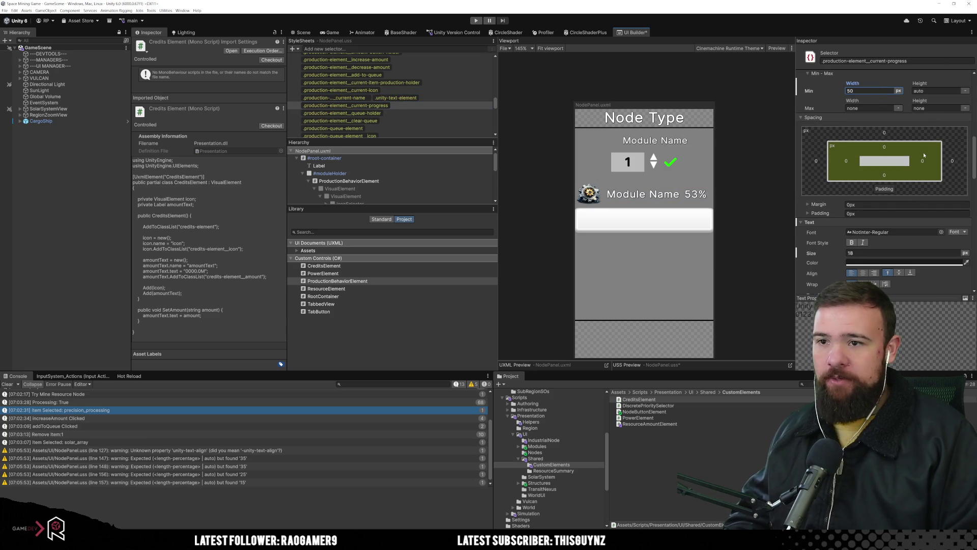
left_click(410, 104)
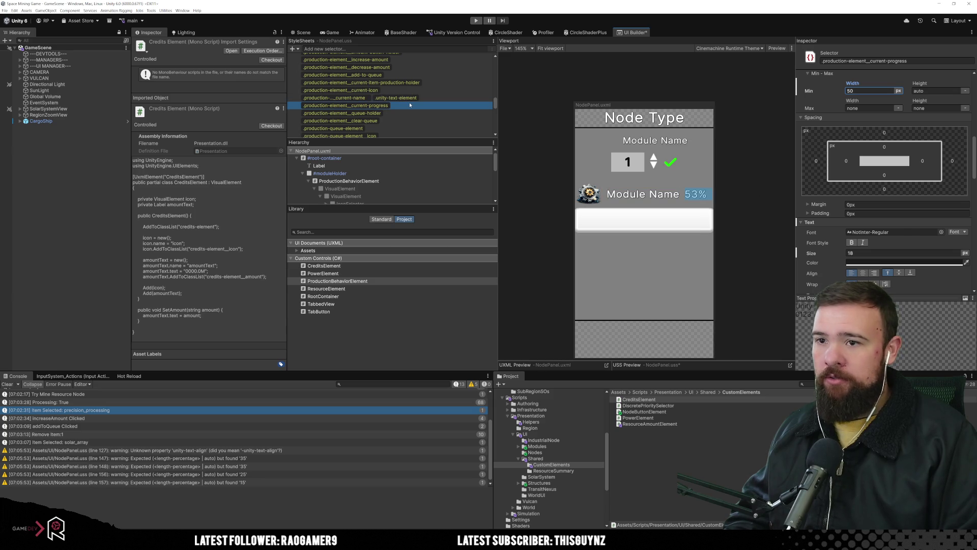
left_click(866, 93)
type("45")
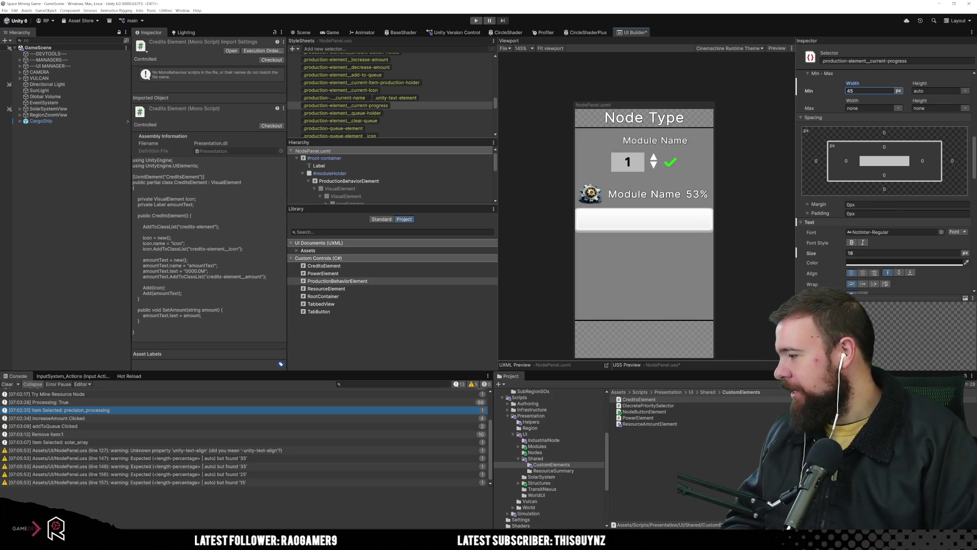
key("Return")
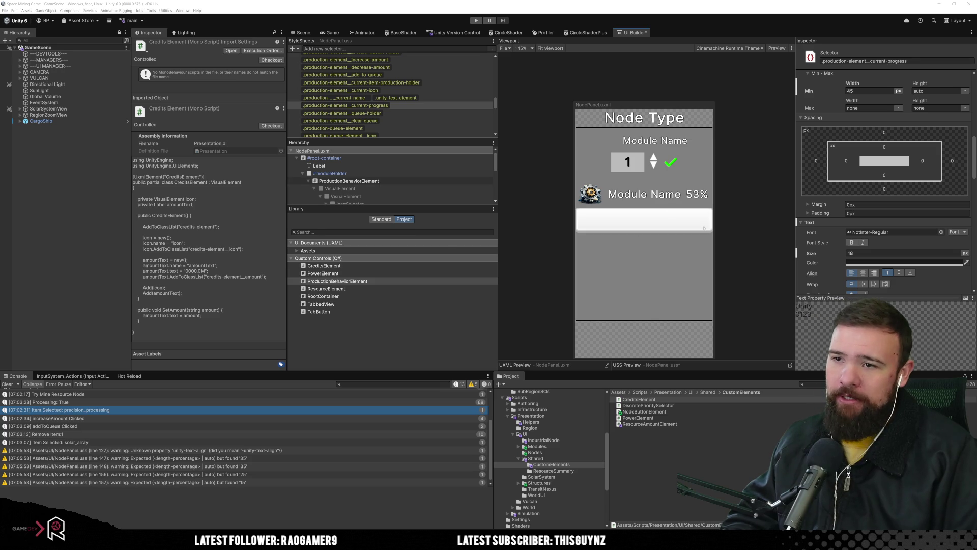
Set ProductionBehaviorElement's Display to None, save the layout, and return to the Scene view.
left_click(659, 253)
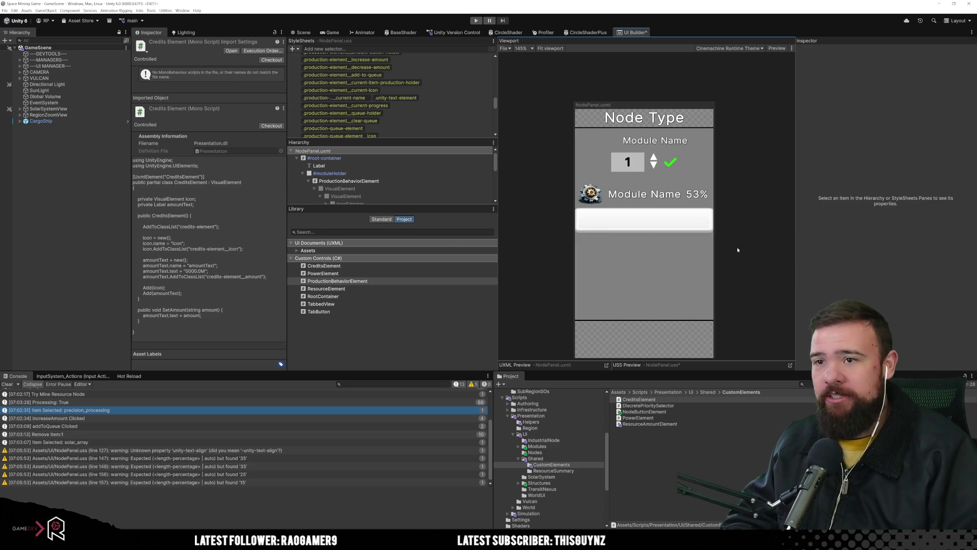
left_click(330, 181)
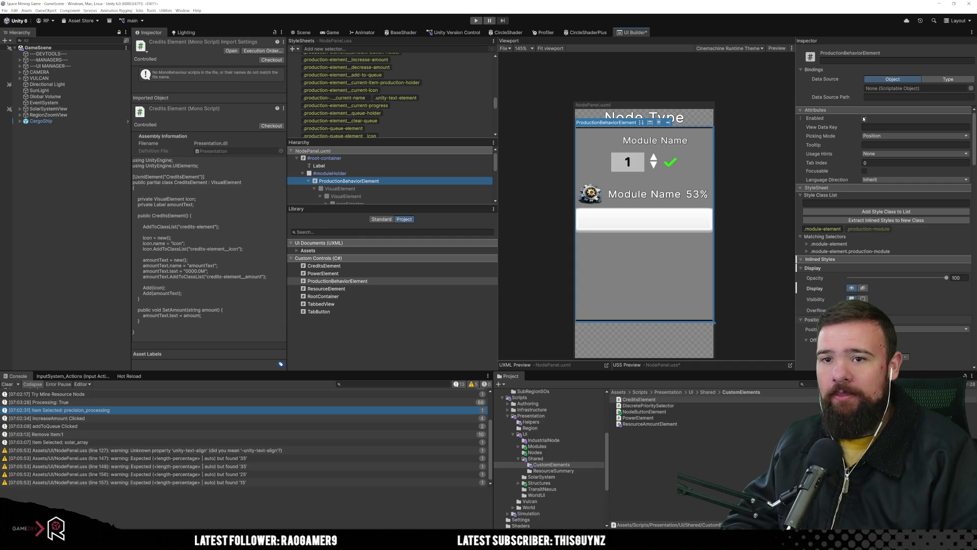
left_click(859, 289)
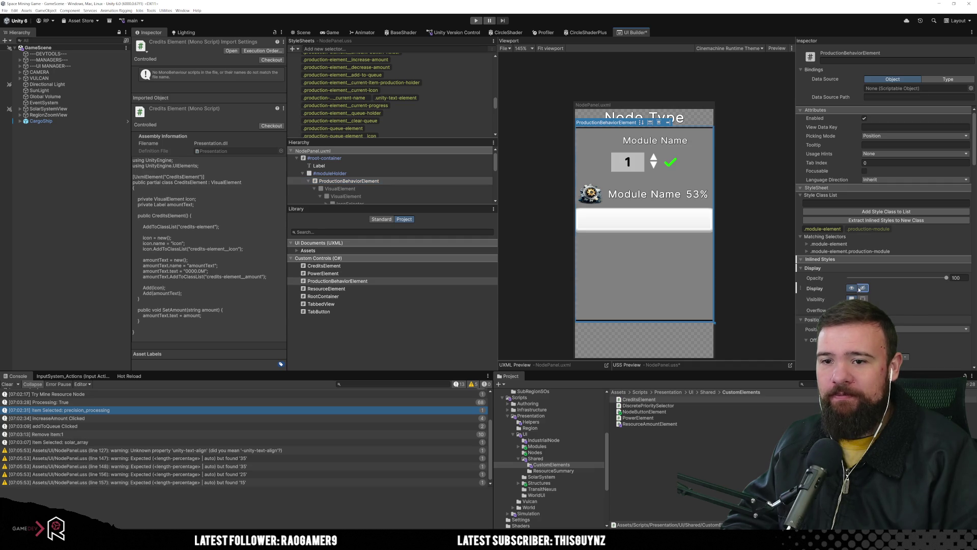
left_click(667, 216)
key("ctrl+s")
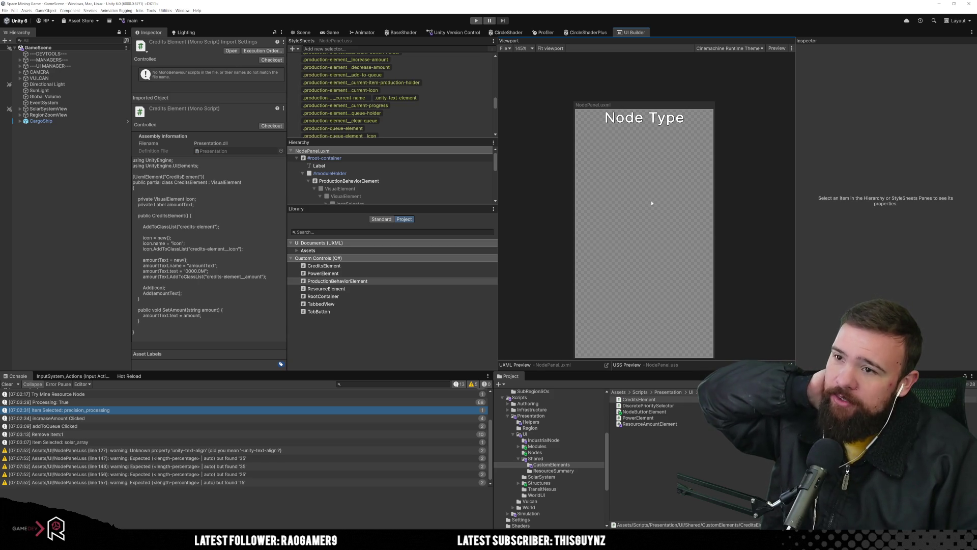
left_click(304, 32)
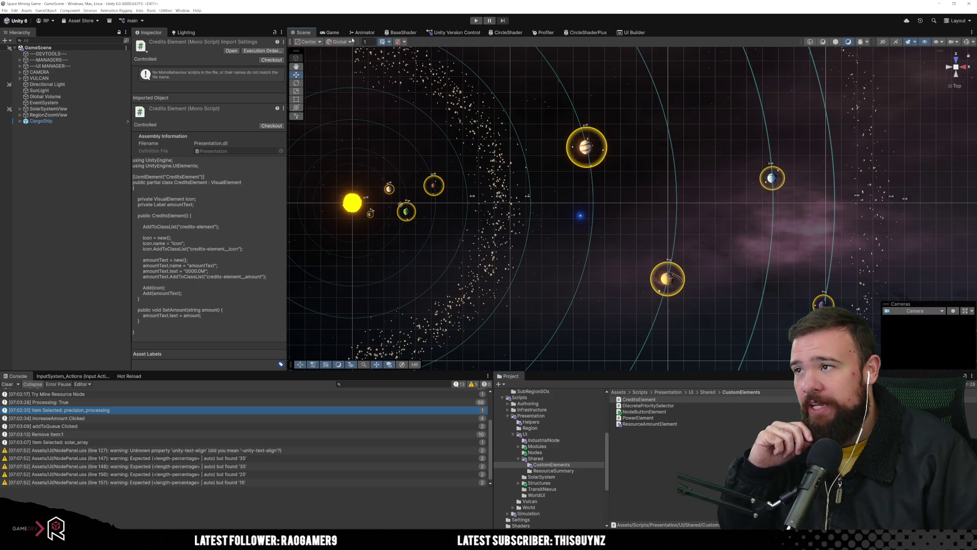
Switch to the Game view to watch the running game.
left_click(332, 32)
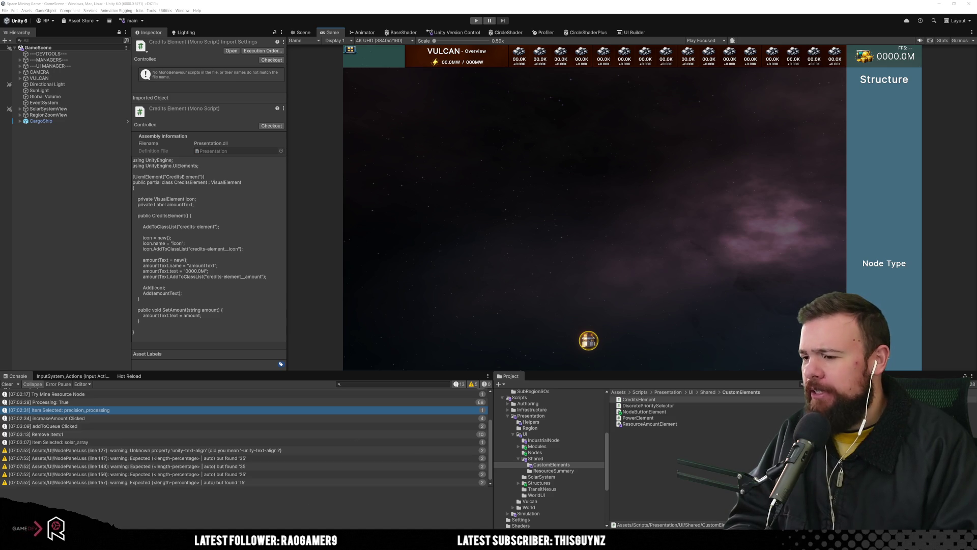
Bring up ProductionBehavior.cs in Visual Studio and review the productionQueue and productionProgress fields.
mouse_move(321, 540)
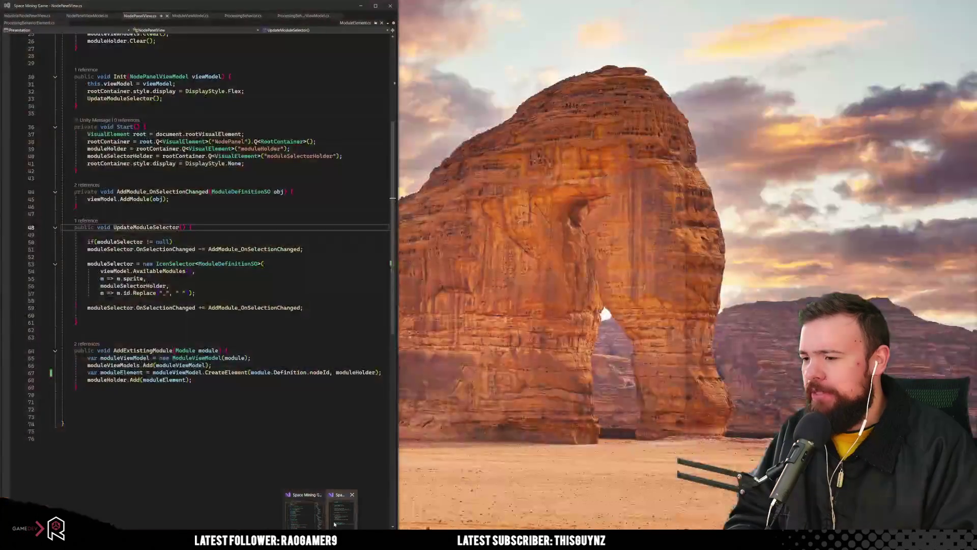
left_click(335, 524)
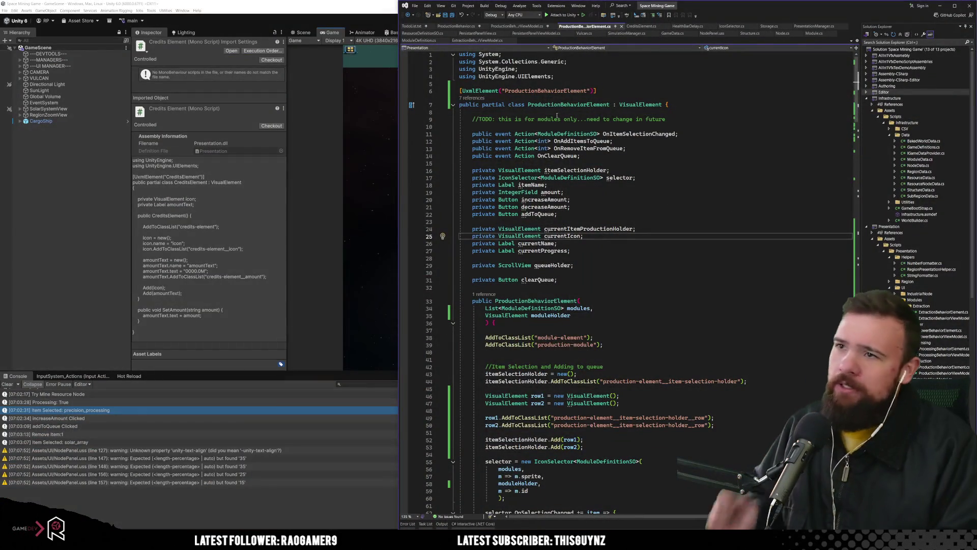
left_click(457, 26)
left_click(681, 176)
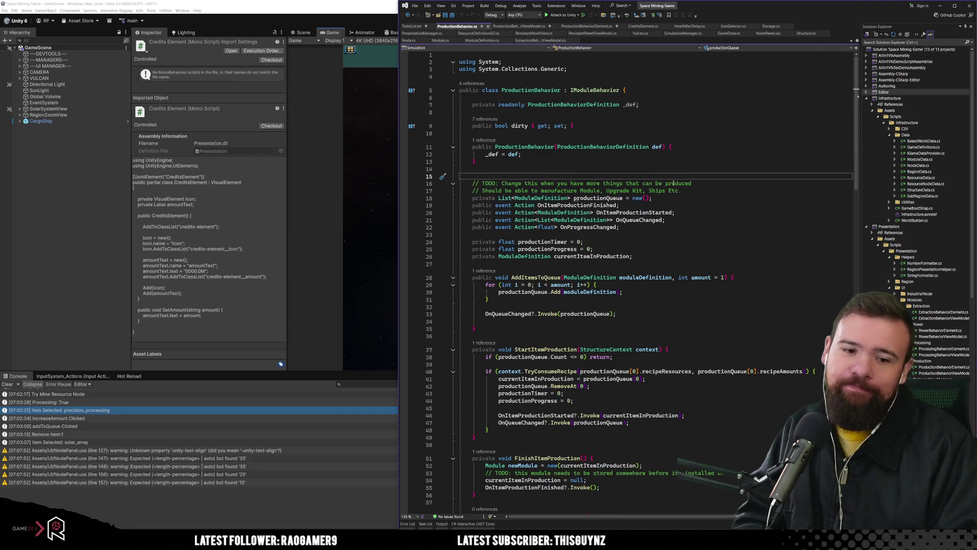
left_click(685, 248)
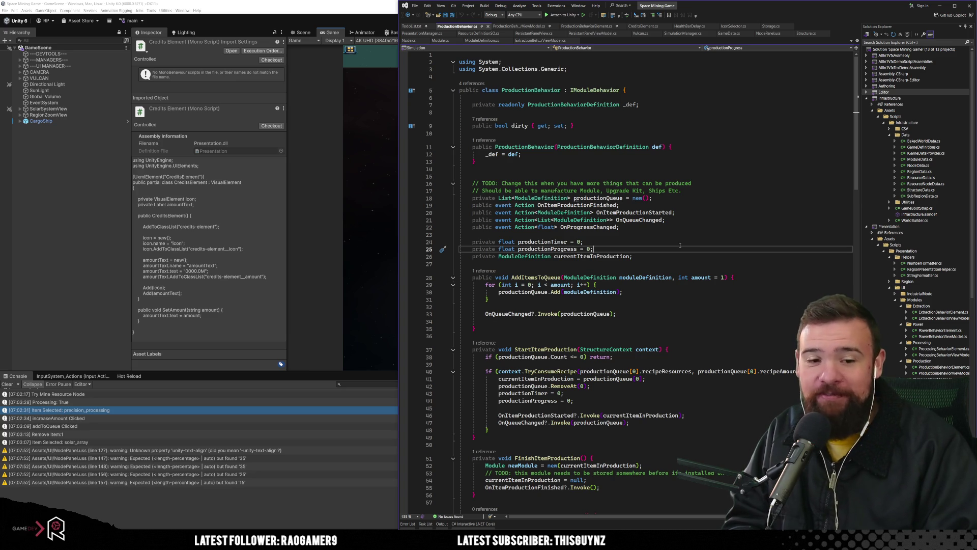
Delete the blank line after OnQueueChanged in AddItemsToQueue and save the file.
key("Down")
left_click(648, 291)
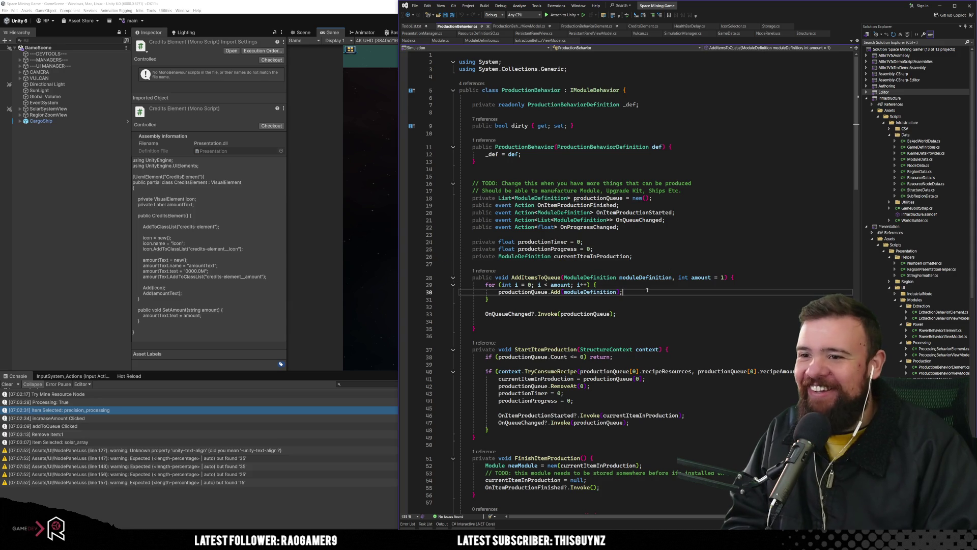
left_click(644, 337)
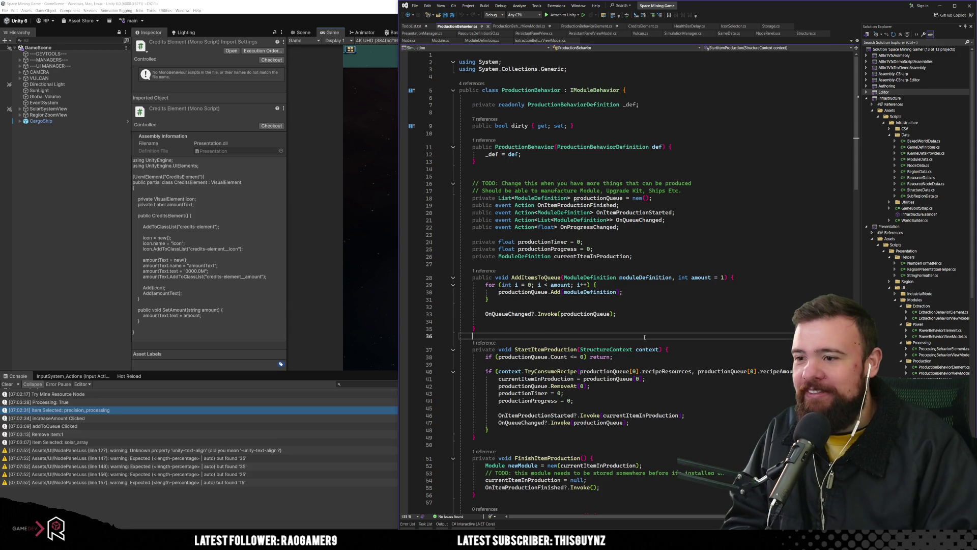
scroll(644, 337, "down", 1)
left_click(641, 293)
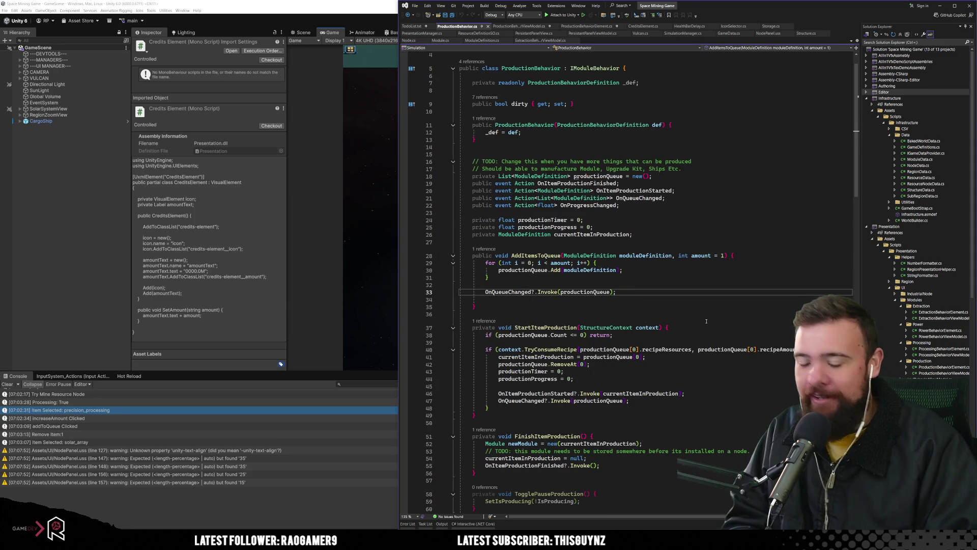
key("Delete")
left_click(662, 320)
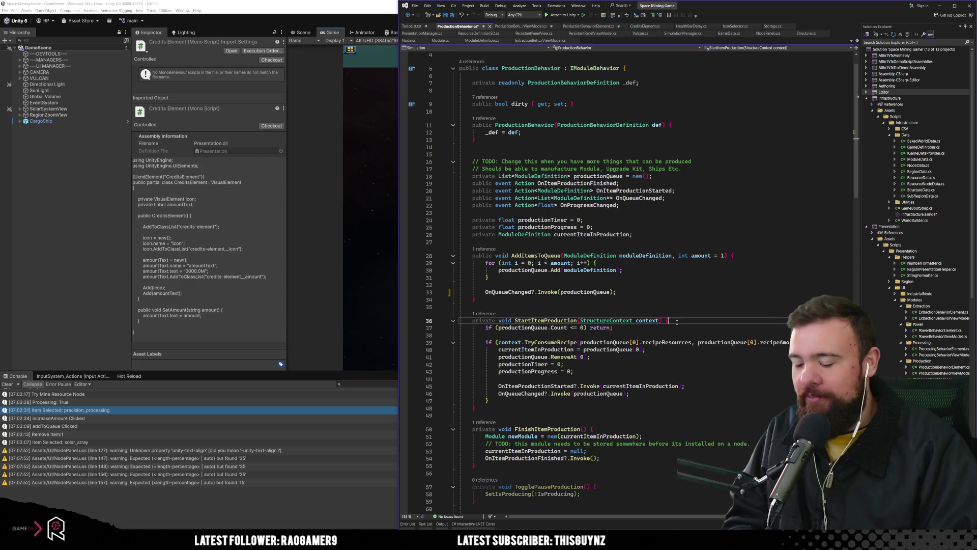
key("ctrl+s")
Review StartItemProduction and FinishItemProduction, including the TODO about storing finished modules.
left_click(515, 212)
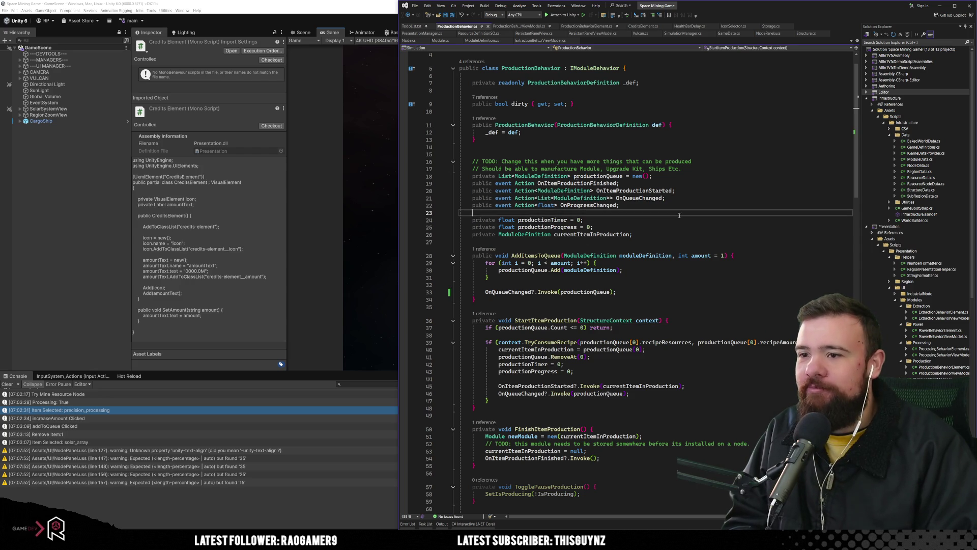
scroll(515, 246, "down", 7)
left_click(546, 167)
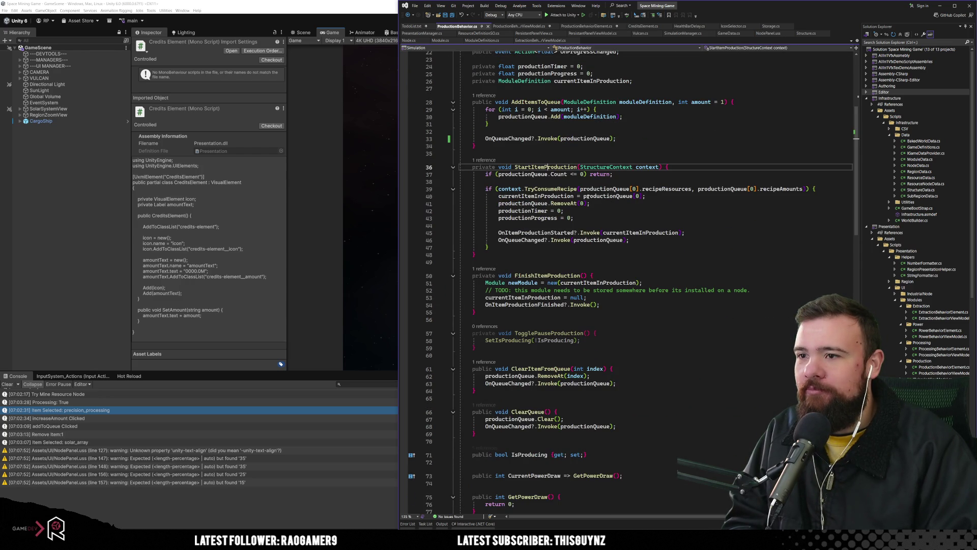
left_click(549, 274)
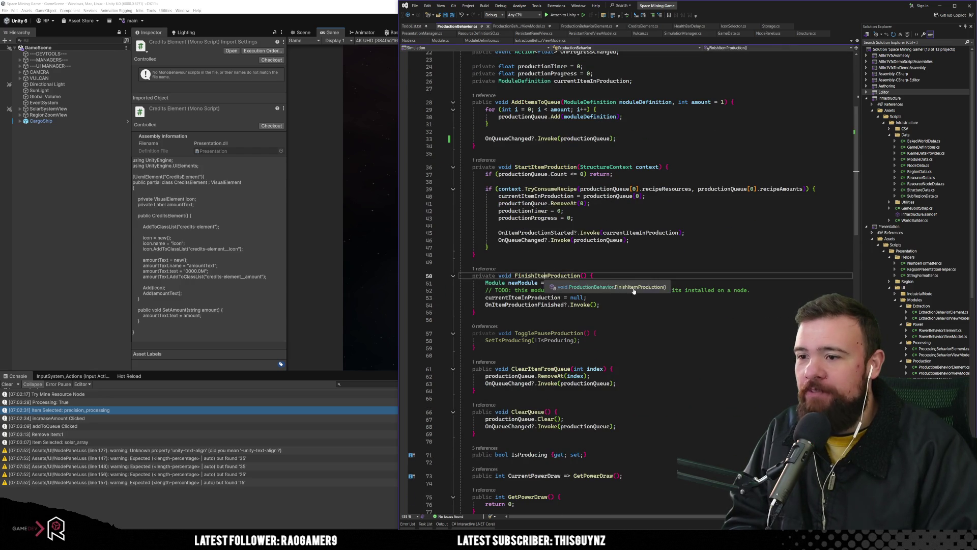
left_click(697, 291)
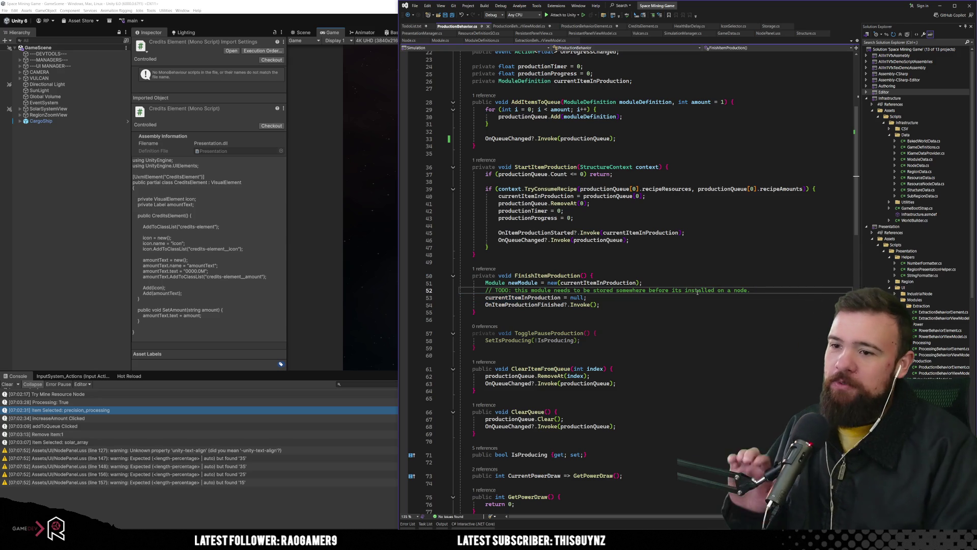
left_click(664, 313)
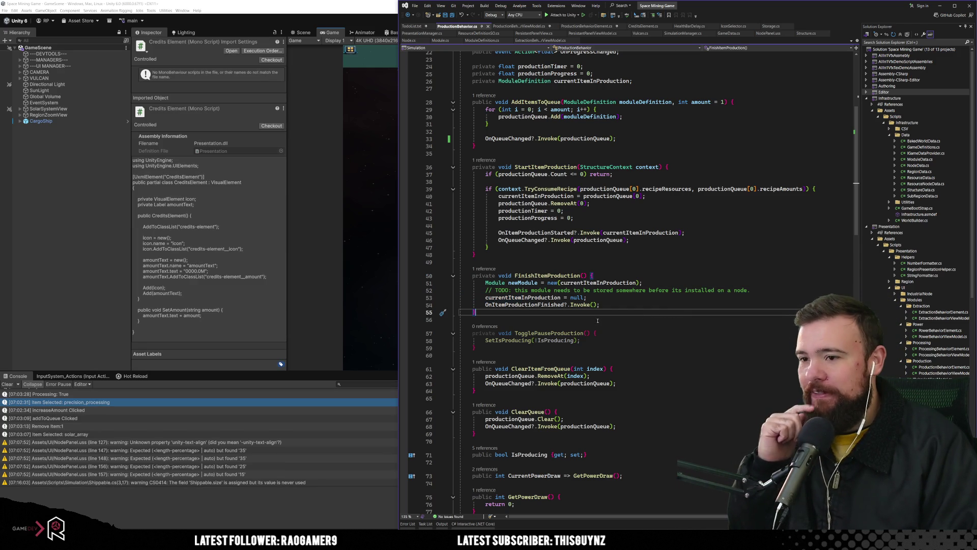
left_click(527, 305)
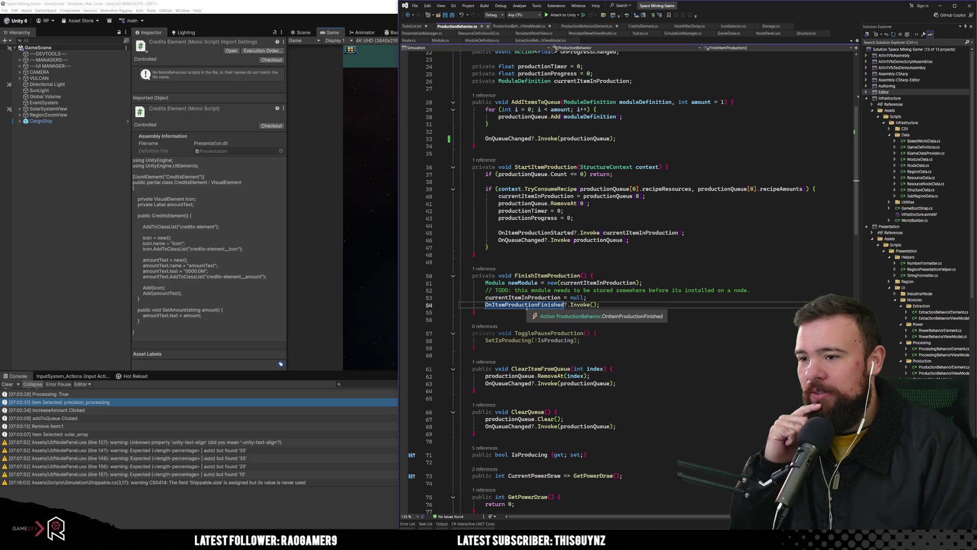
Highlight references to currentItemInProduction, newModule and FinishItemProduction.
scroll(587, 299, "up", 6)
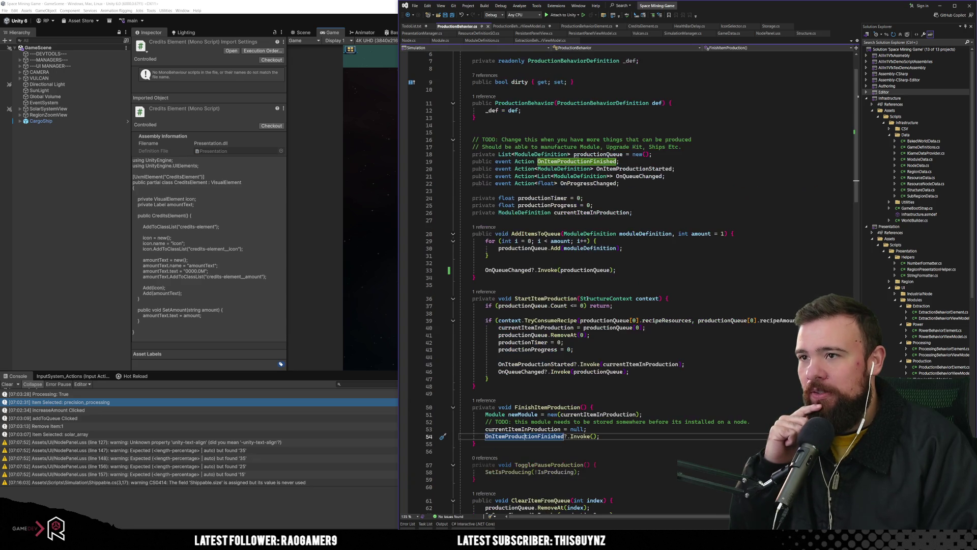
scroll(589, 213, "down", 5)
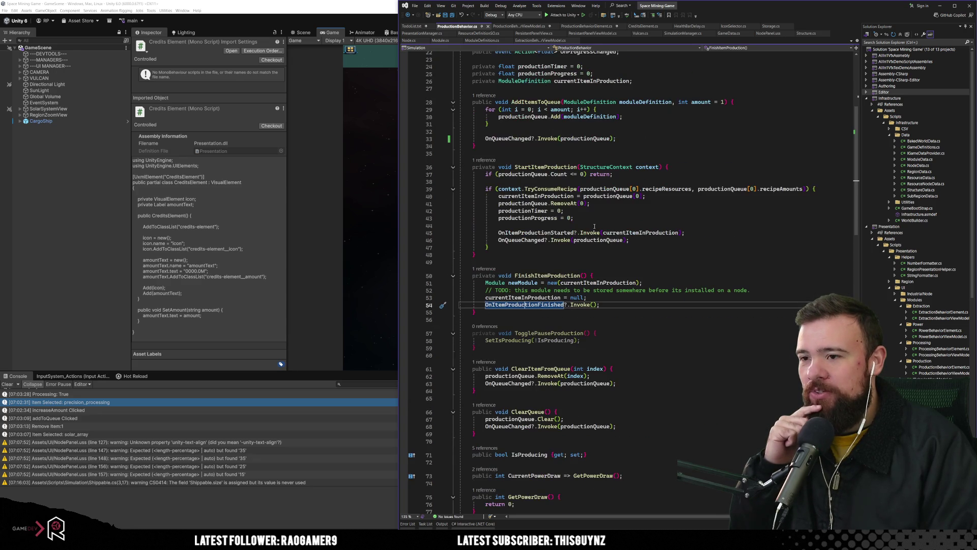
scroll(526, 270, "down", 1)
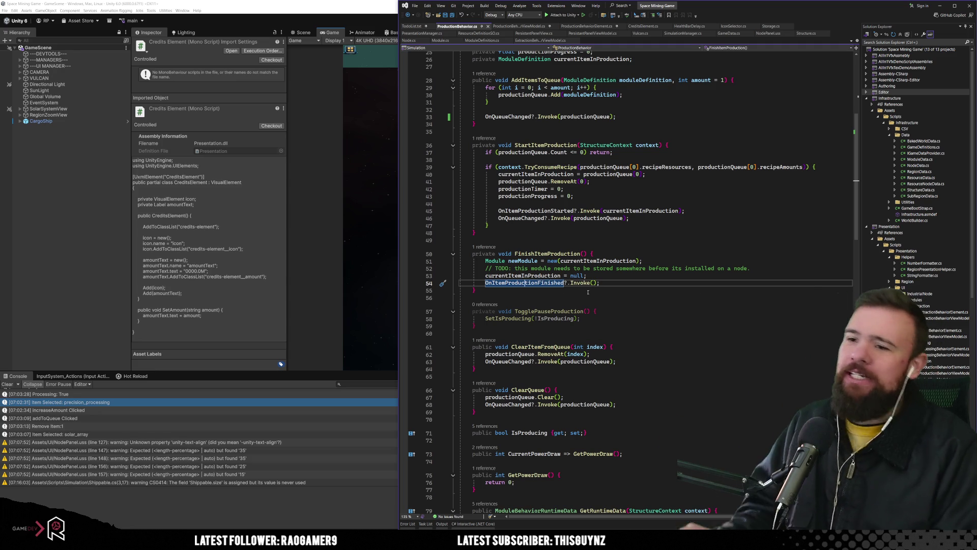
left_click(588, 261)
left_click(546, 276)
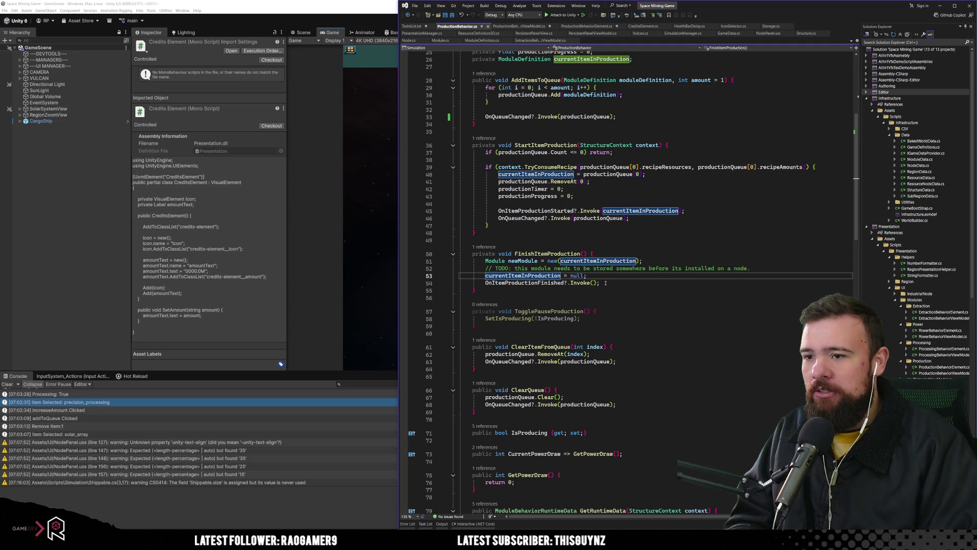
left_click(523, 261)
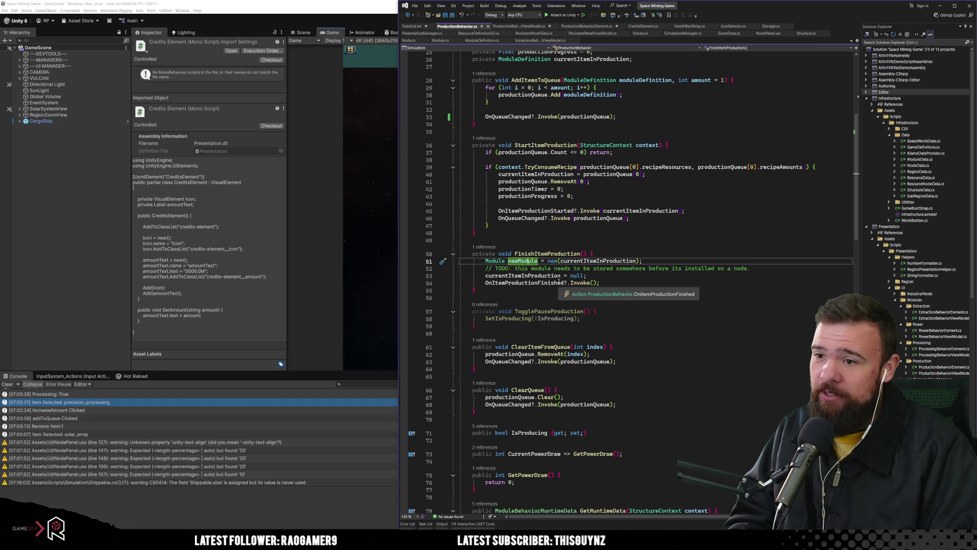
scroll(575, 315, "up", 7)
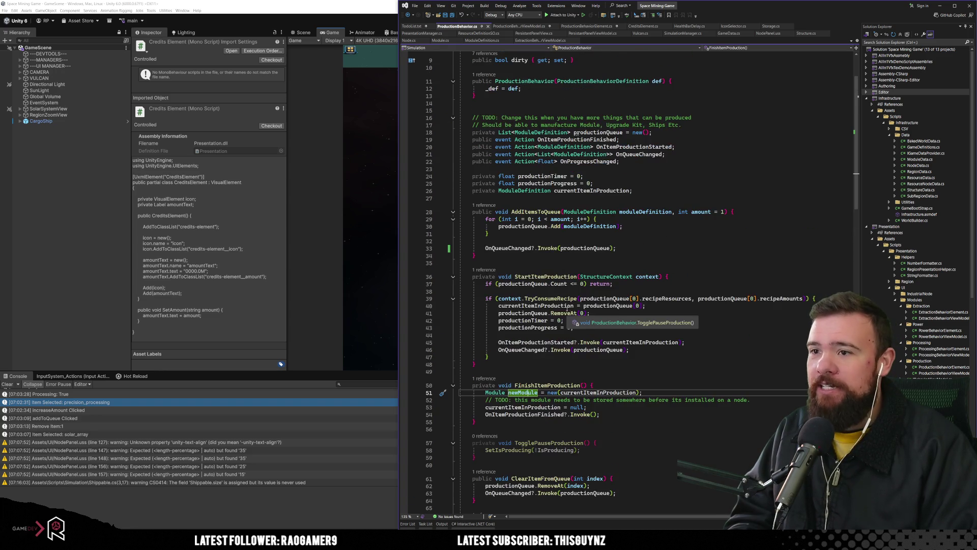
scroll(590, 349, "down", 6)
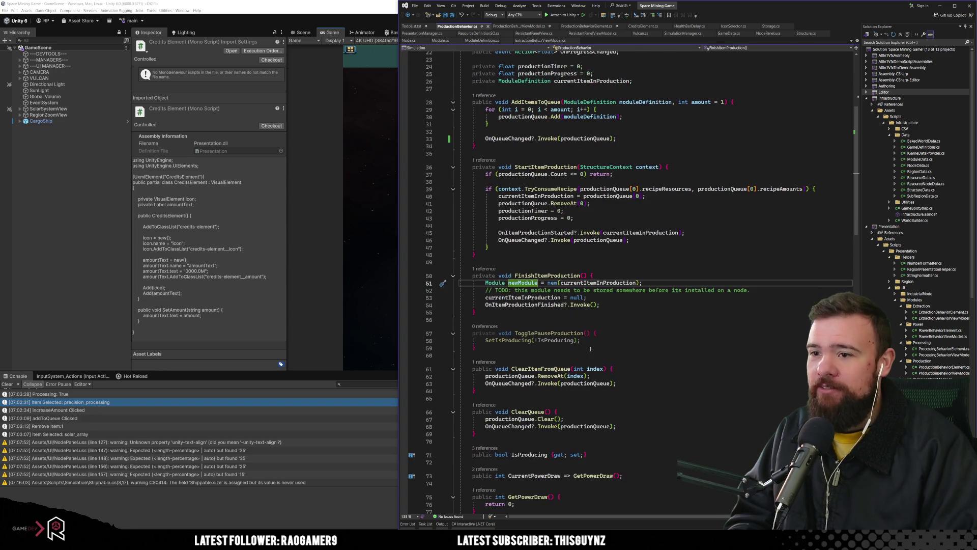
left_click(559, 275)
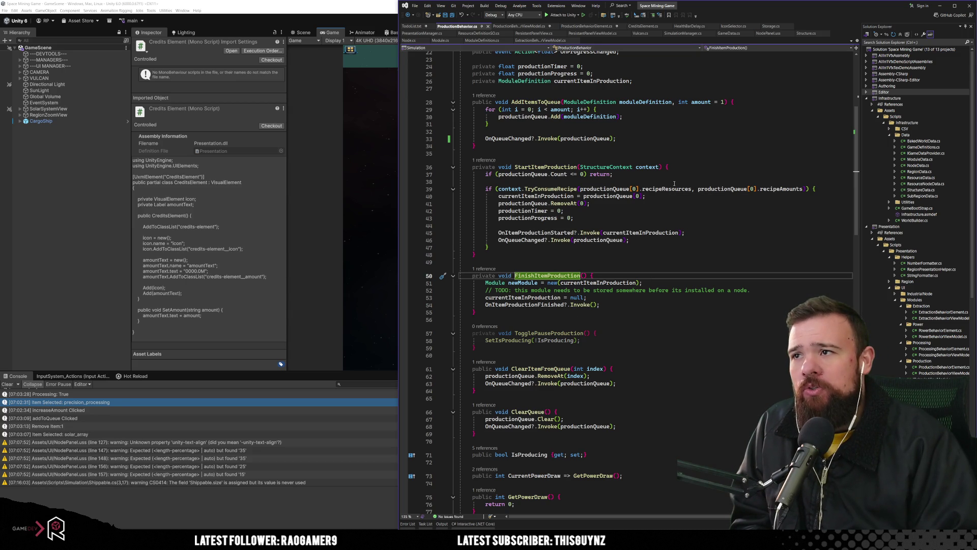
left_click(771, 26)
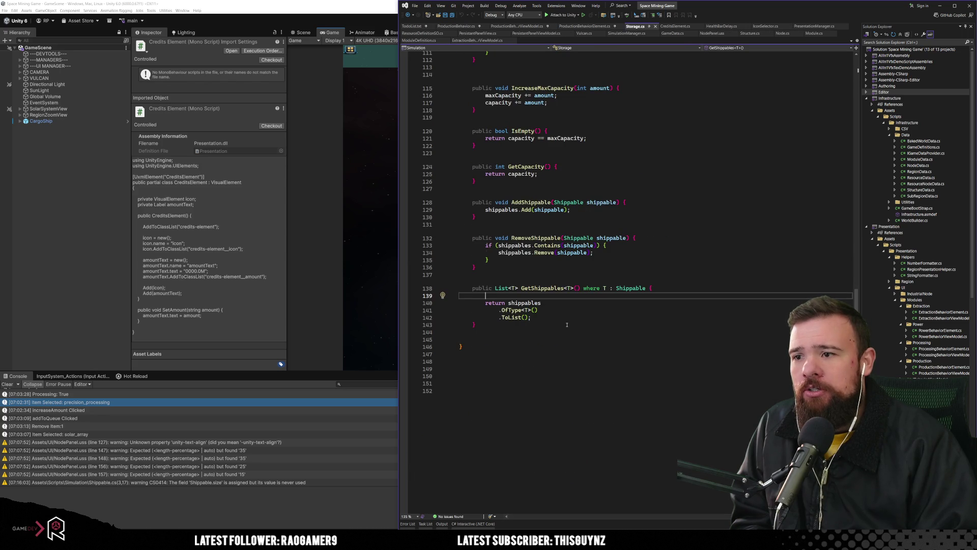
Look over AddShippable, then delete the blank first line inside GetShippables<T>.
left_click_drag(511, 202, 550, 202)
left_click(598, 223)
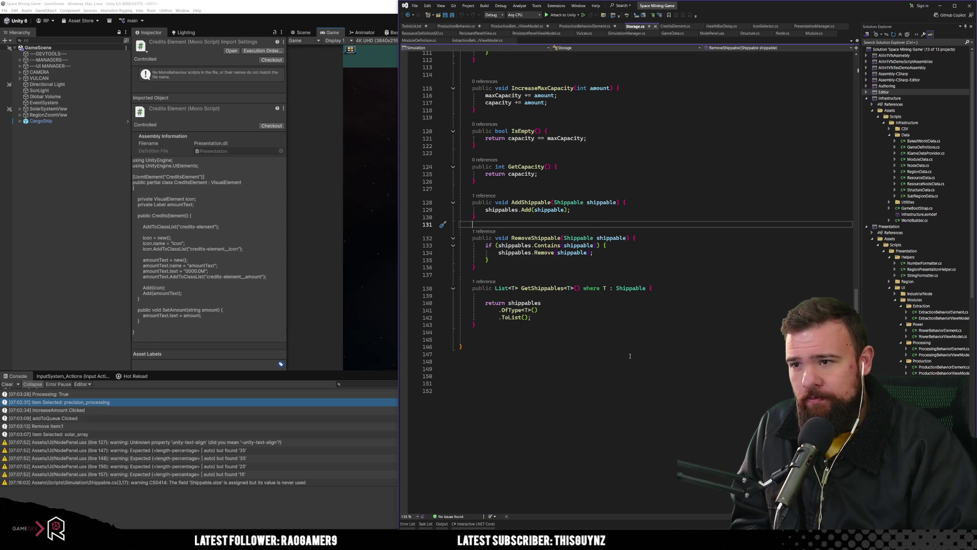
left_click(537, 203)
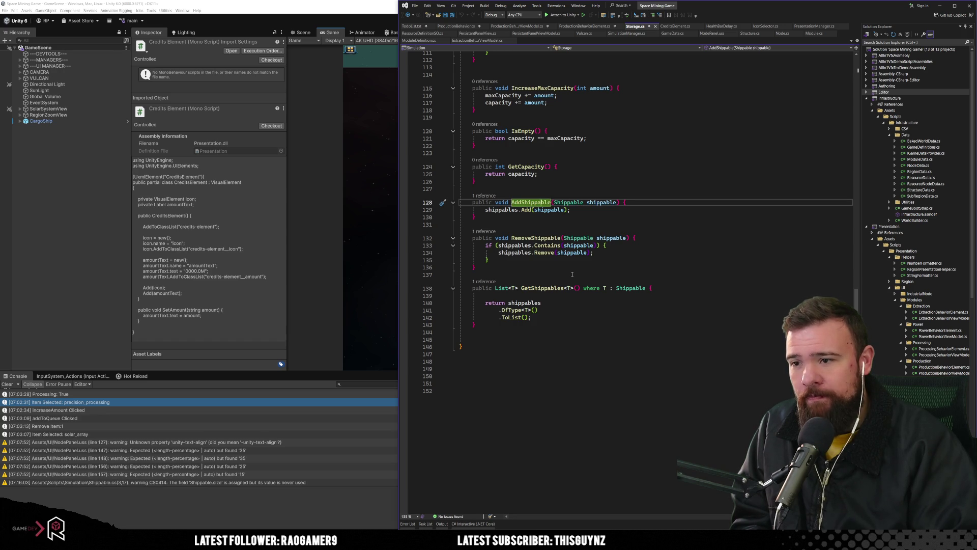
left_click(661, 288)
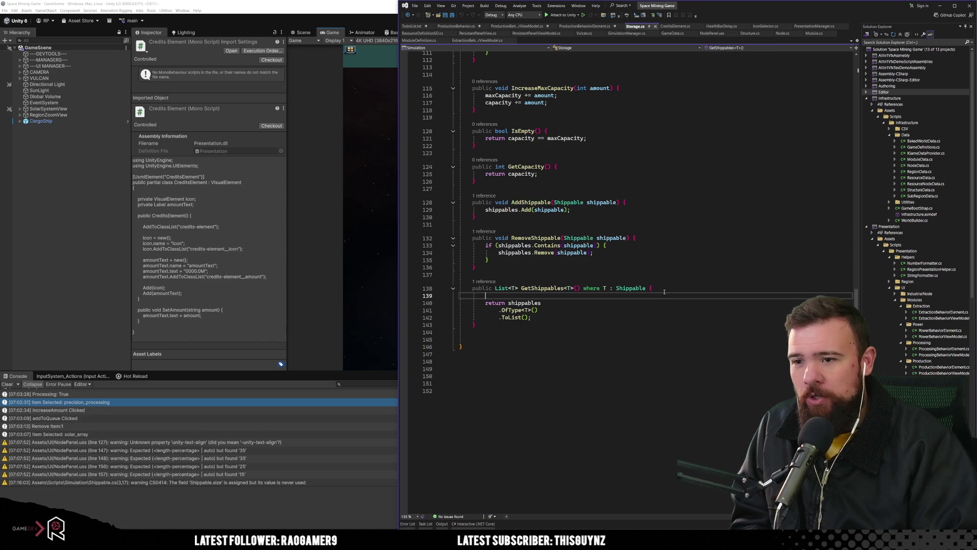
key("Delete")
key("Down")
key("Down")
Return to AddShippable's Shippable parameter, then switch to Module.cs.
left_click(580, 224)
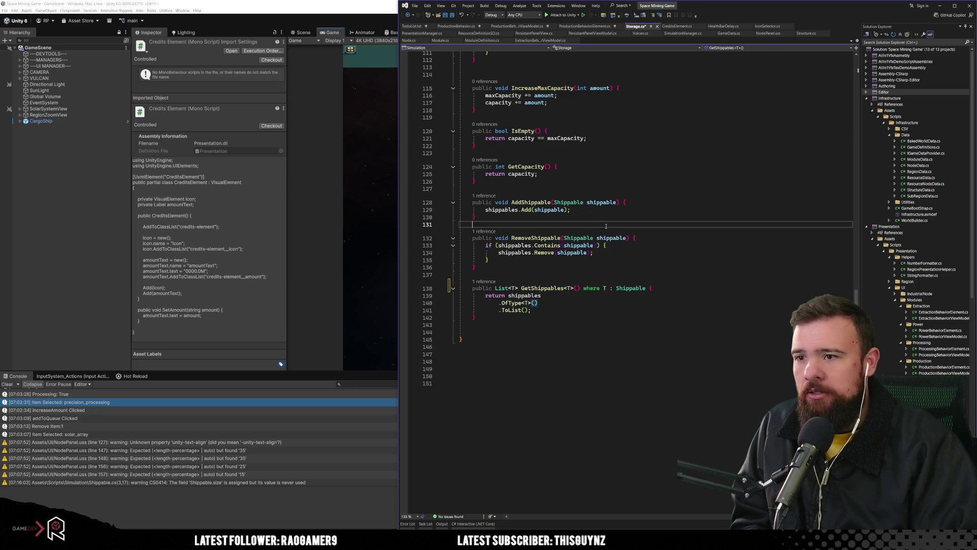
key("Up")
key("Up")
key("Up")
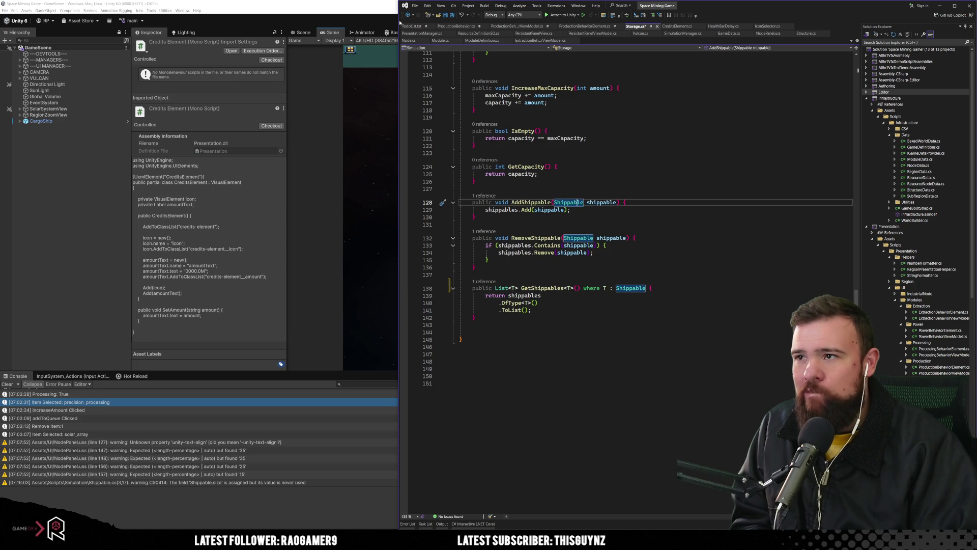
left_click(440, 40)
scroll(624, 261, "up", 10)
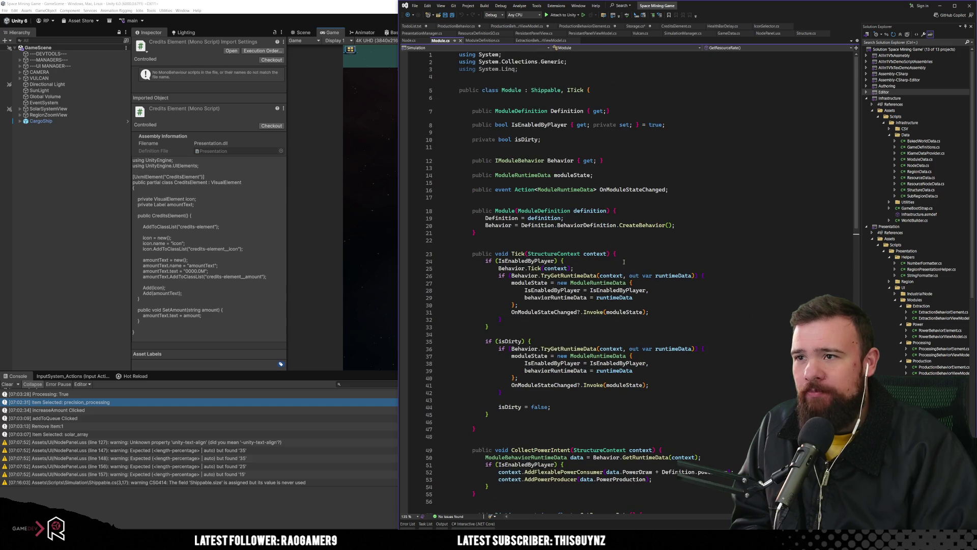
Inspect the Shippable class definition, then look back over Storage.cs below GetCapacity.
left_click(588, 102)
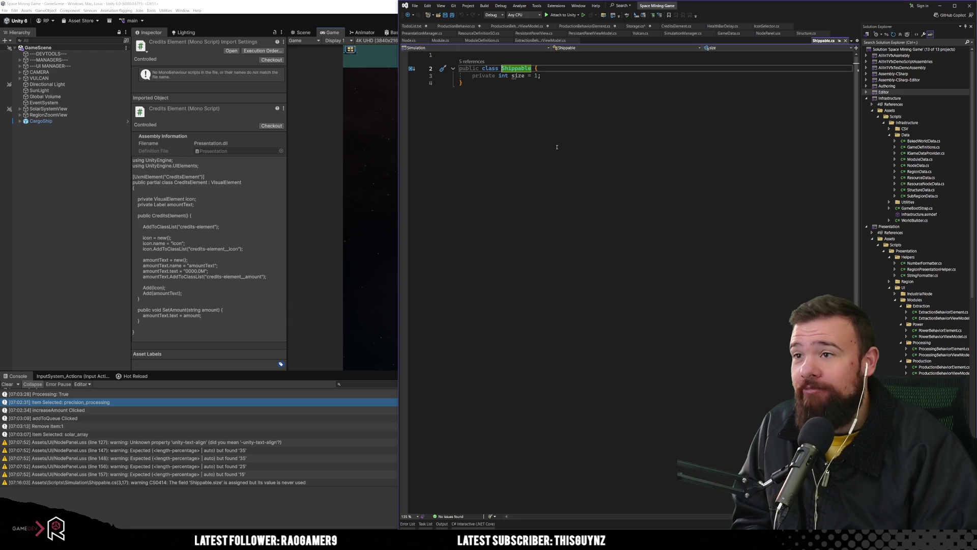
left_click(720, 128)
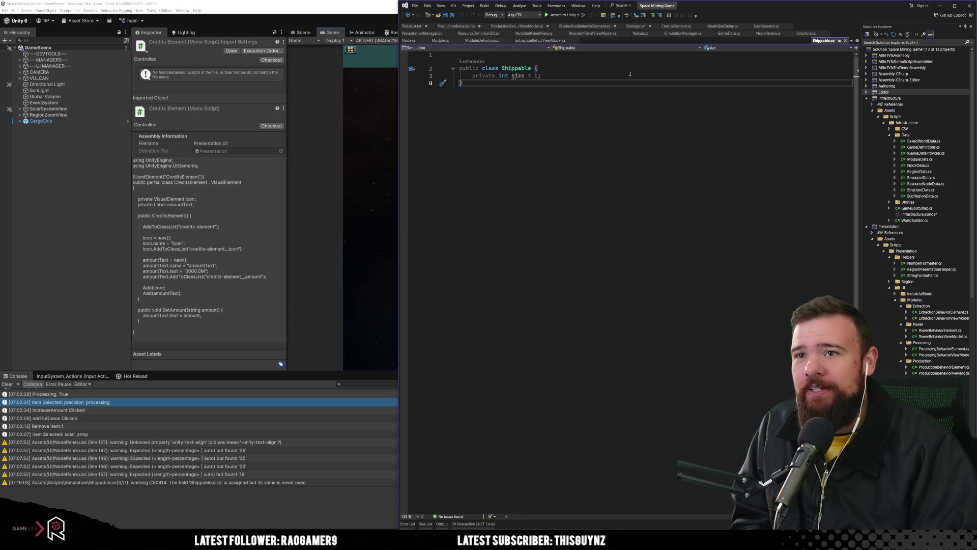
left_click(636, 25)
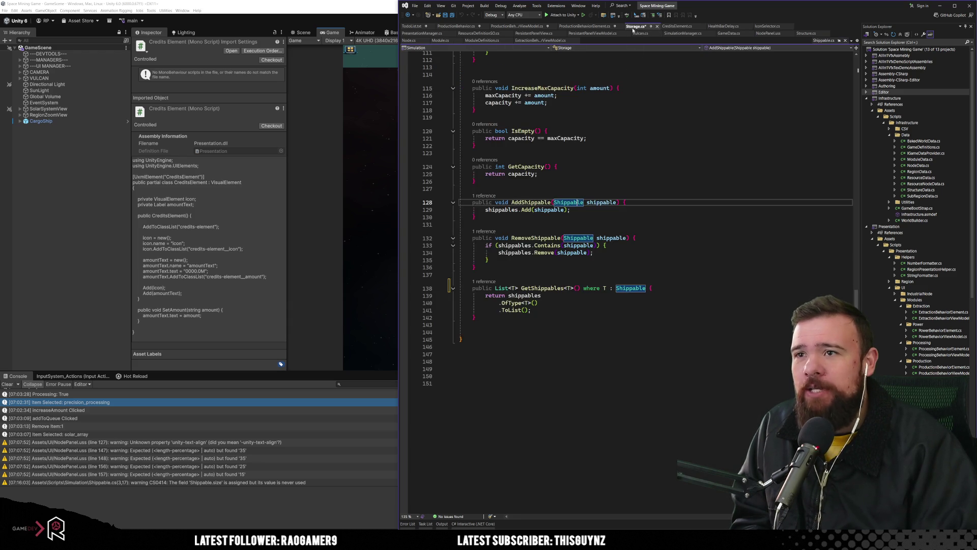
left_click(636, 182)
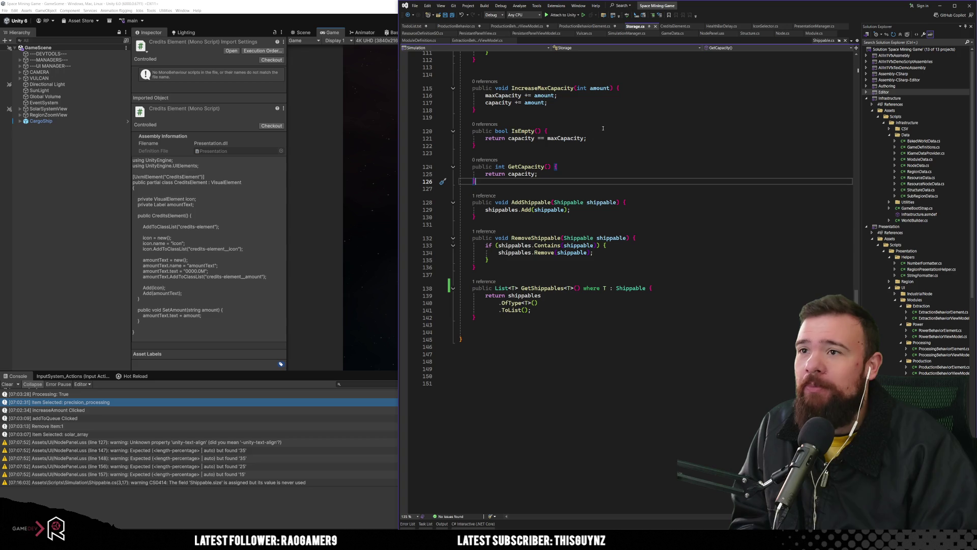
scroll(523, 90, "up", 10)
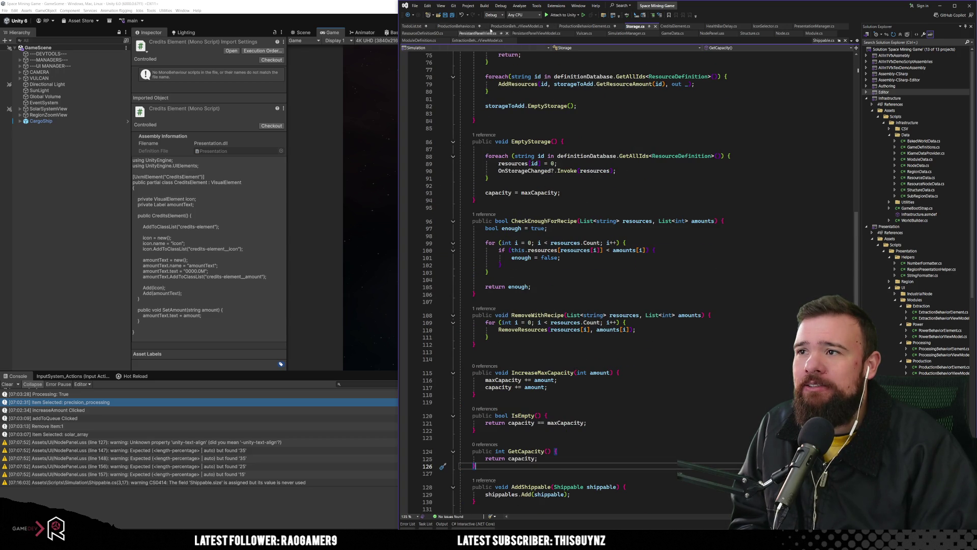
Bring ProductionBehavior.cs back into view with its FinishItemProduction method visible.
left_click(457, 26)
scroll(597, 301, "up", 5)
scroll(598, 301, "up", 5)
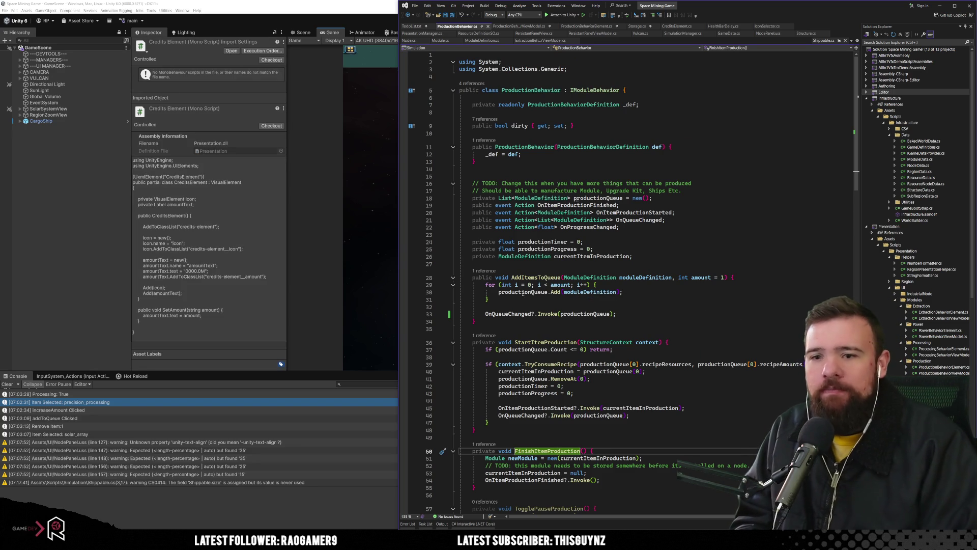
Jump from StartItemProduction's StructureContext parameter to the StructureContext class definition.
left_click(640, 277)
scroll(640, 275, "down", 4)
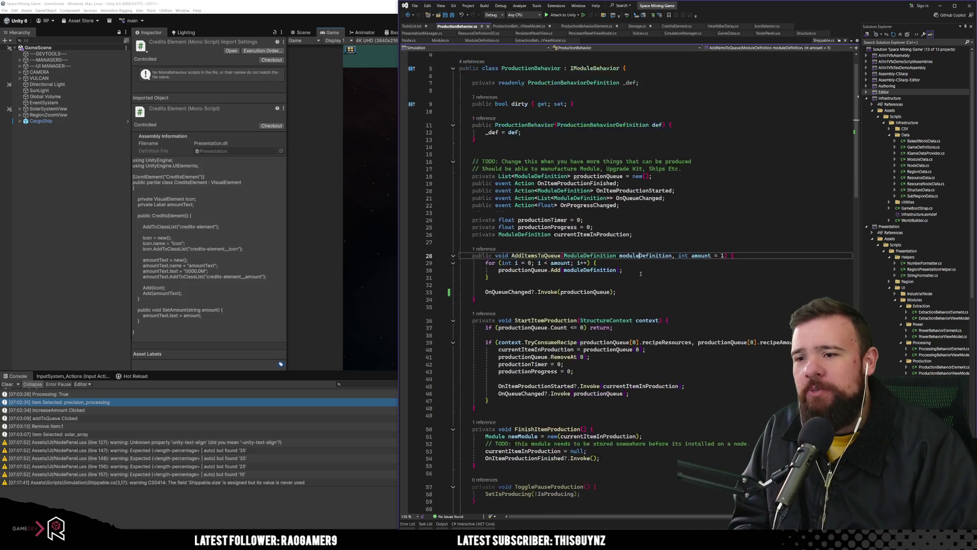
left_click(601, 261)
left_click(631, 238)
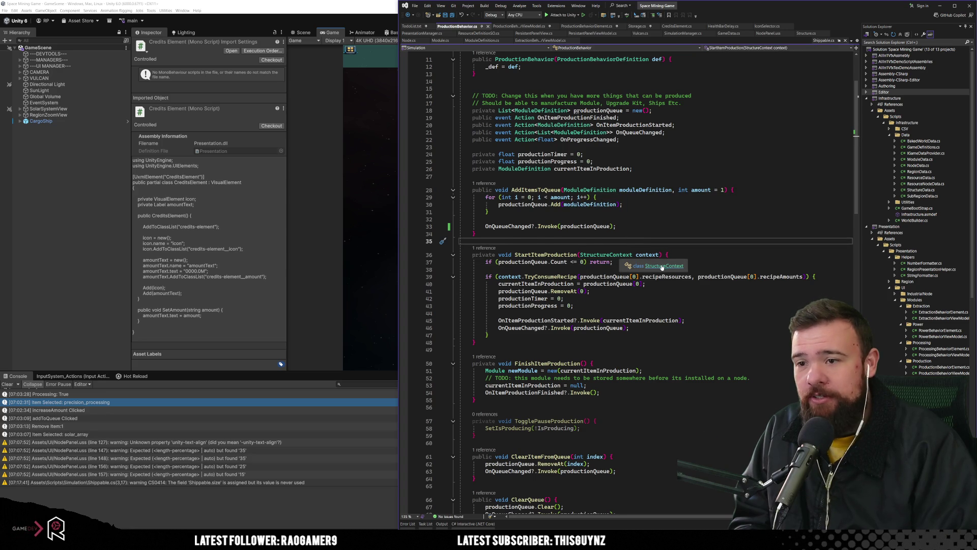
left_click(661, 266, "ctrl")
Review StructureContext's constructor, resource methods and properties from SubRegion to flexPowerChanged.
left_click(509, 176)
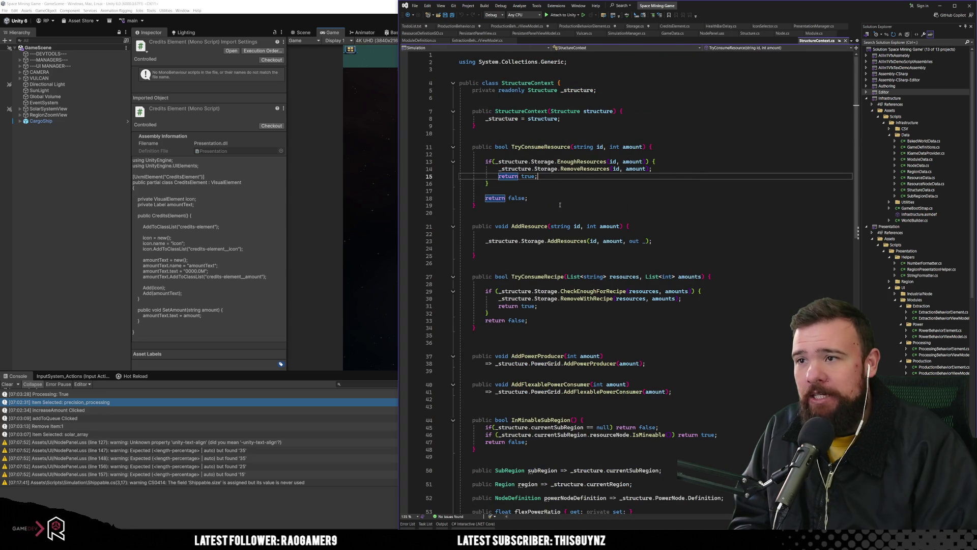
mouse_move(494, 111)
left_mouse_down()
mouse_move(529, 198)
mouse_move(602, 226)
left_mouse_up()
scroll(608, 258, "down", 4)
scroll(608, 257, "down", 5)
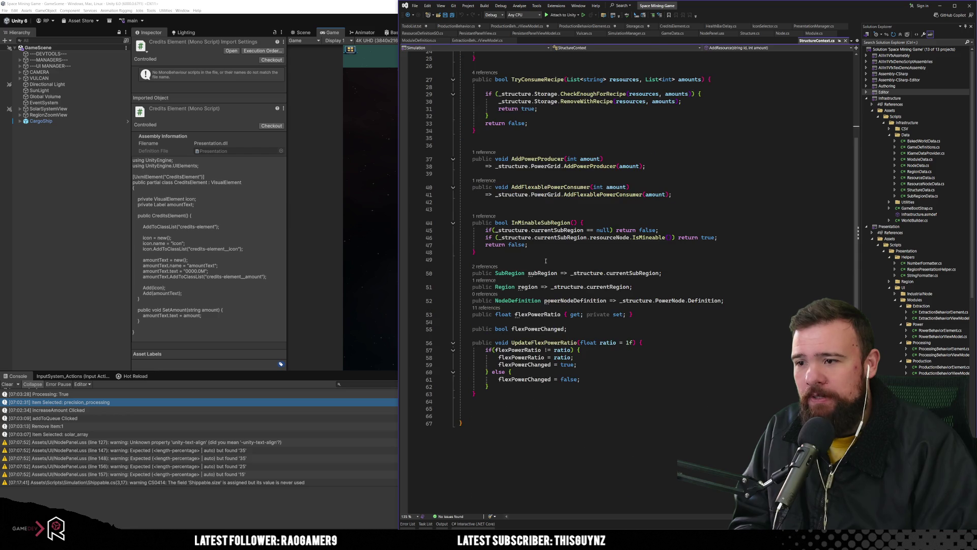
mouse_move(521, 266)
left_mouse_down()
mouse_move(560, 289)
mouse_move(593, 333)
left_mouse_up()
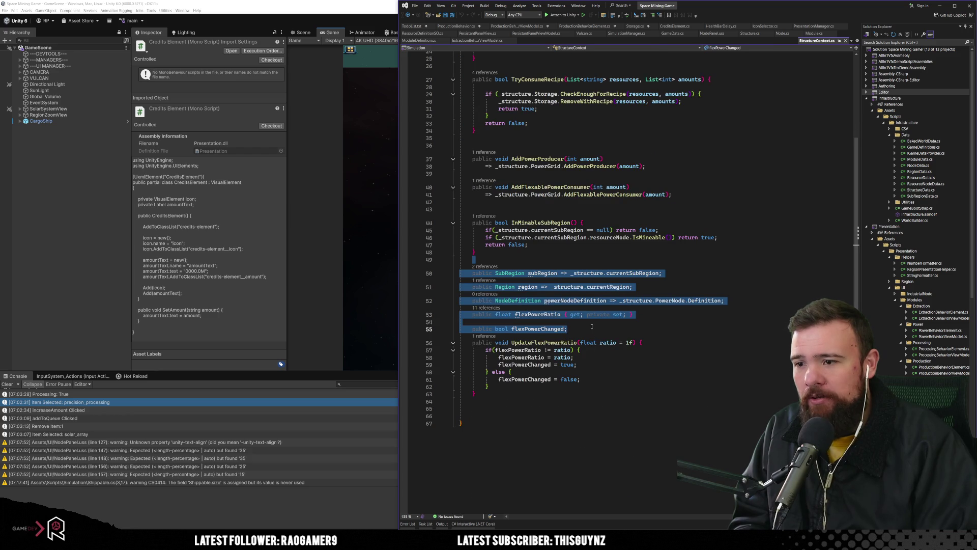
left_click(593, 412)
scroll(593, 412, "up", 3)
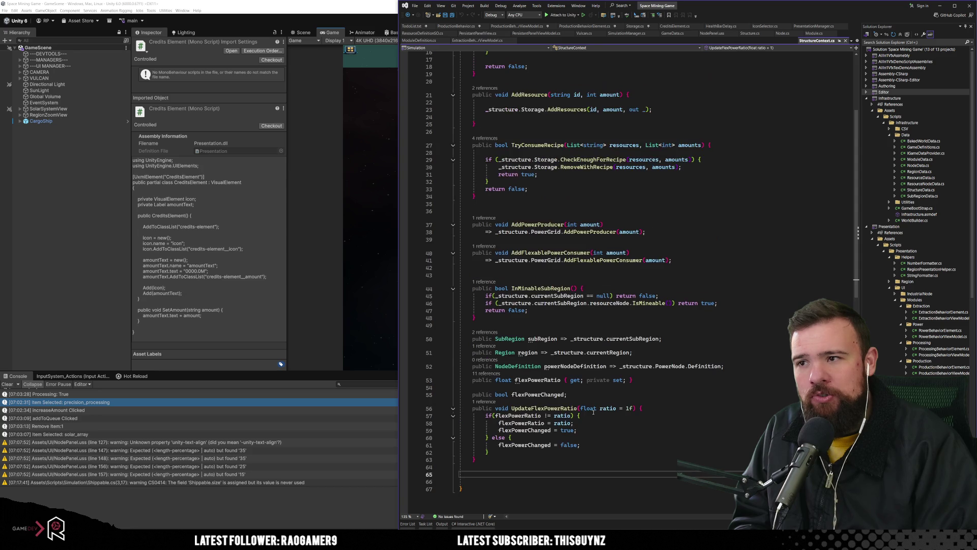
scroll(593, 412, "up", 5)
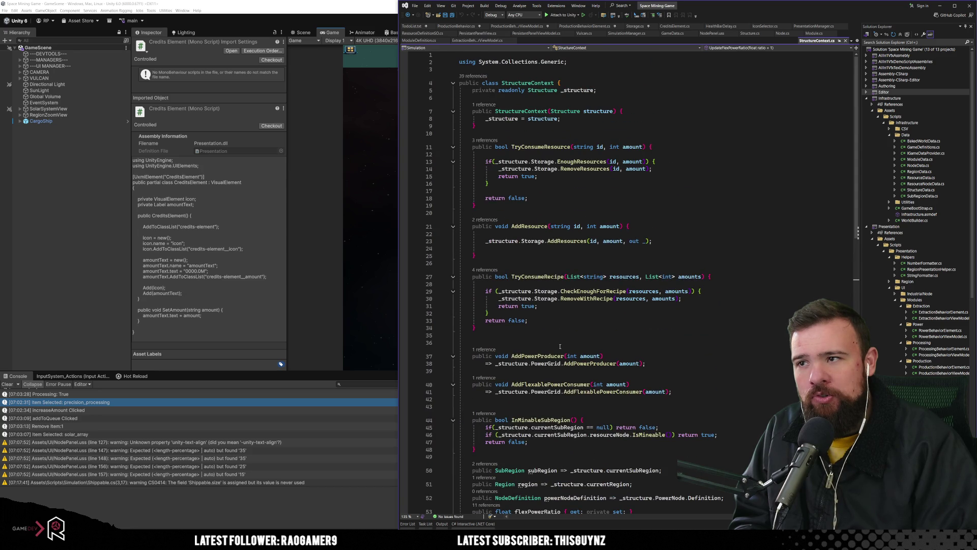
scroll(559, 346, "down", 10)
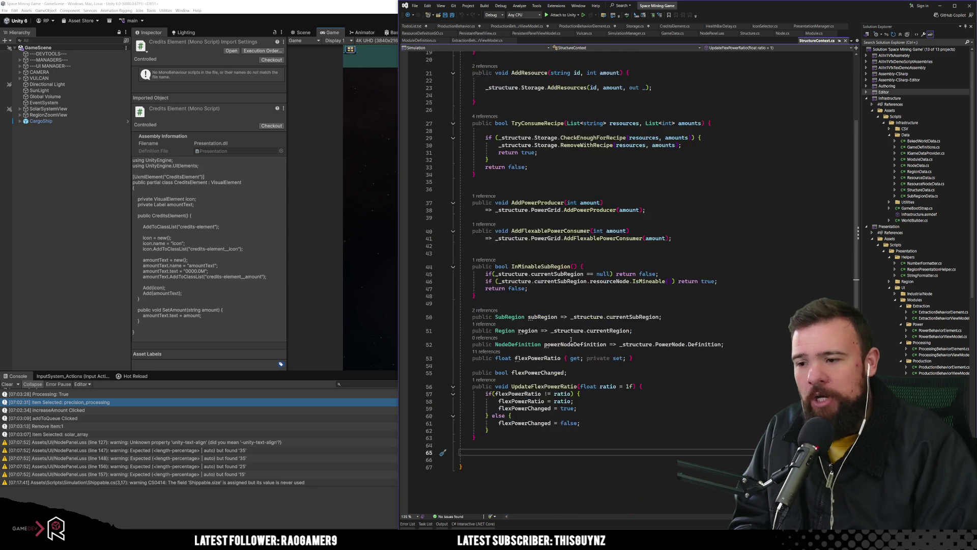
left_click(540, 334)
Declare a new public void AddShippableToStorage() method at the end of StructureContext.
key("Return")
key("Return")
type("public voo")
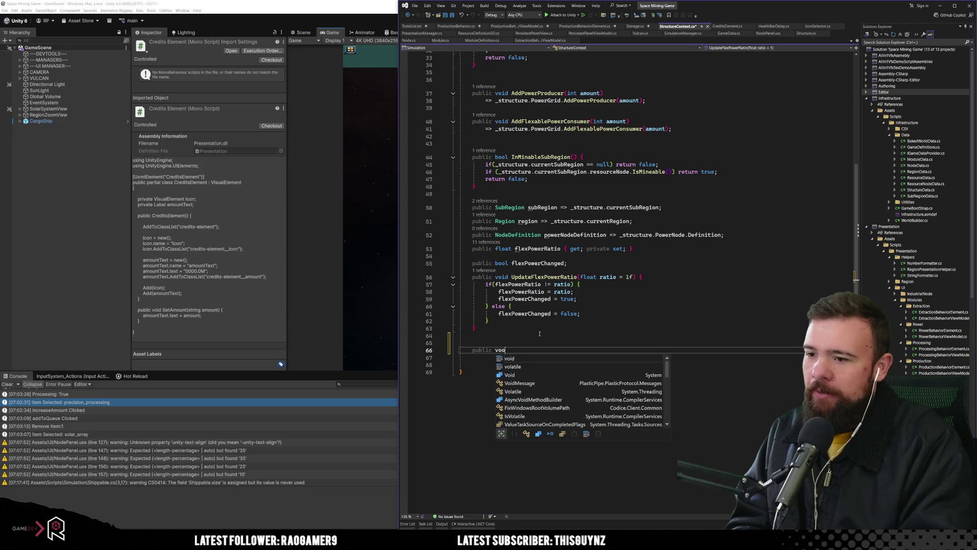
key("BackSpace")
type("id Add")
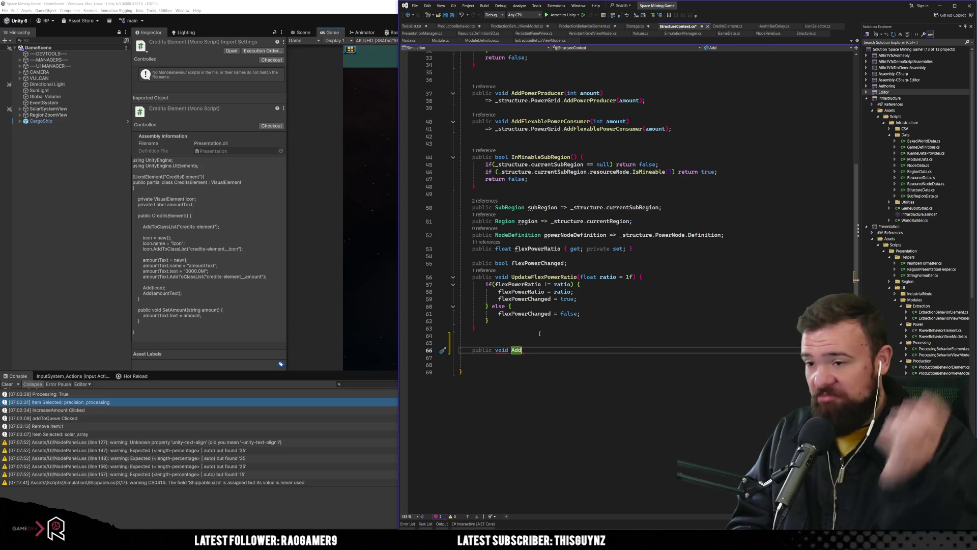
type("ModuleToStorage")
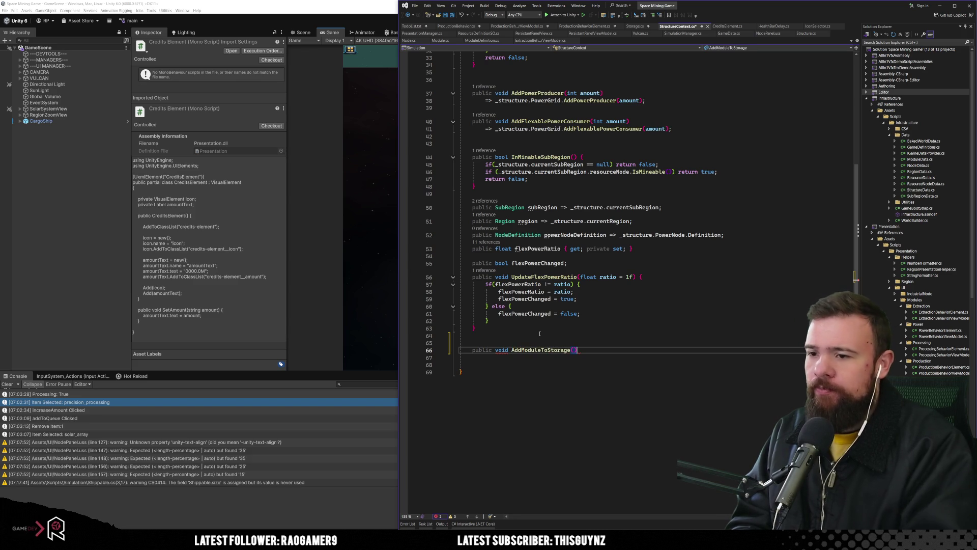
type("(")
double_click(516, 356)
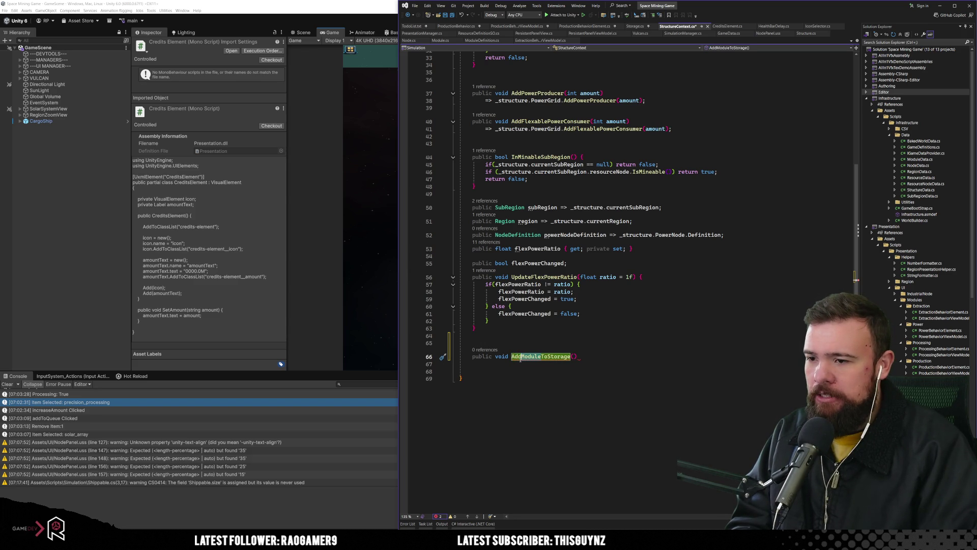
type("Shippable")
left_click(548, 376)
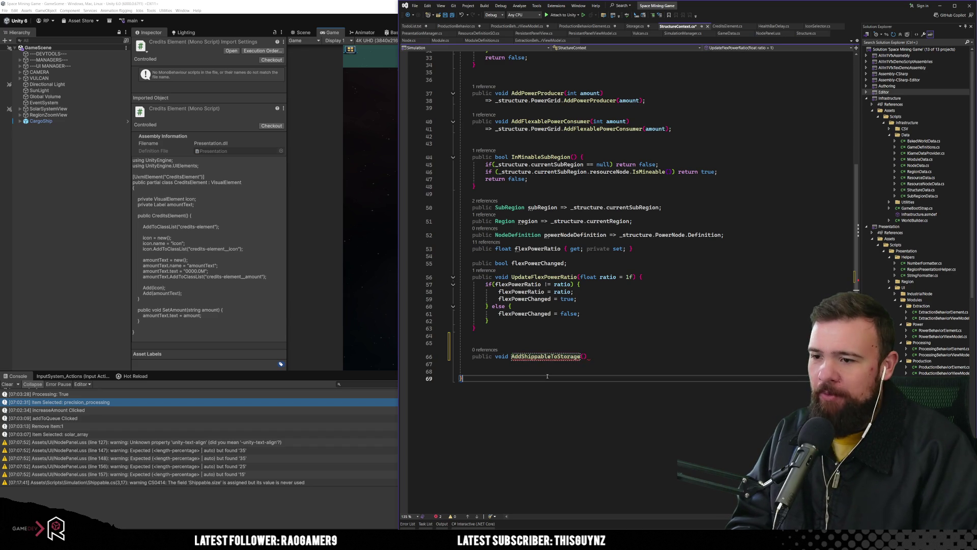
Check Storage's AddShippable method and StructureContext's _structure field.
left_click(635, 26)
scroll(581, 374, "down", 5)
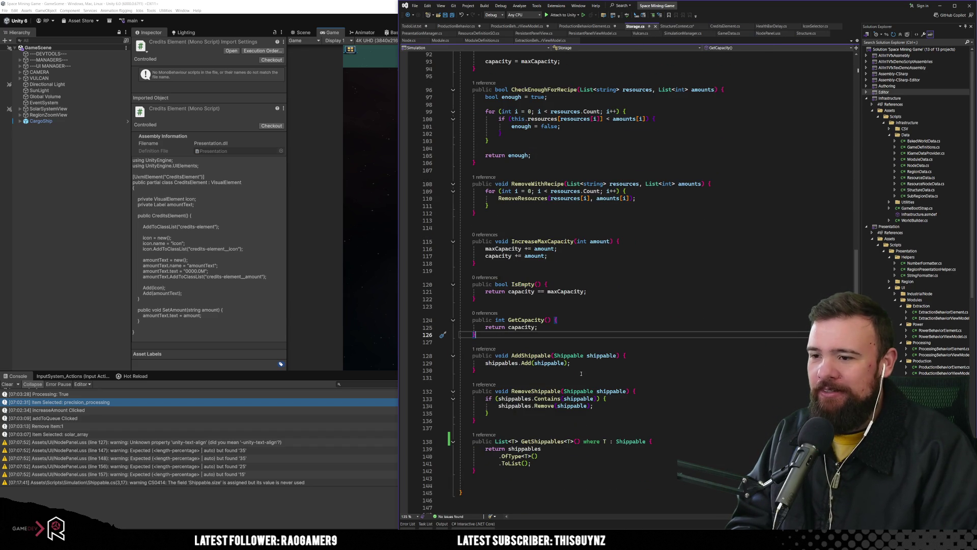
left_click(539, 358)
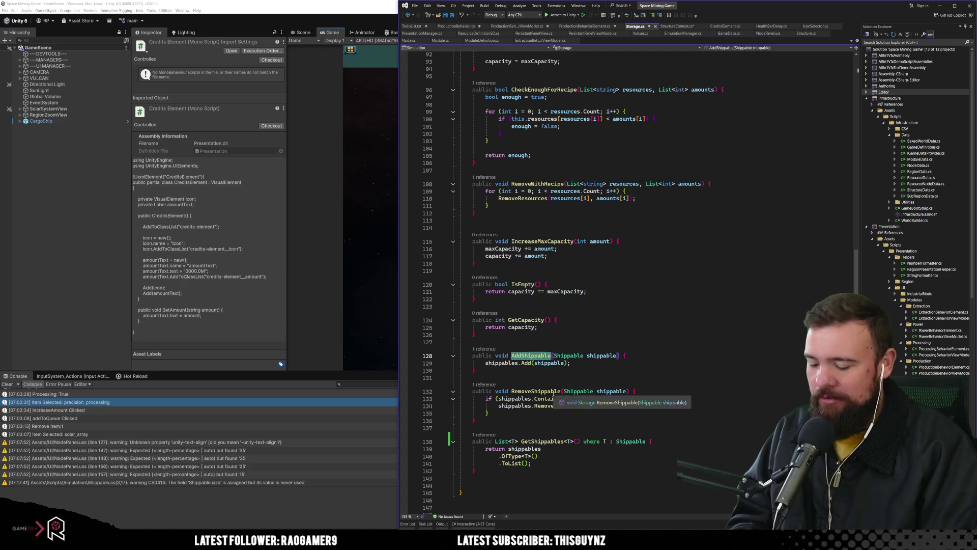
left_click(676, 27)
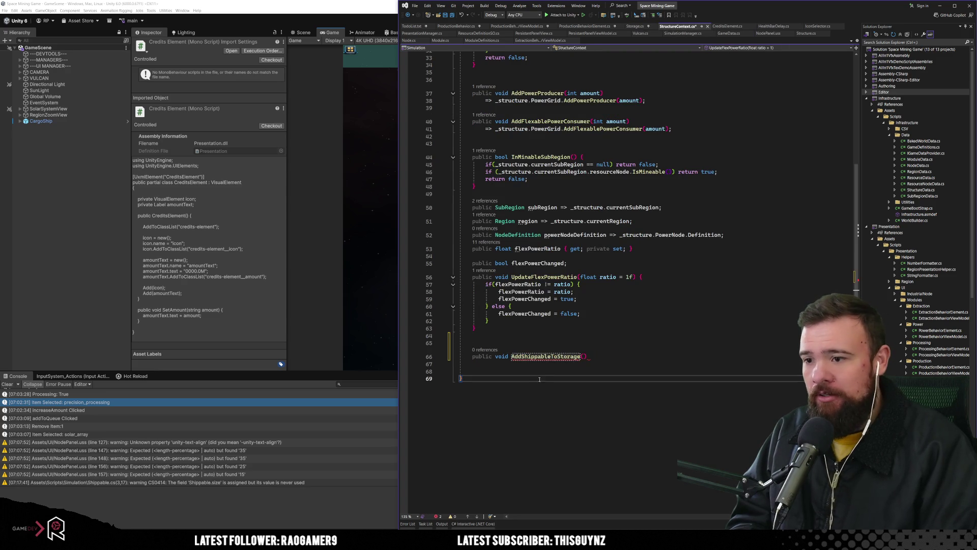
left_click(549, 357)
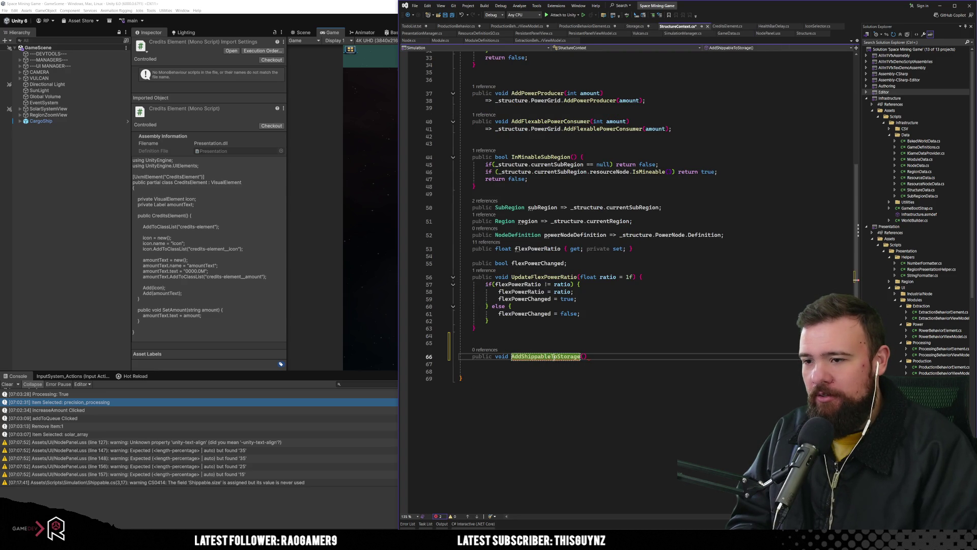
double_click(542, 356)
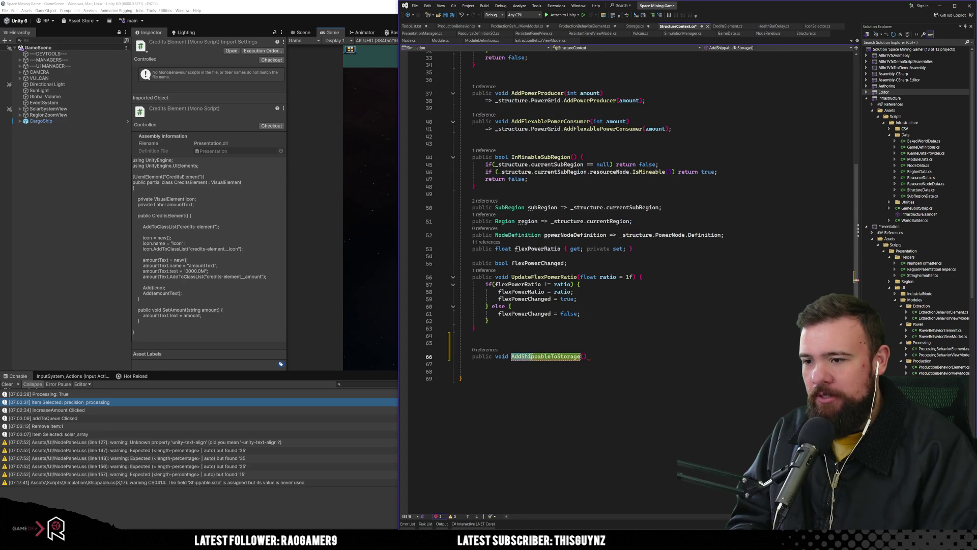
left_click(571, 394)
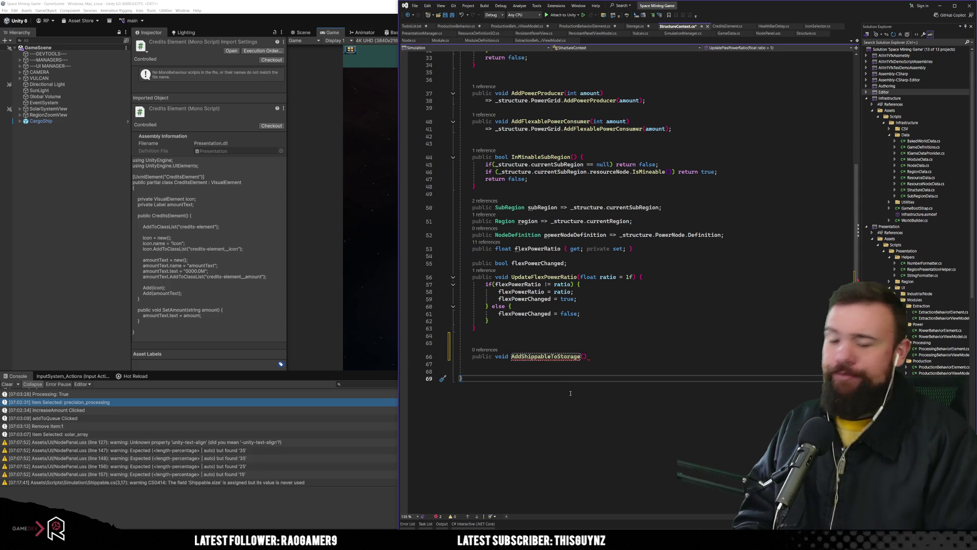
scroll(570, 393, "up", 7)
scroll(570, 394, "up", 4)
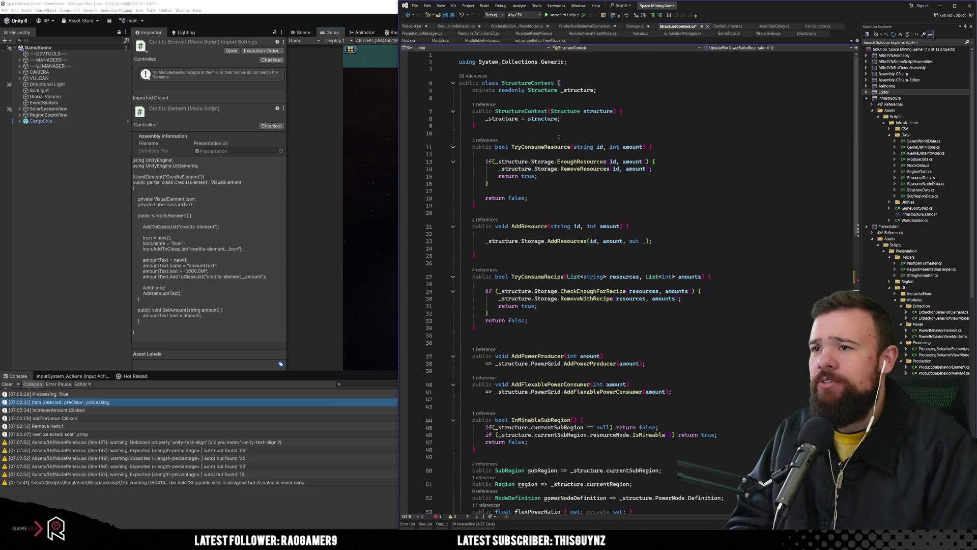
left_click(517, 83)
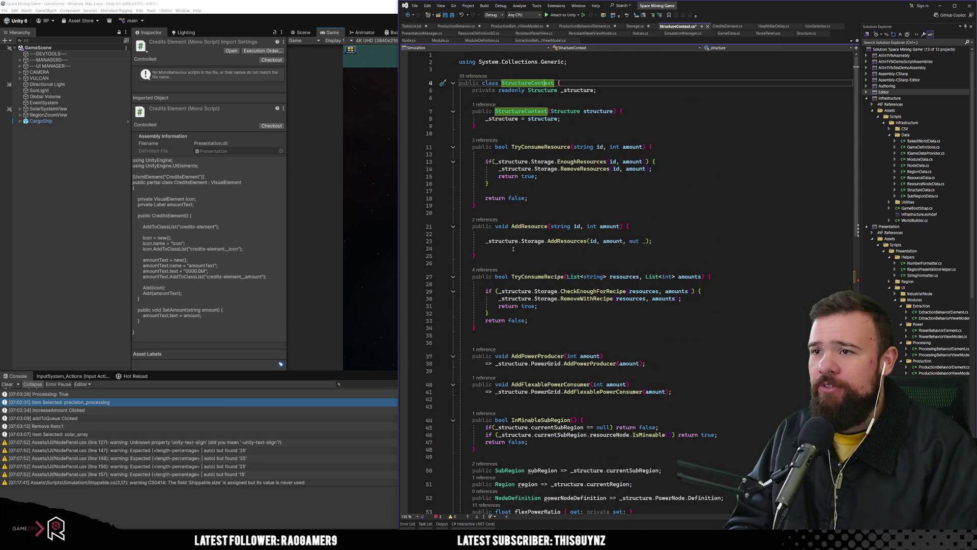
scroll(513, 248, "down", 12)
Open the AddShippableToStorage body and give it a Shippable shippable parameter.
left_click(588, 335)
type("{")
key("Return")
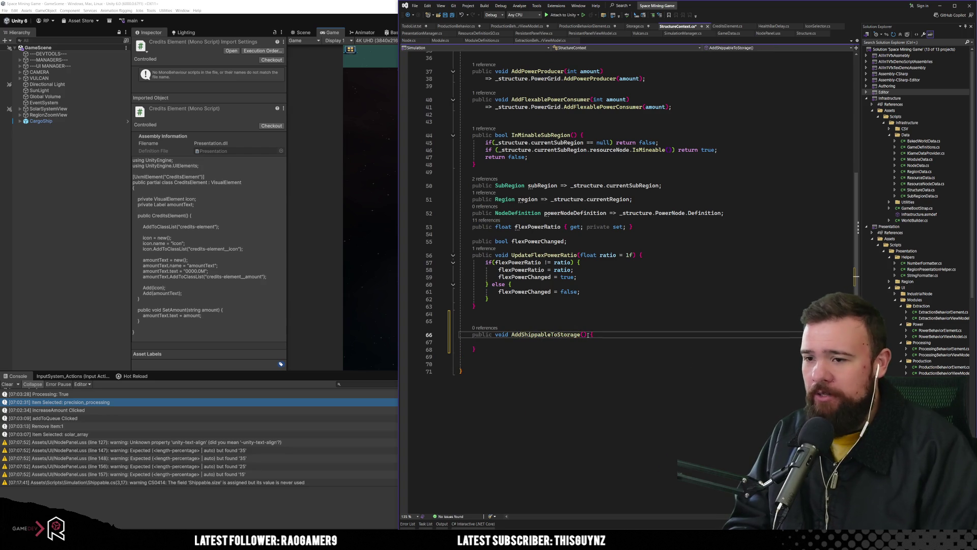
type("Ship")
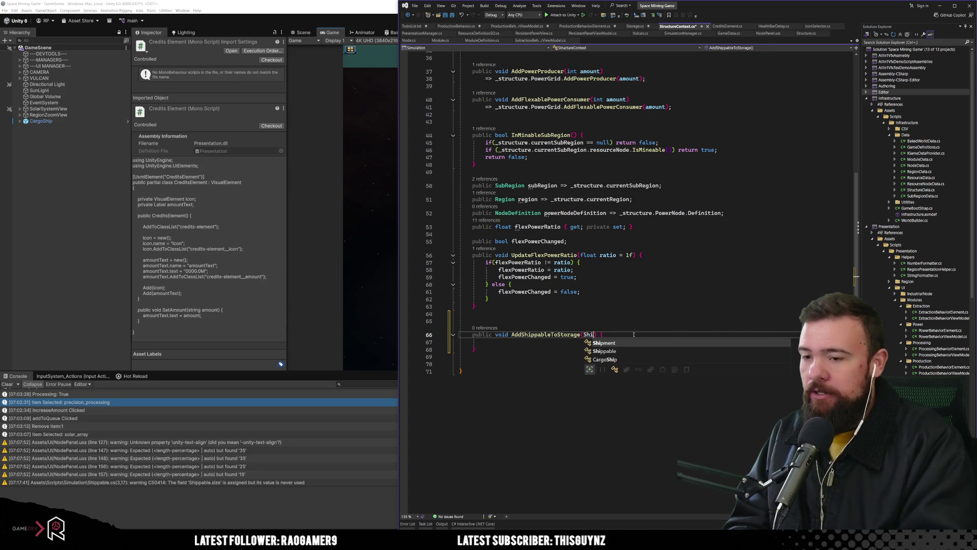
type("pable")
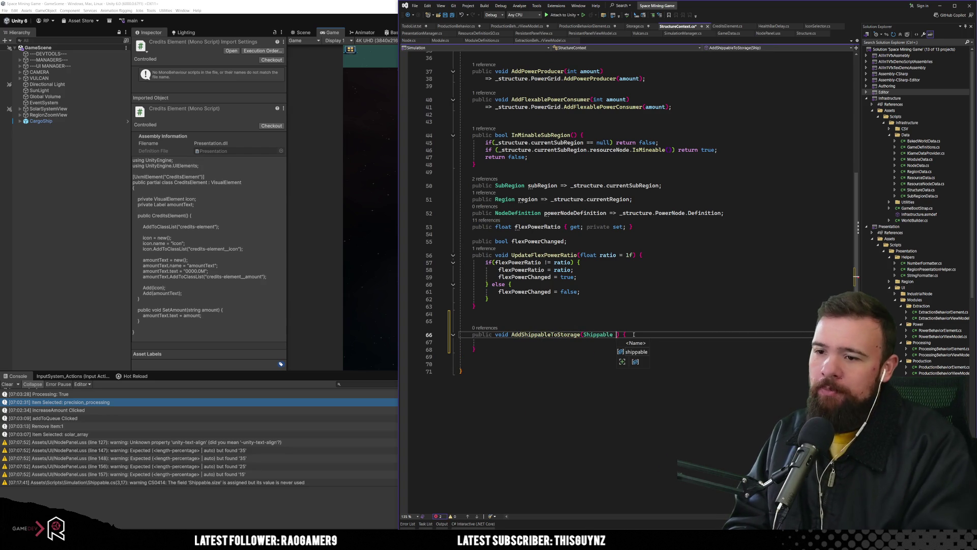
key("Tab")
key("Down")
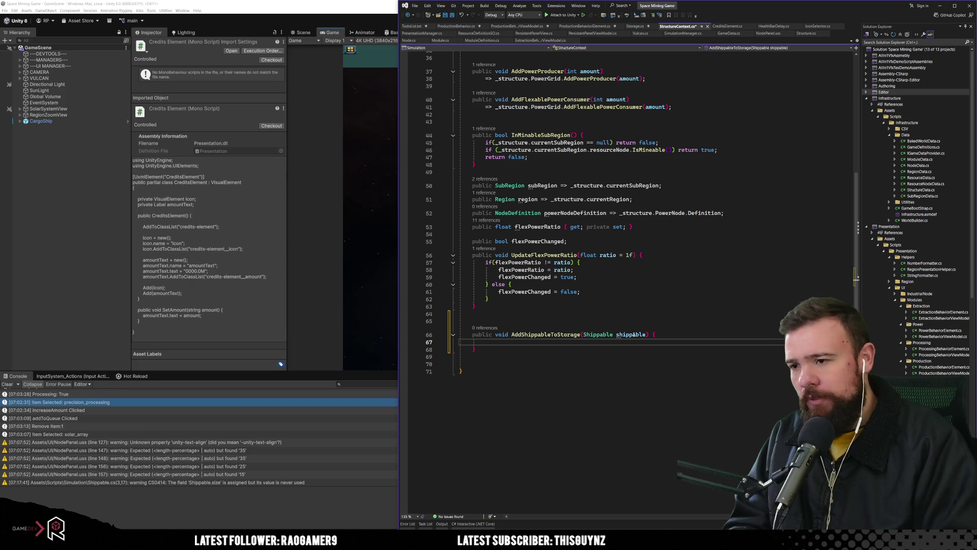
Fill the method body with _structure.Storage.AddShippable(shippable);.
type("Structure.")
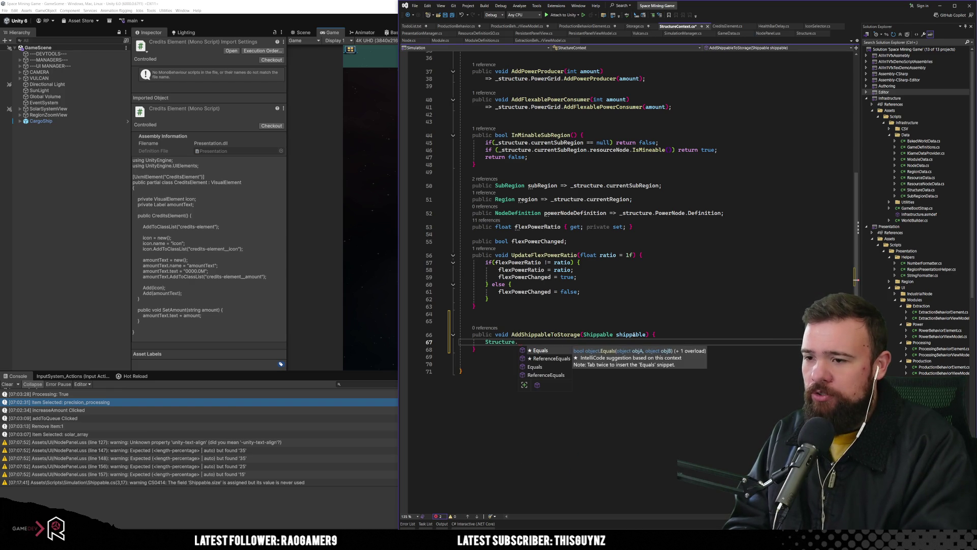
scroll(566, 157, "up", 12)
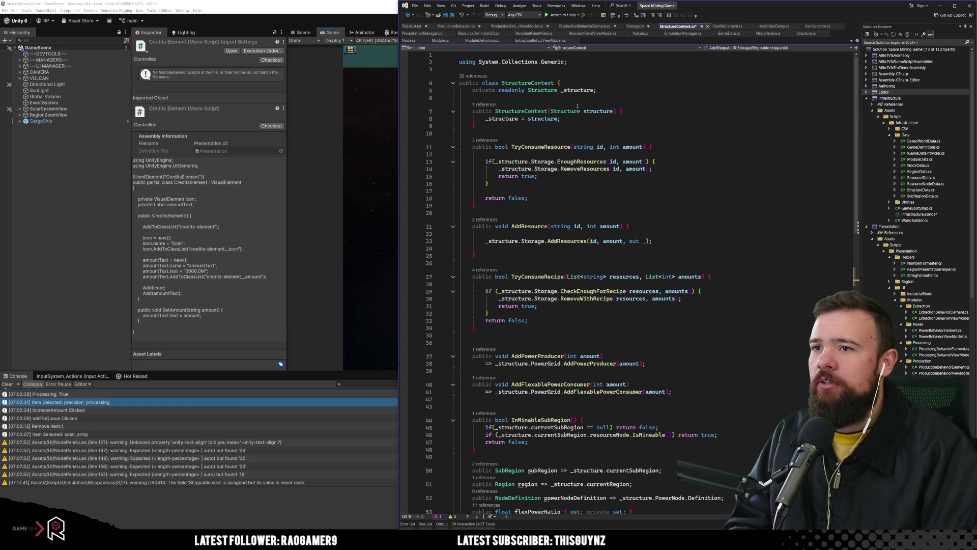
scroll(578, 106, "down", 12)
key("BackSpace")
key("BackSpace")
key("BackSpace")
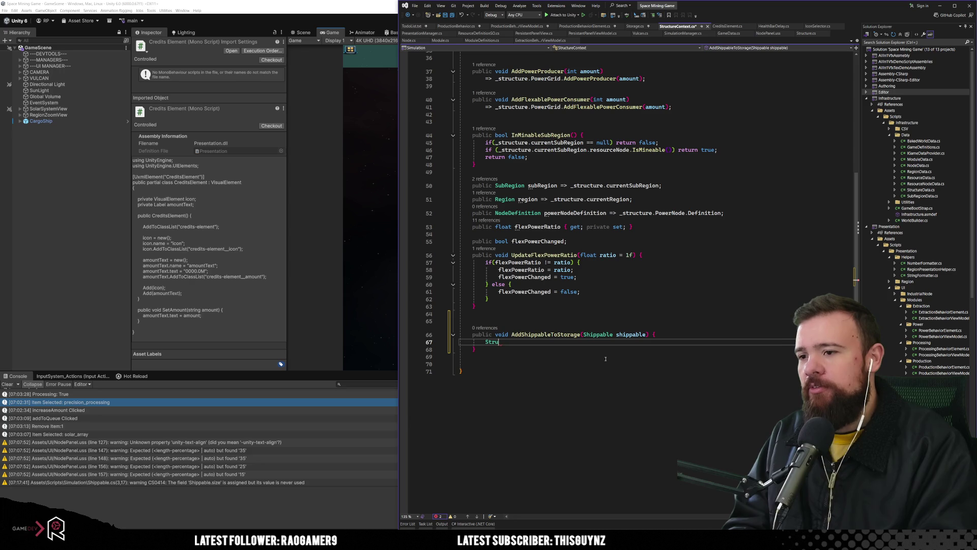
type("_")
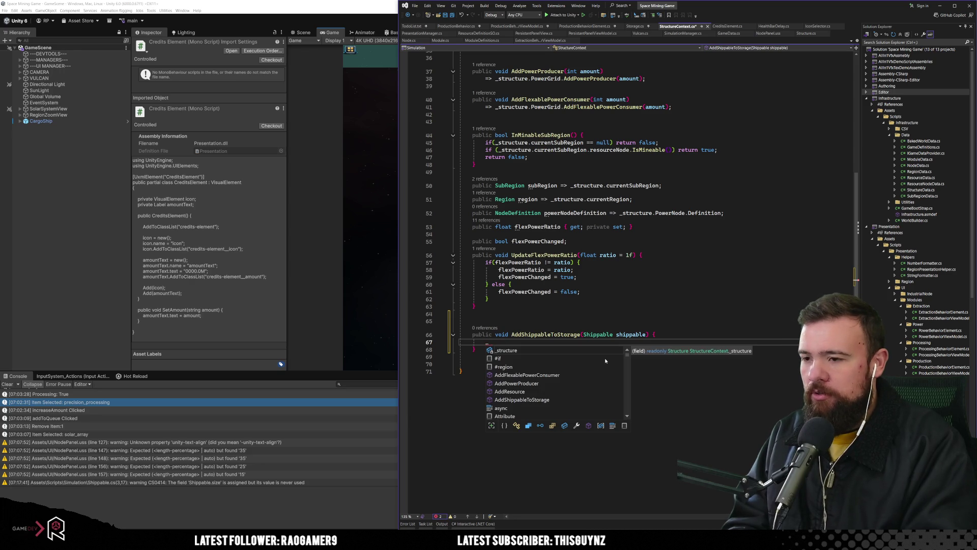
type("structure.Storage.add")
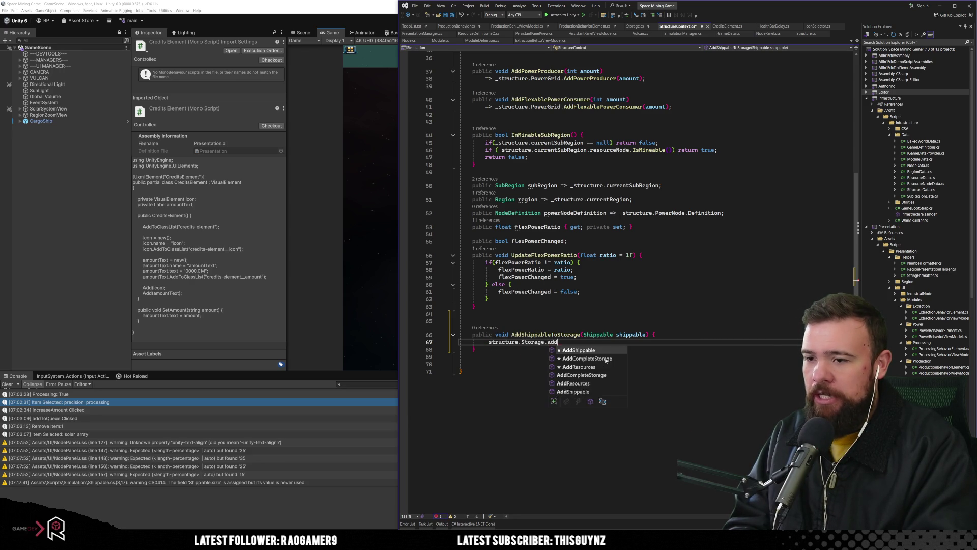
key("Tab")
type("(s")
key("Tab")
type(");")
Save StructureContext.cs and remove the extra blank line after UpdateFlexPowerRatio.
left_click(599, 371)
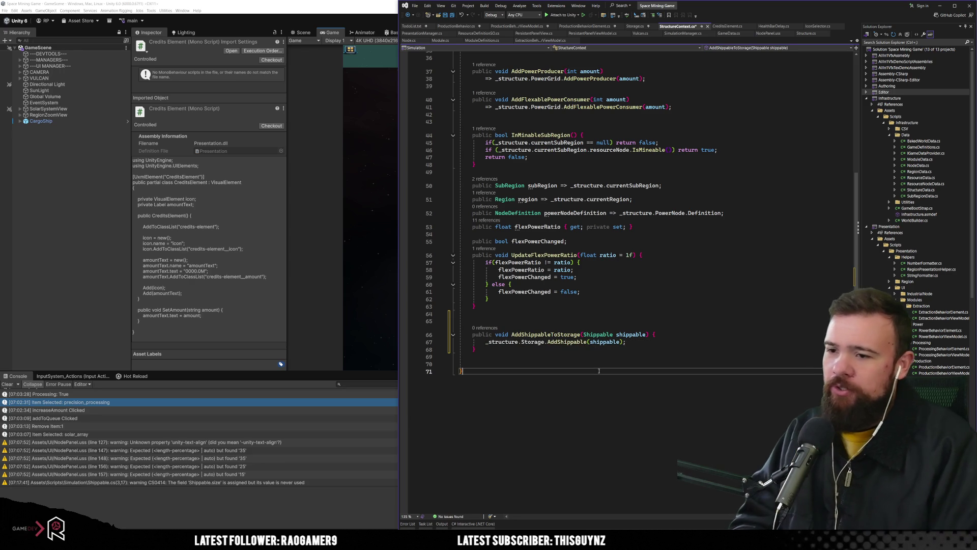
key("ctrl+s")
left_click(499, 308)
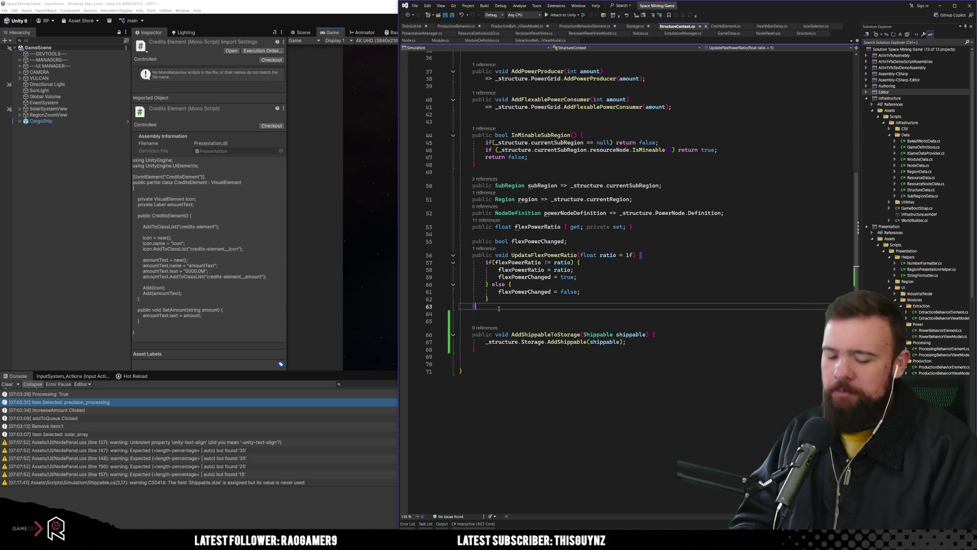
key("Delete")
key("ctrl+End")
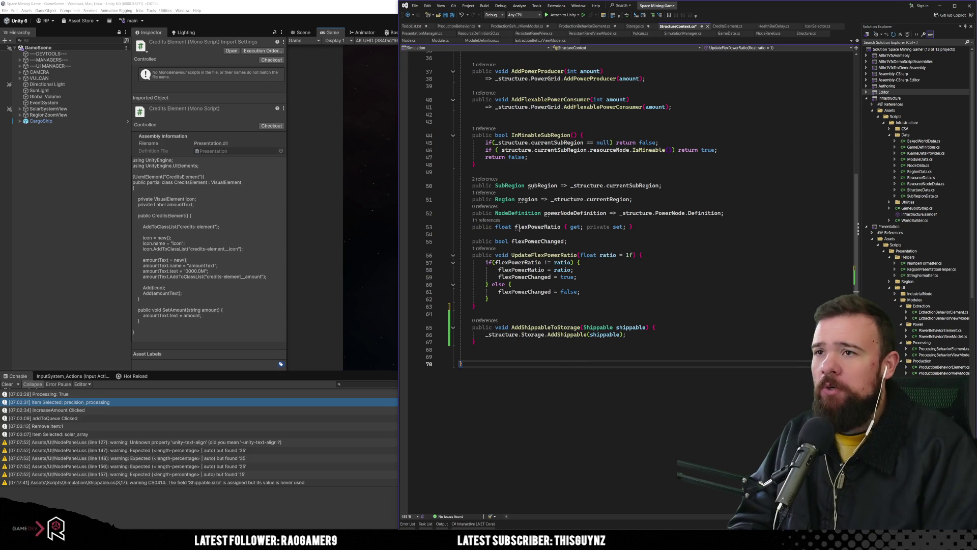
Copy the 'StructureContext context' parameter from StartItemProduction.
left_click(457, 26)
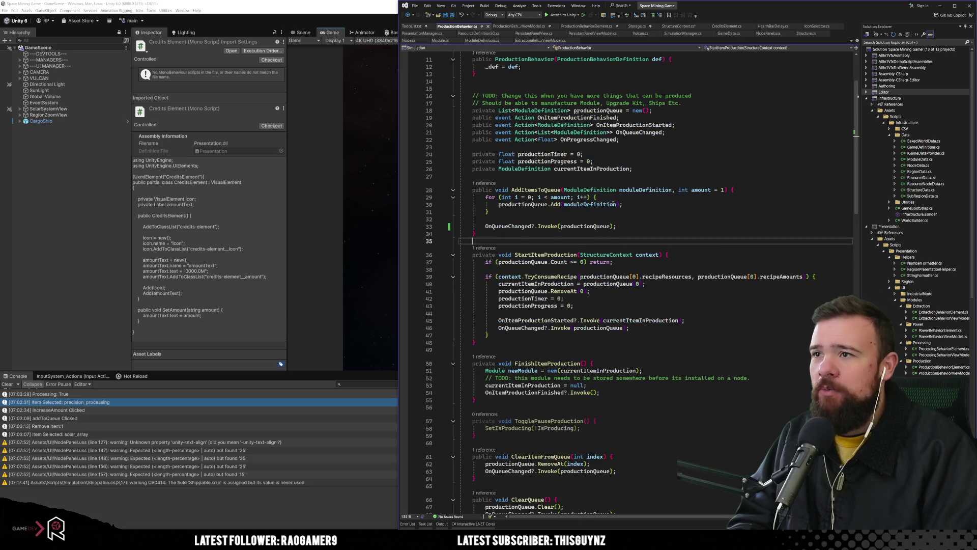
left_click(644, 254)
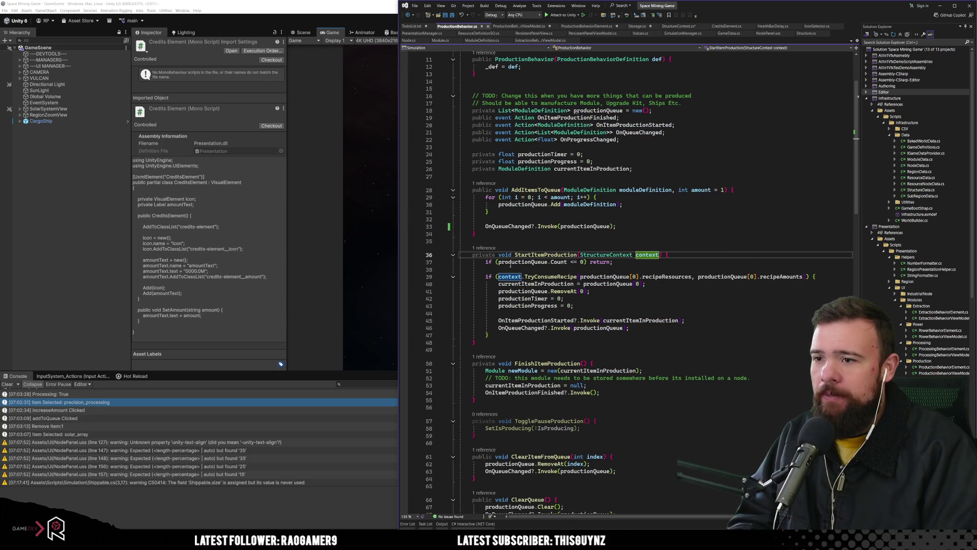
left_click(543, 254)
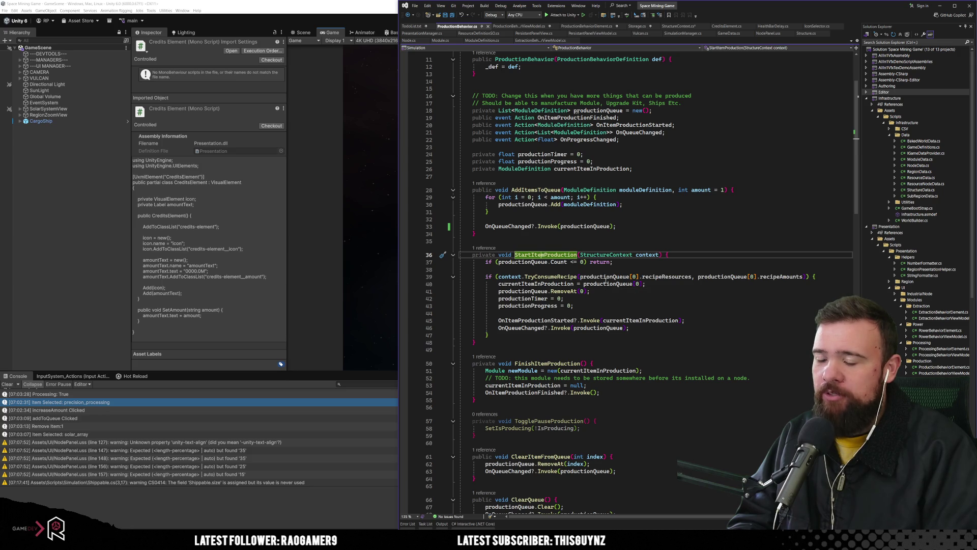
left_click(548, 362)
double_click(548, 363)
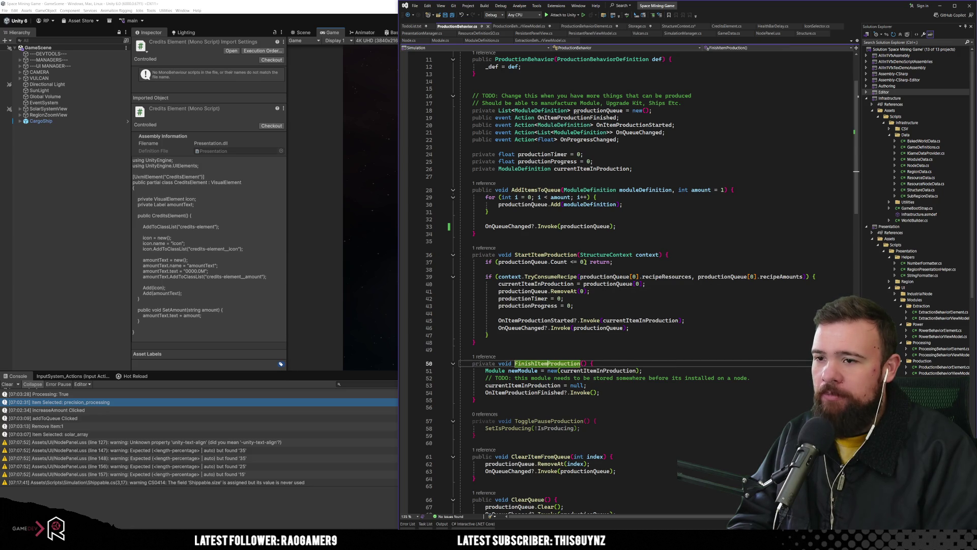
left_click(580, 255)
left_click_drag(580, 254, 657, 254)
key("ctrl+c")
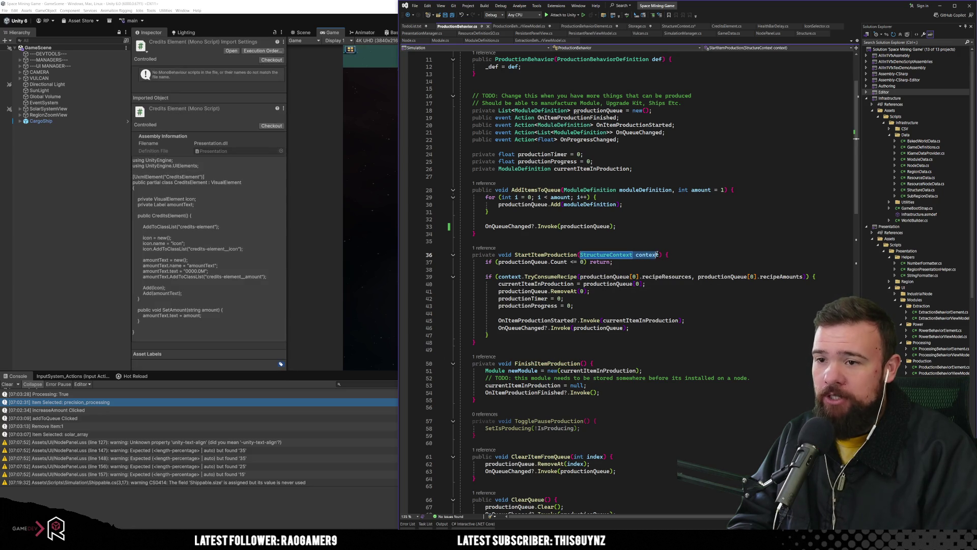
Paste it into FinishItemProduction's parentheses, save, and switch to Unity to recompile.
left_click(643, 343)
left_click(586, 363)
key("ctrl+v")
left_click(587, 408)
key("ctrl+s")
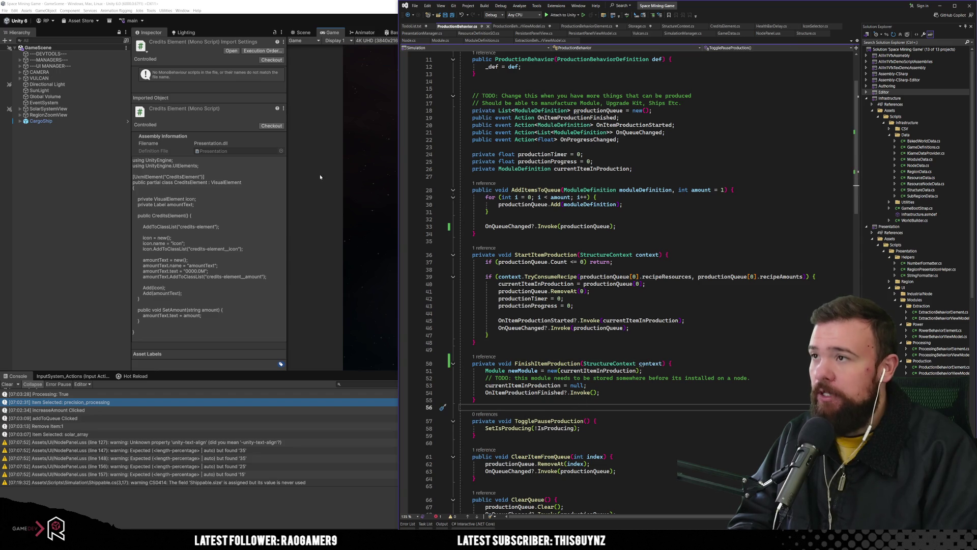
left_click(272, 37)
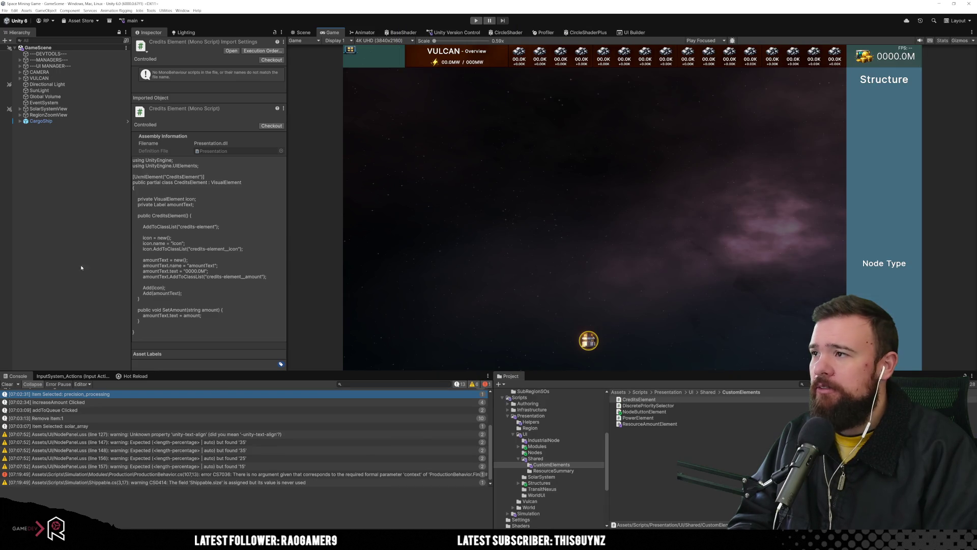
Start Hot Reload, read the CS7036 missing context argument error, then return to Visual Studio.
left_click(135, 377)
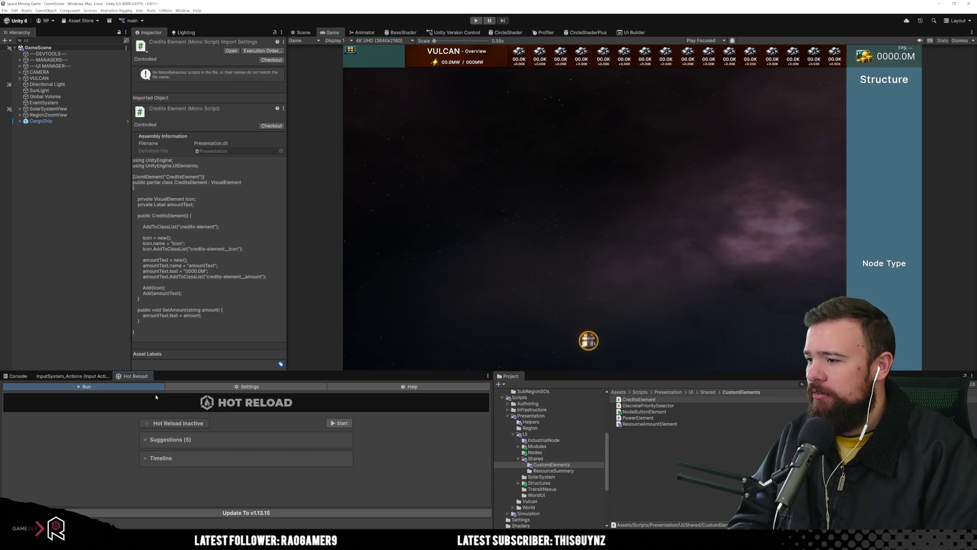
left_click(339, 425)
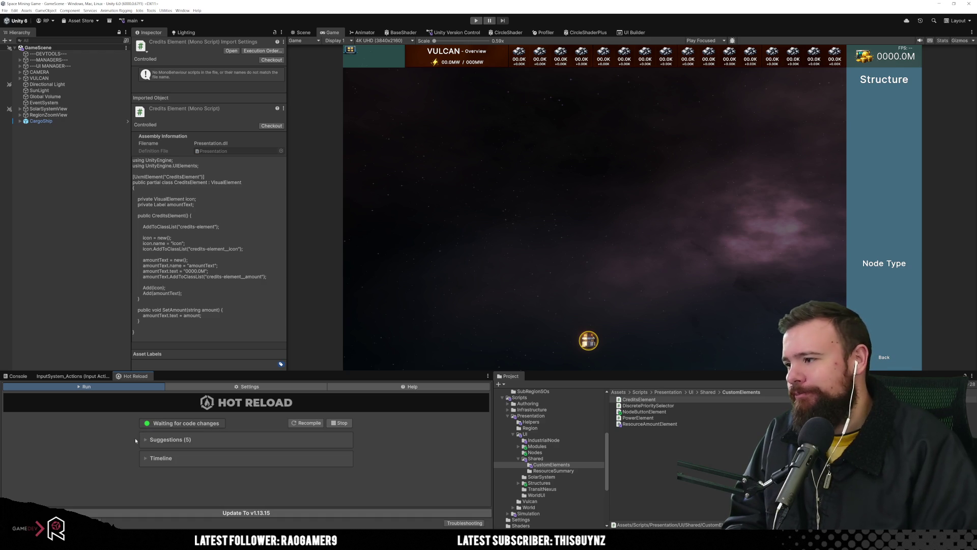
left_click(16, 376)
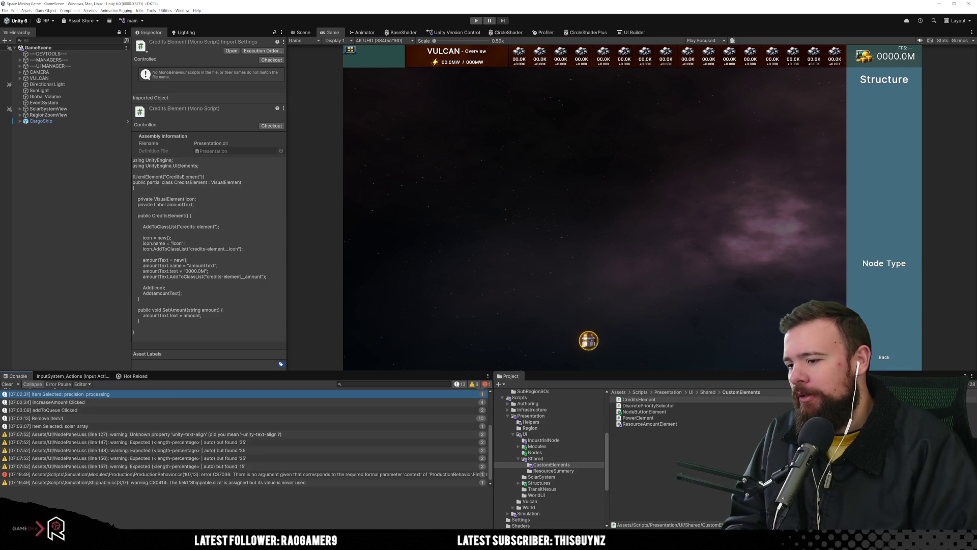
key("alt+Tab")
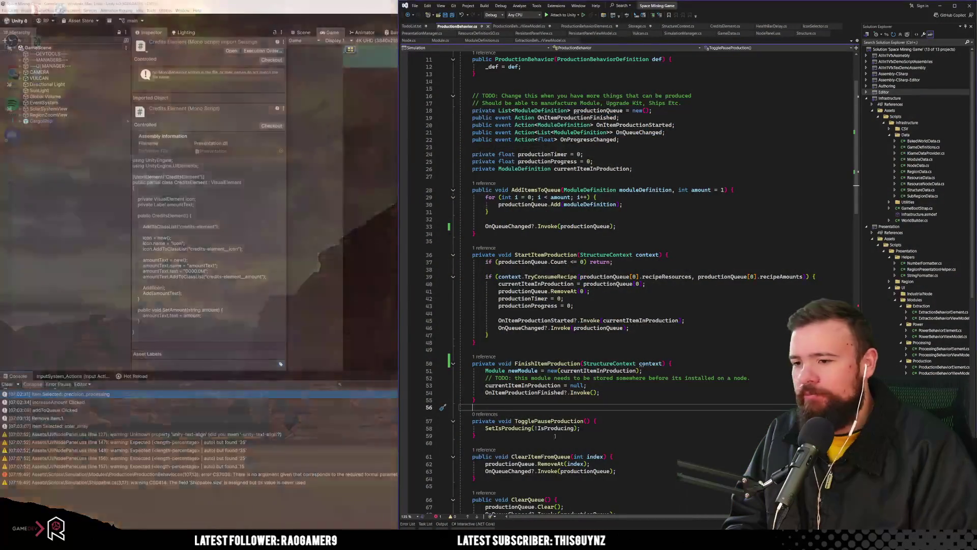
Pass context as the argument to the FinishItemProduction call in Tick.
scroll(600, 162, "down", 20)
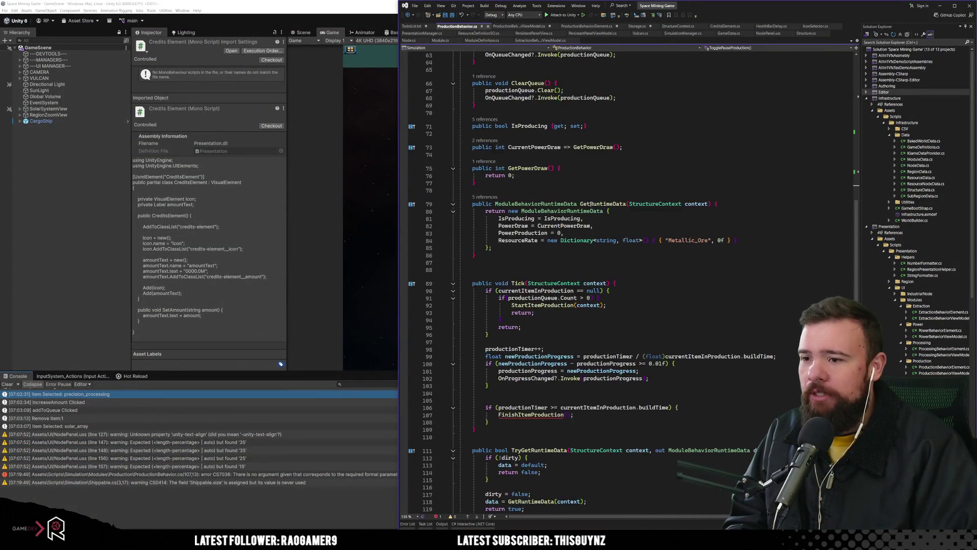
left_click(568, 305)
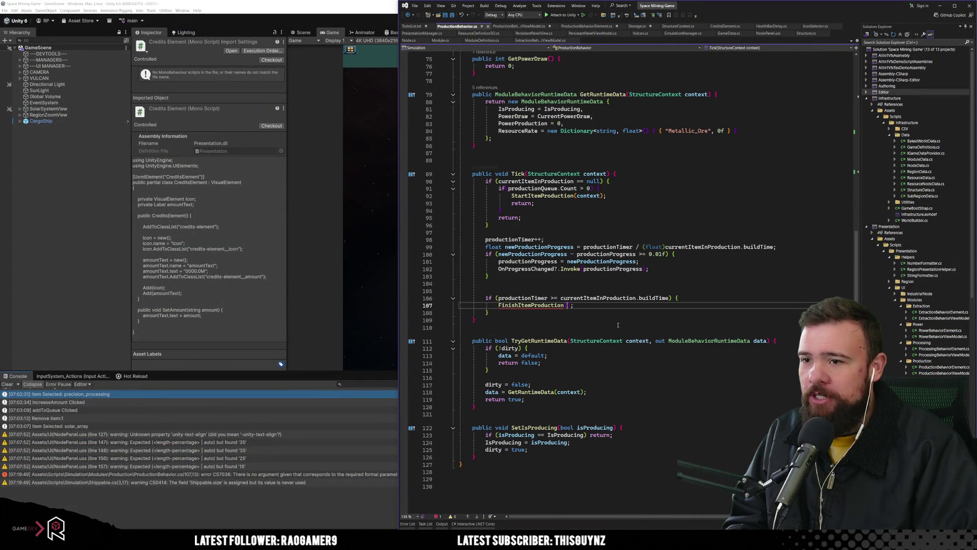
type("conte")
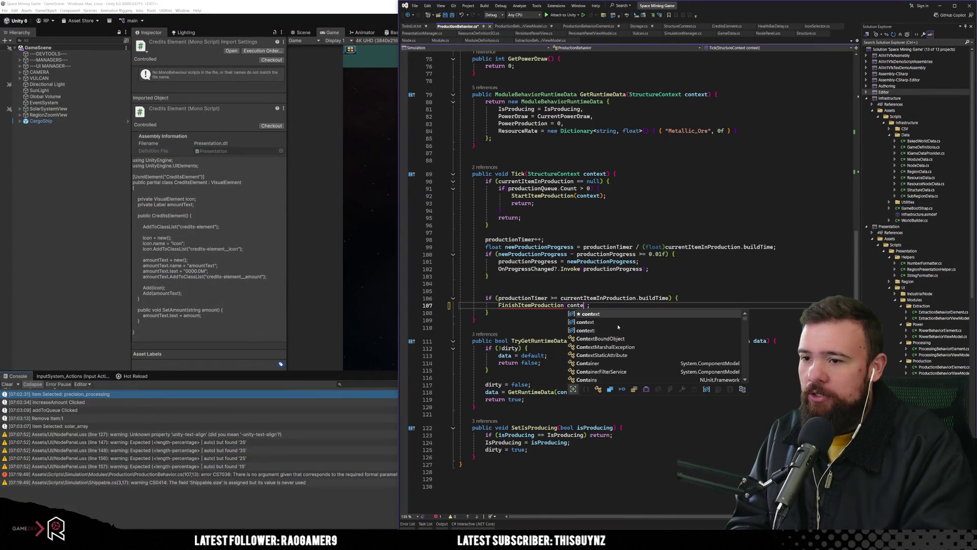
type("xt")
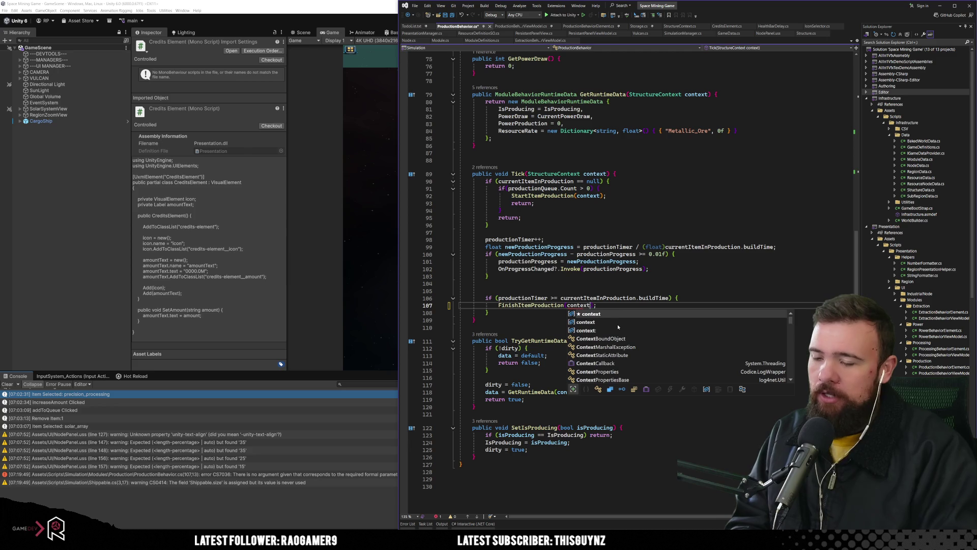
left_click(532, 273)
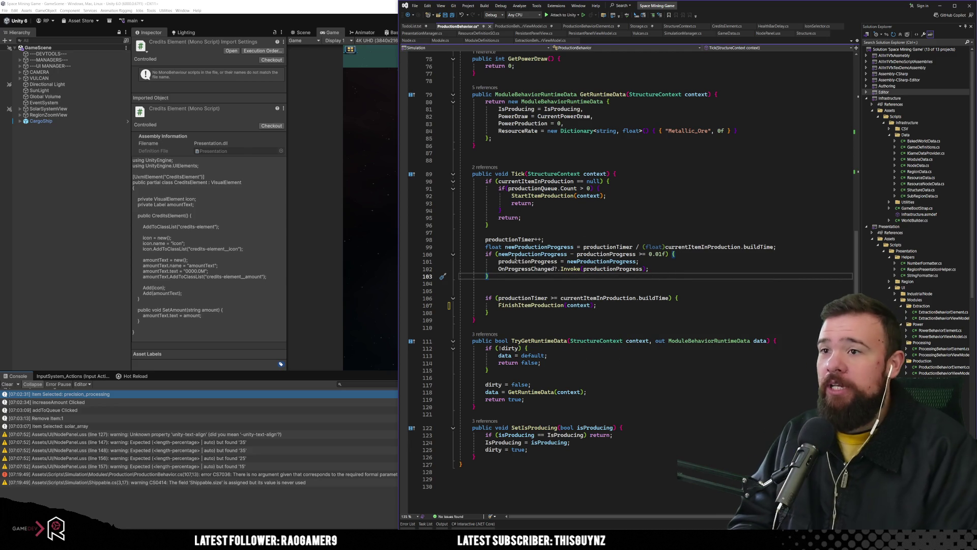
scroll(568, 286, "up", 12)
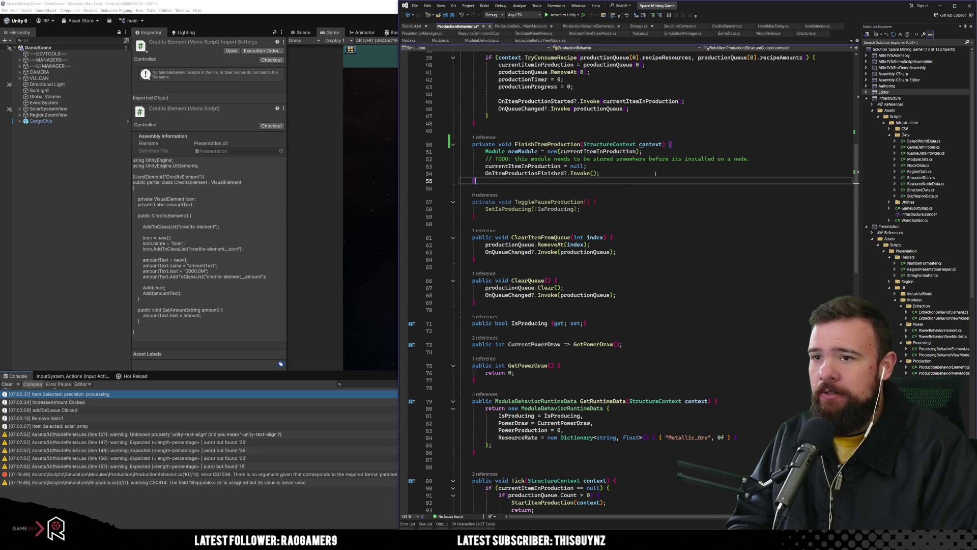
Replace the TODO comment on line 52 with context.AddShippableToStorage(newModule);.
left_click_drag(751, 158, 488, 159)
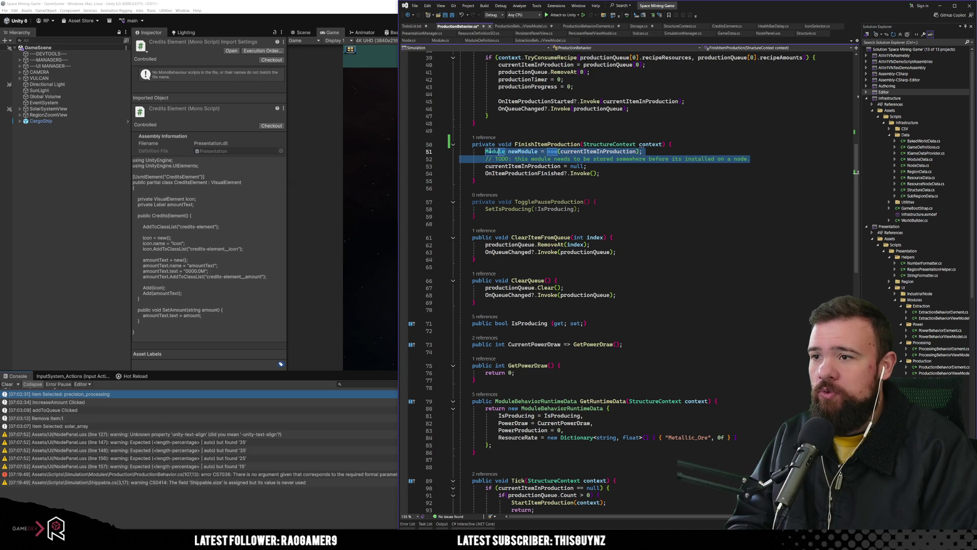
left_click(488, 159)
left_click_drag(753, 159, 486, 159)
type("Cm")
key("Tab")
type(".")
key("ctrl+BackSpace")
key("ctrl+BackSpace")
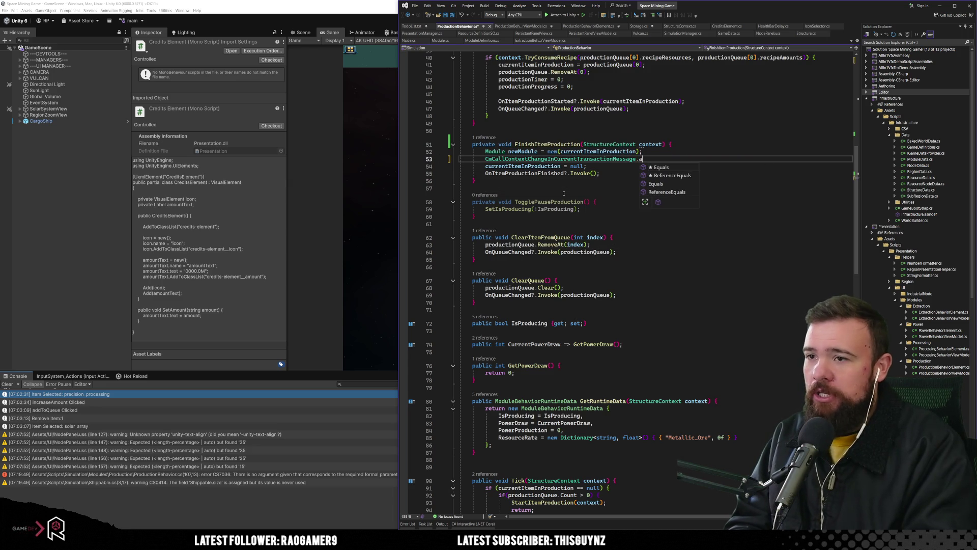
type("contect")
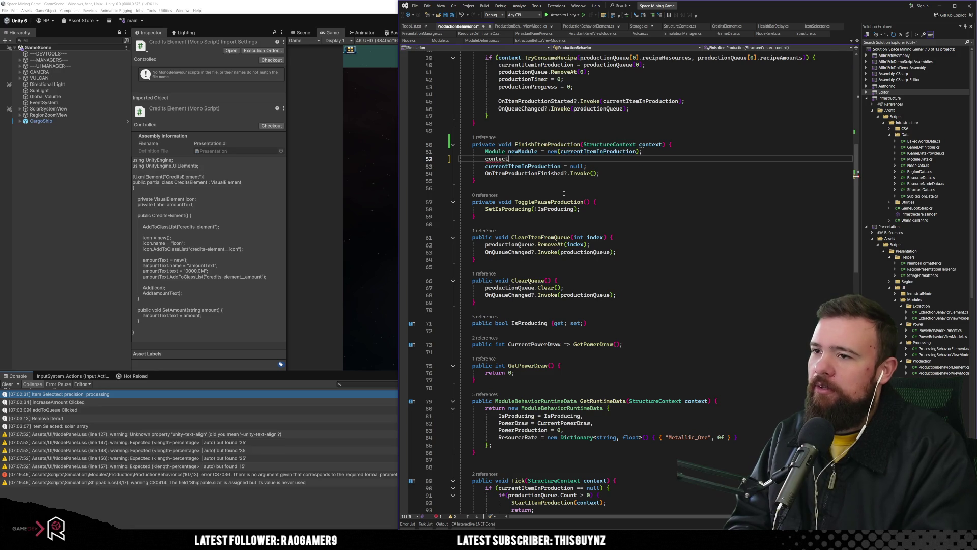
type("..AddShippableToStorage(newModule);")
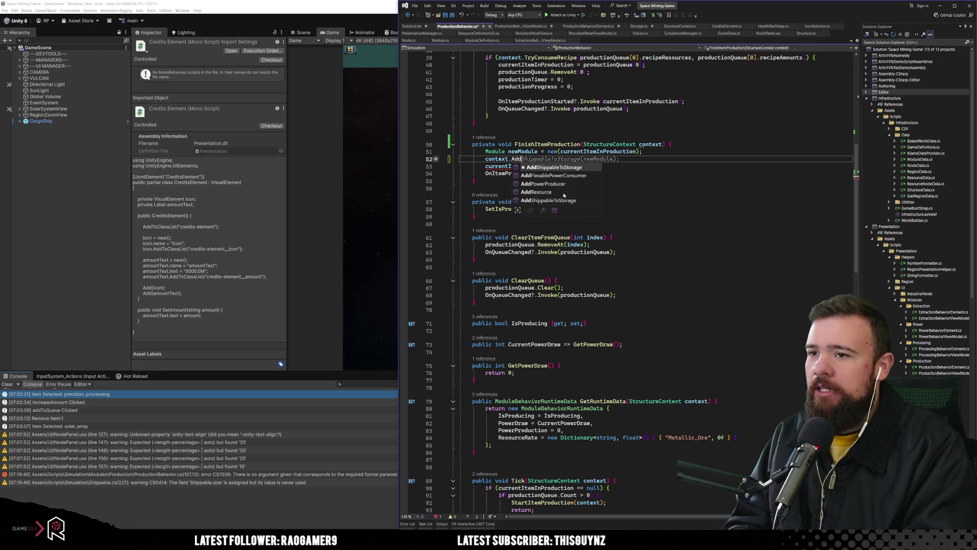
left_click(564, 189)
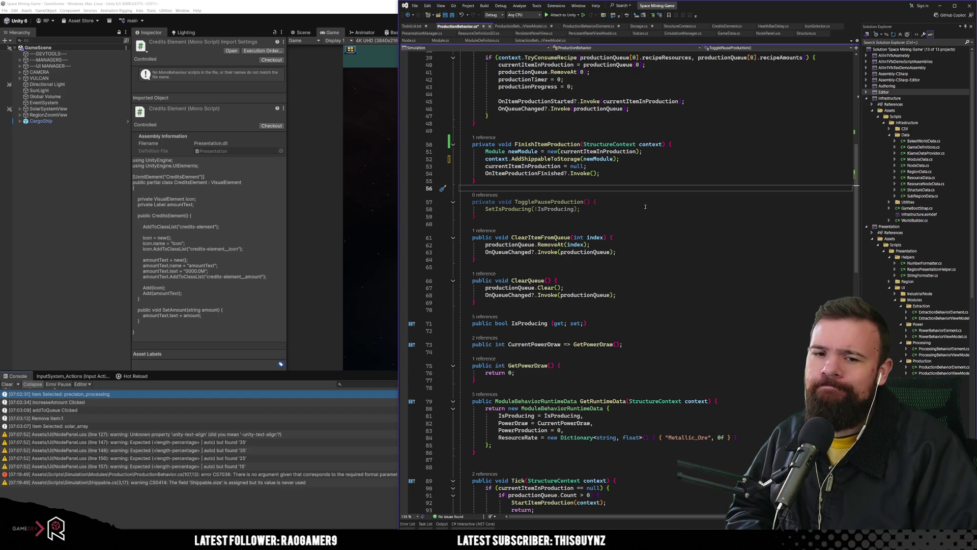
left_click(600, 173)
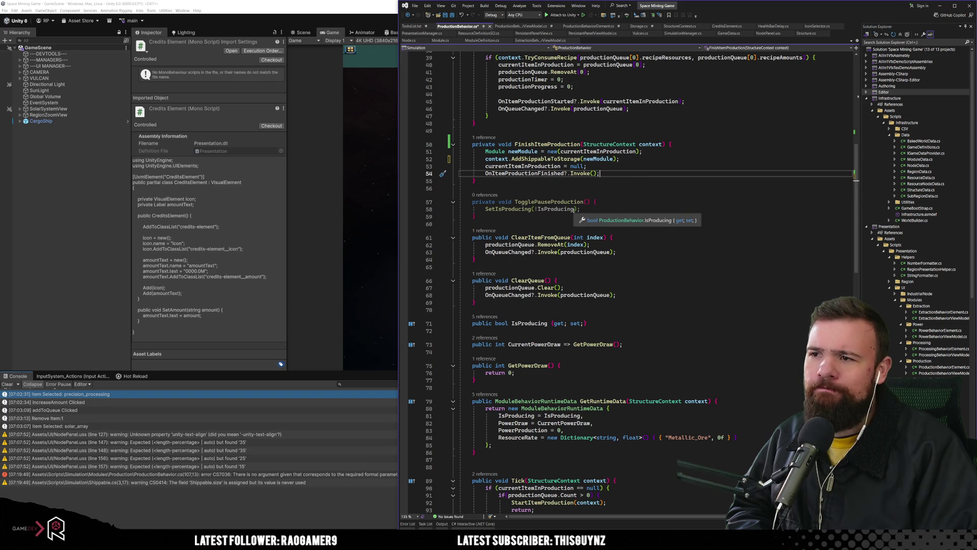
left_click(663, 202)
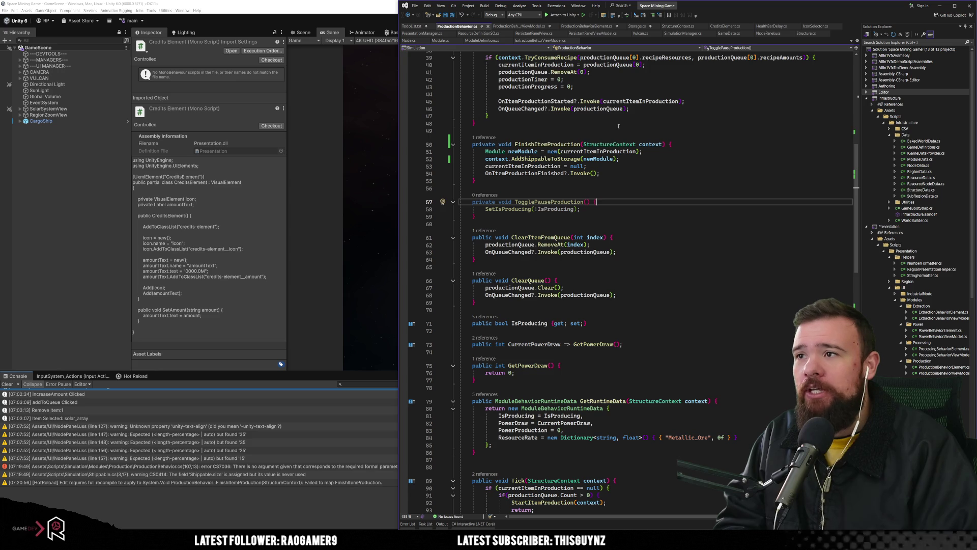
In Node.cs, list GetAvailableModules' references and open NodePanelViewModel.cs side by side.
left_click(409, 40)
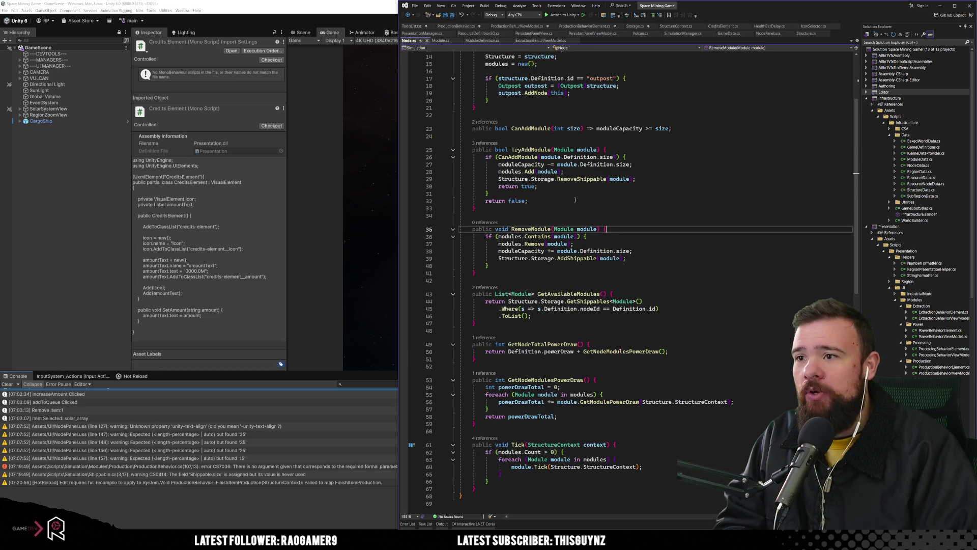
left_click(534, 229)
key("Up")
key("Up")
key("Up")
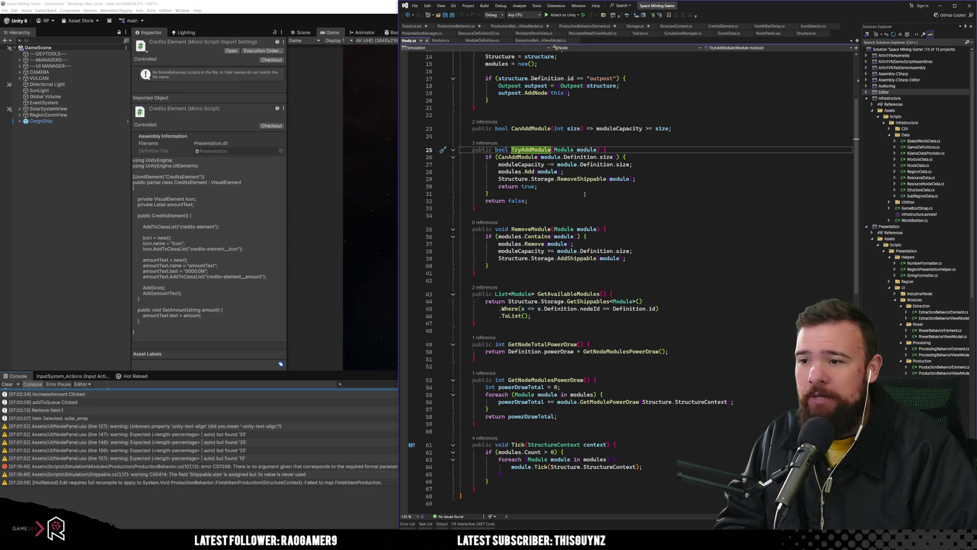
left_click(568, 293)
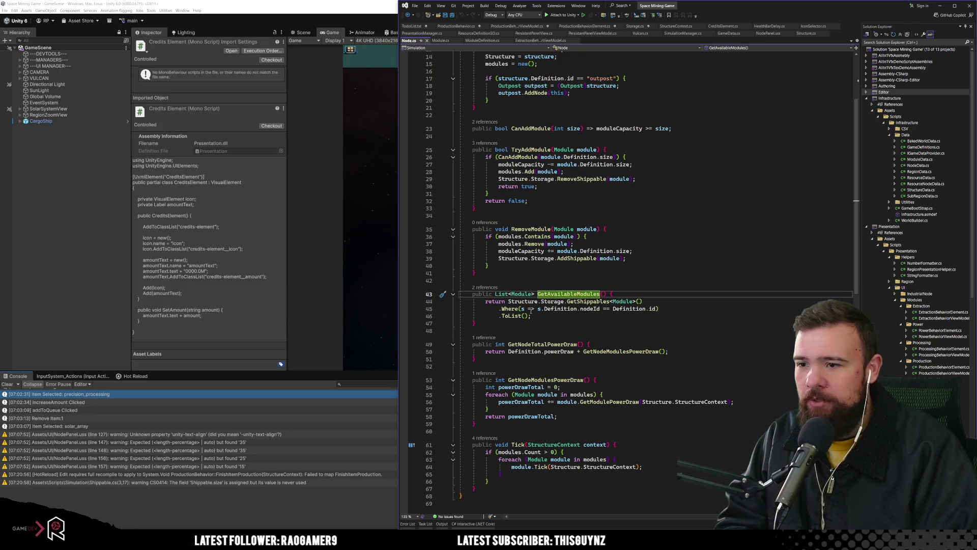
left_click(485, 287)
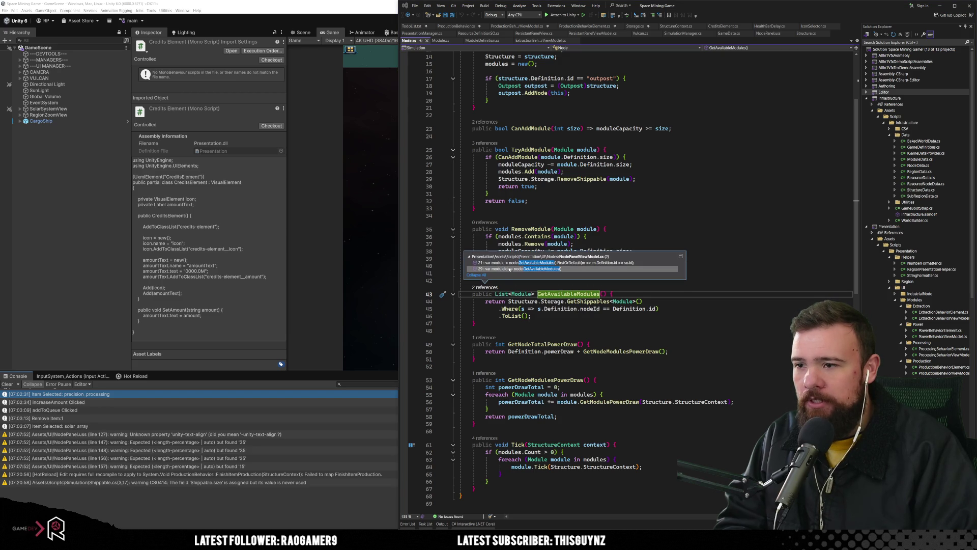
mouse_move(511, 268)
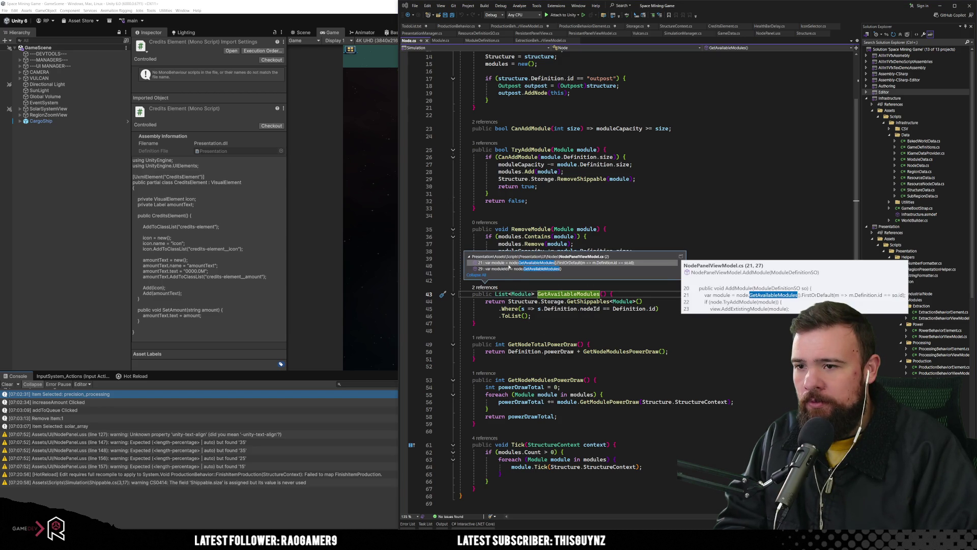
double_click(508, 262)
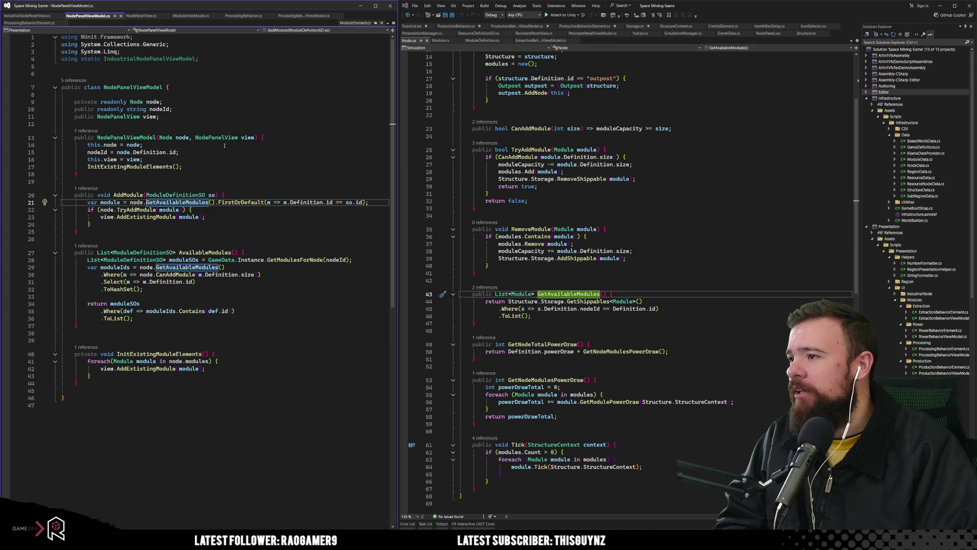
Inspect NodePanelViewModel's AddModule and its use of node.GetAvailableModules().
left_click(214, 166)
left_click(176, 195)
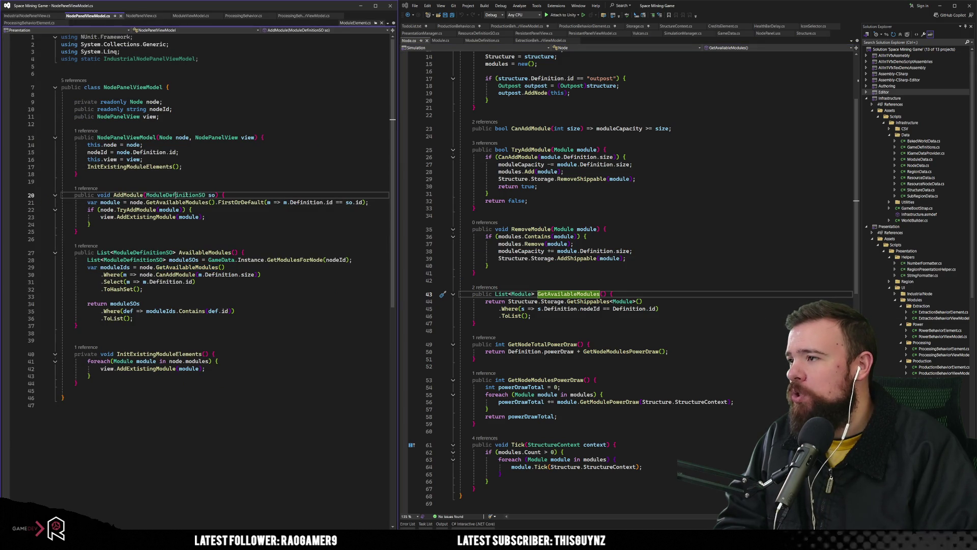
key("ctrl+minus")
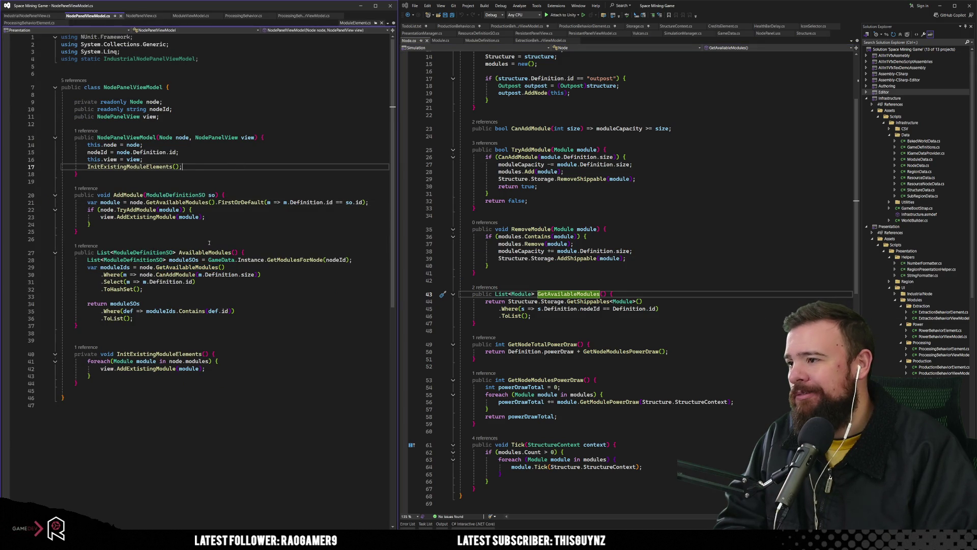
left_click(189, 251)
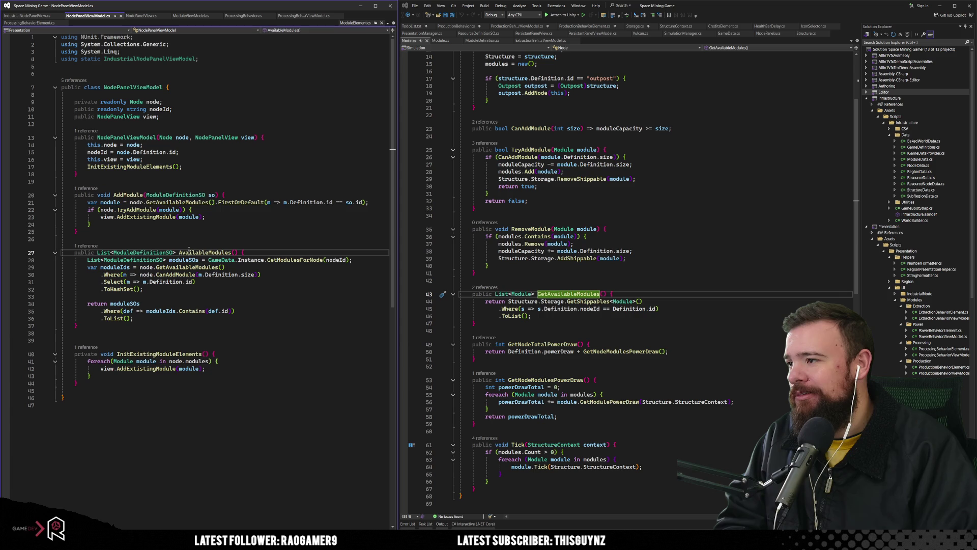
left_click(237, 234)
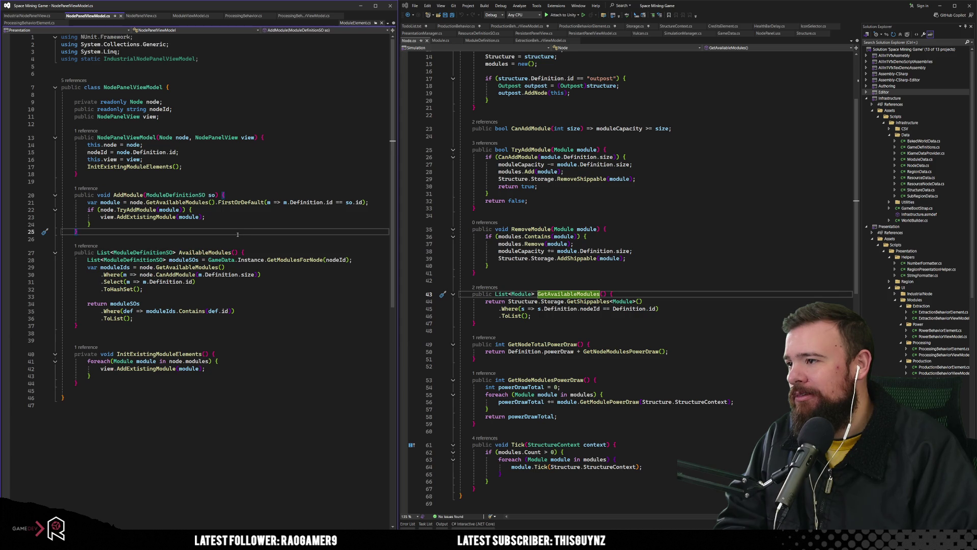
left_click(196, 202)
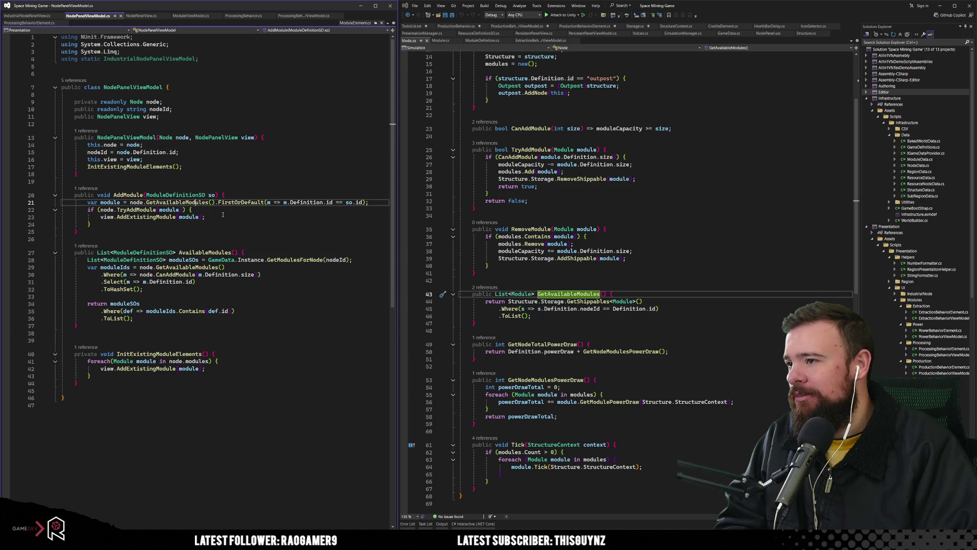
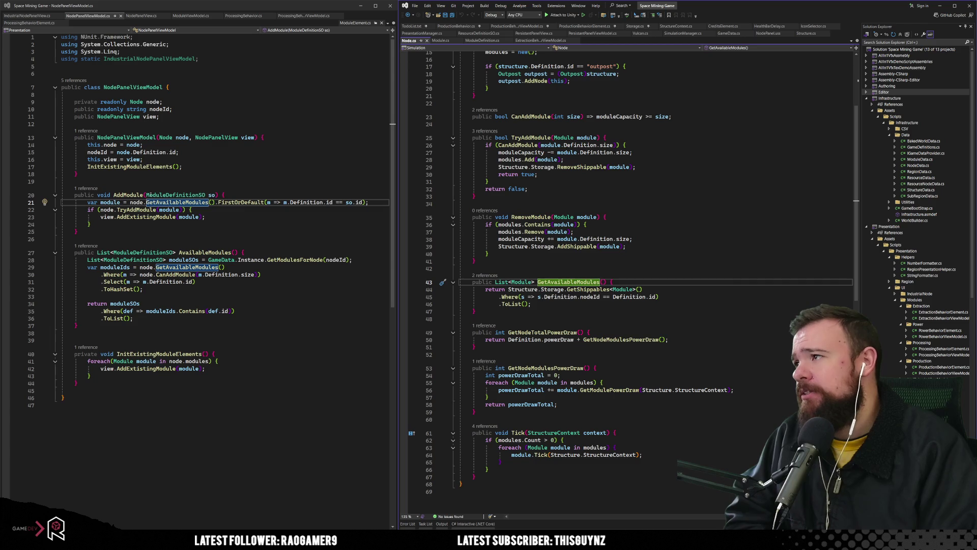
Open NodePanelView.cs and look over the Clear method and the moduleSelector field's uses.
left_click(141, 15)
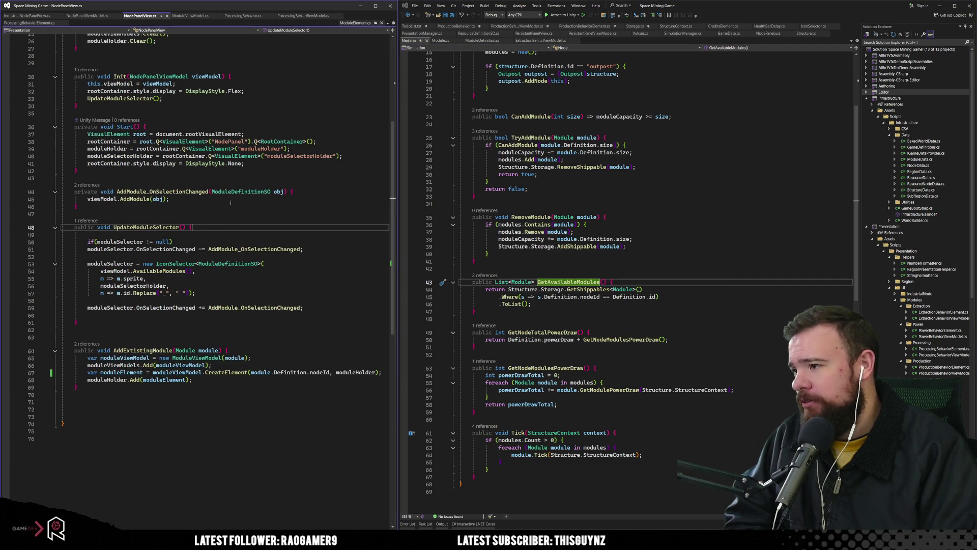
scroll(225, 281, "up", 3)
scroll(225, 281, "up", 4)
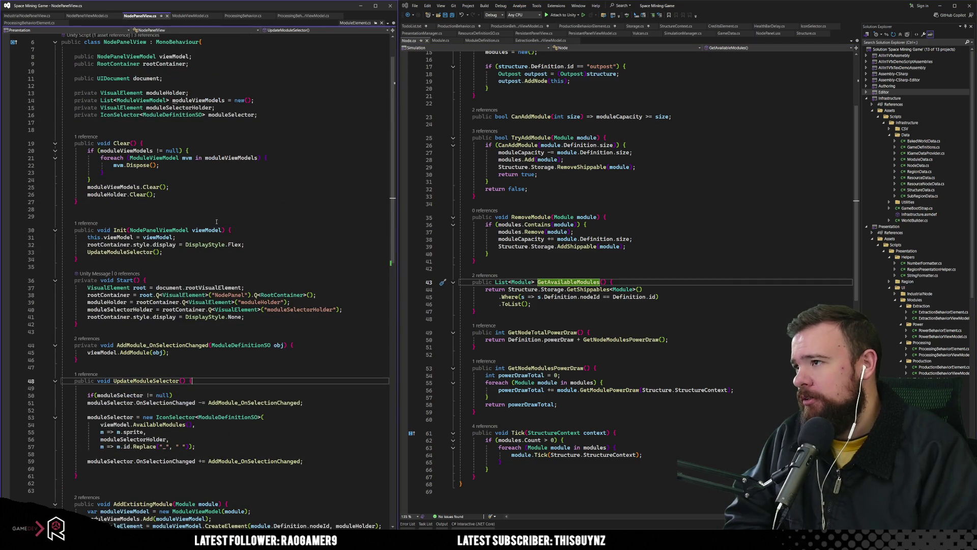
left_click(199, 139)
left_click(223, 118)
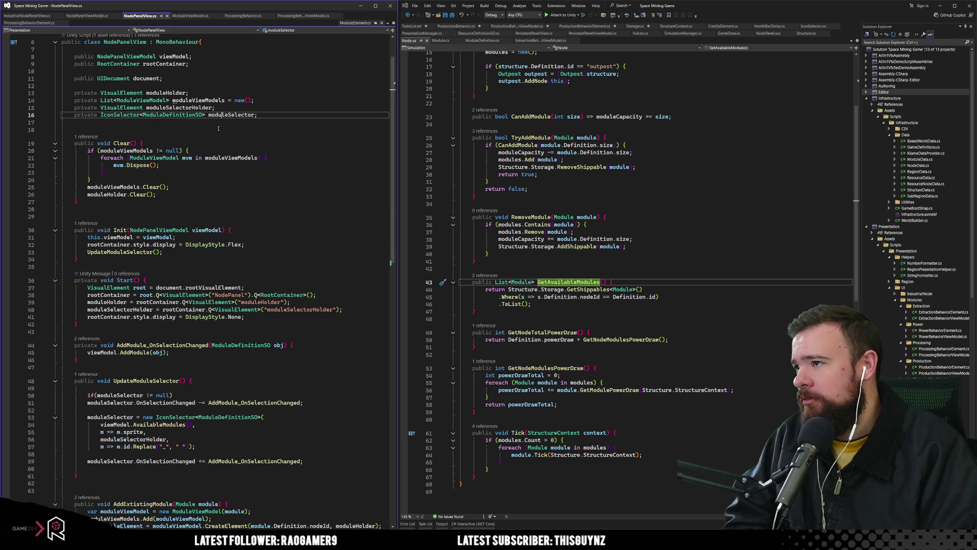
scroll(251, 244, "down", 5)
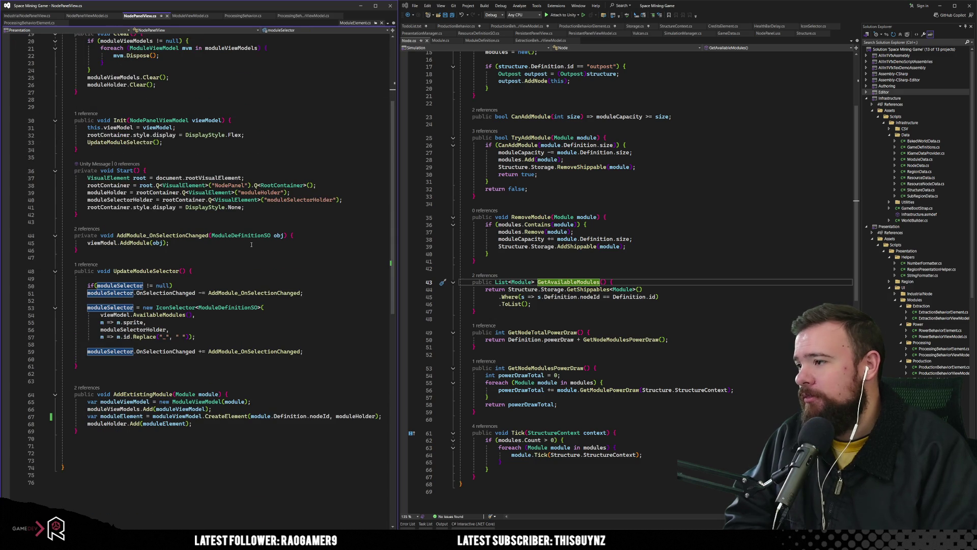
scroll(251, 245, "up", 4)
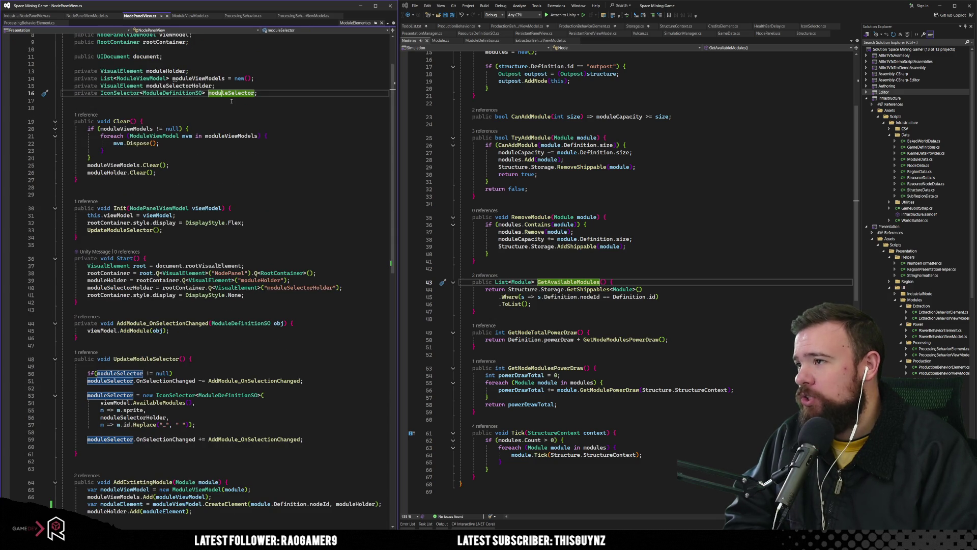
scroll(210, 239, "down", 5)
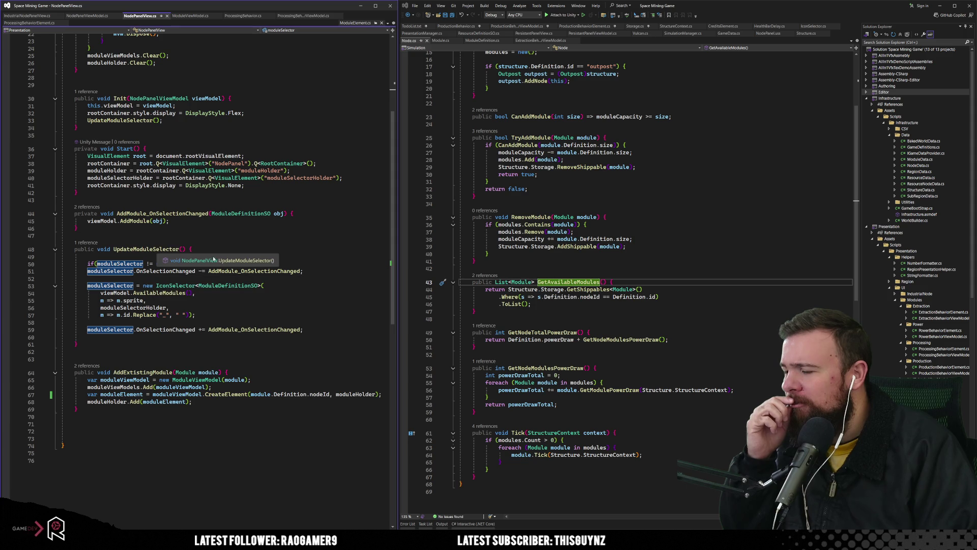
Jump to the moduleSelector declaration, then review UpdateModuleSelector down to its event hookup.
key("F12")
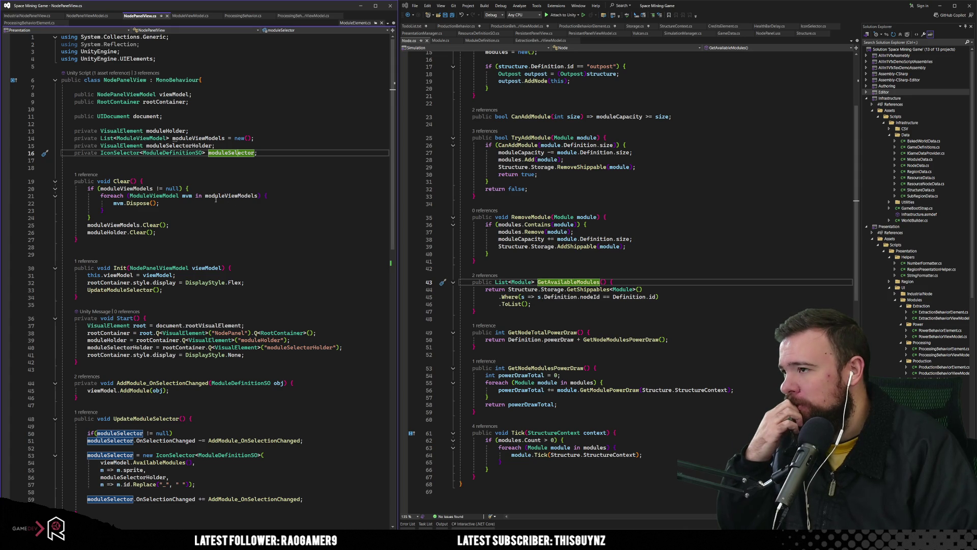
scroll(215, 200, "down", 4)
left_click(173, 331)
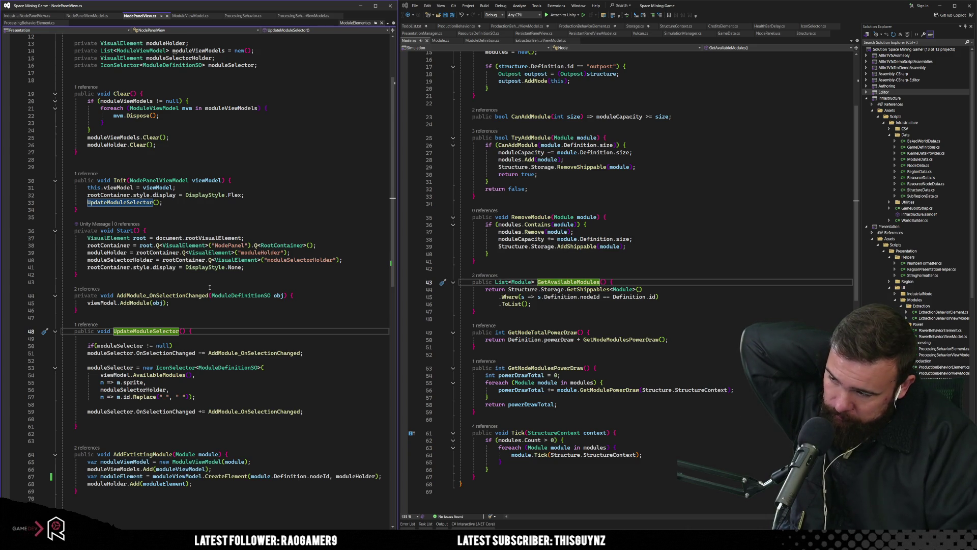
left_click(187, 416)
scroll(191, 410, "up", 4)
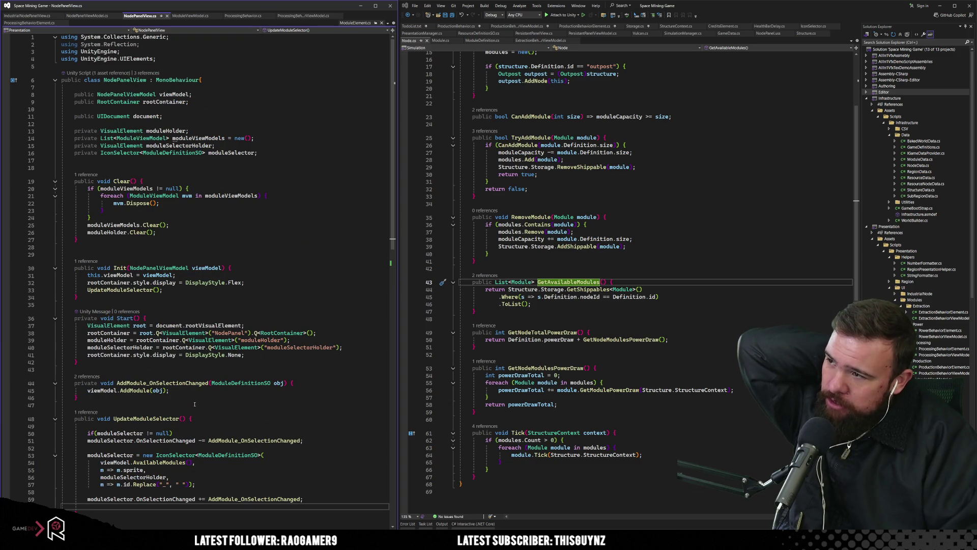
scroll(197, 400, "down", 1)
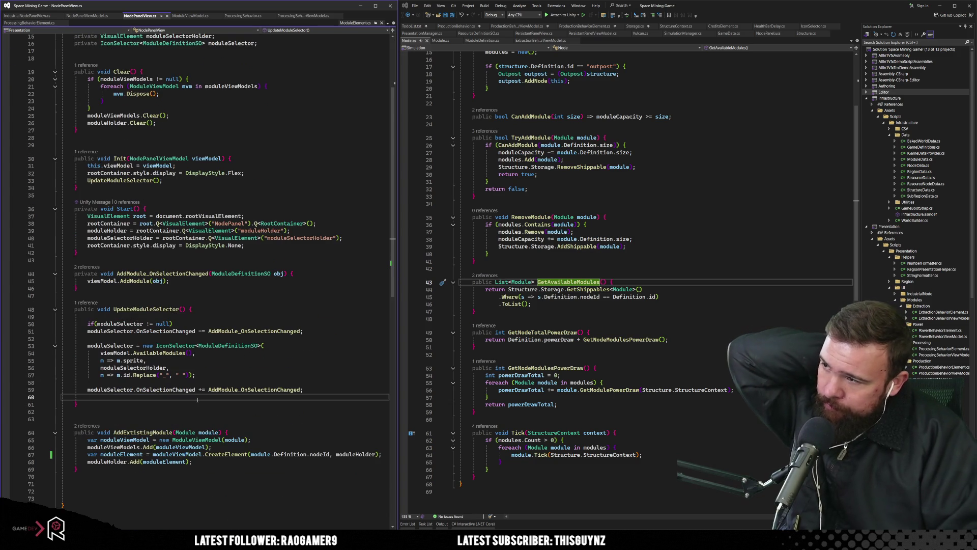
scroll(198, 400, "down", 1)
left_click_drag(146, 102, 195, 109)
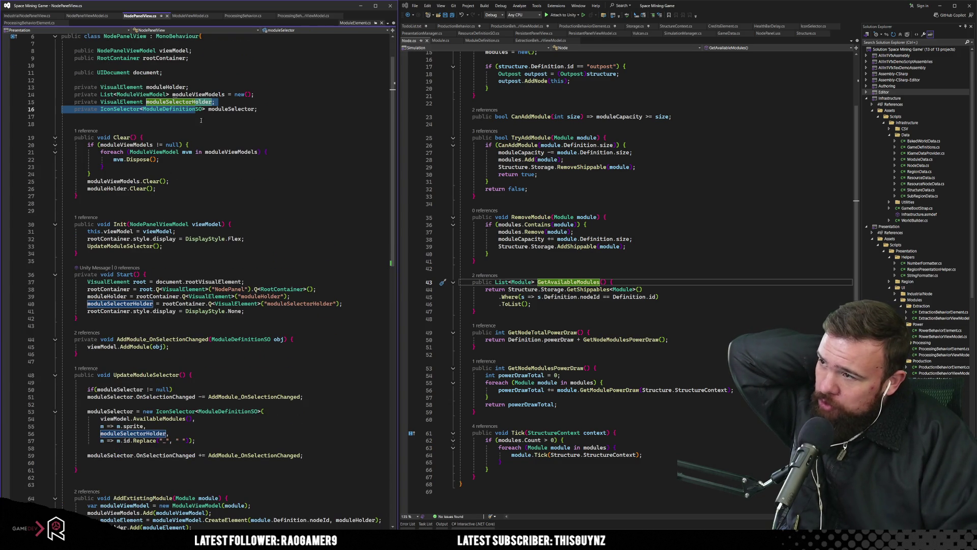
scroll(235, 333, "down", 5)
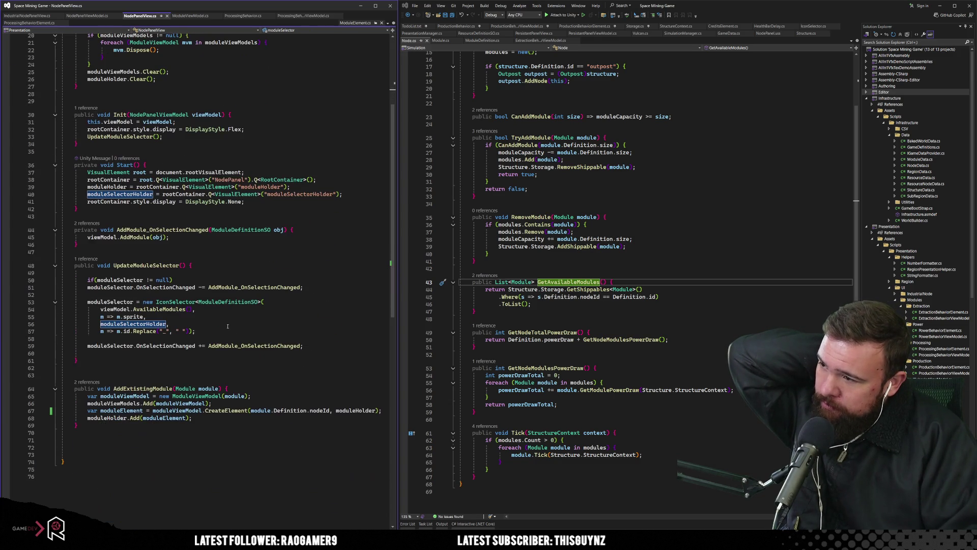
left_click(121, 353)
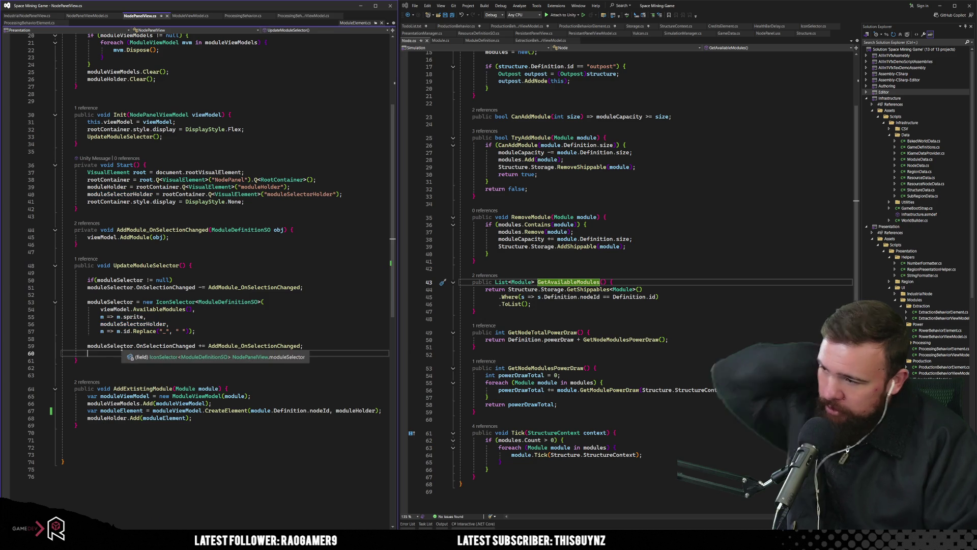
Add the line moduleSelectorHolder.Add(moduleSelector); using IntelliSense completion.
type("mo")
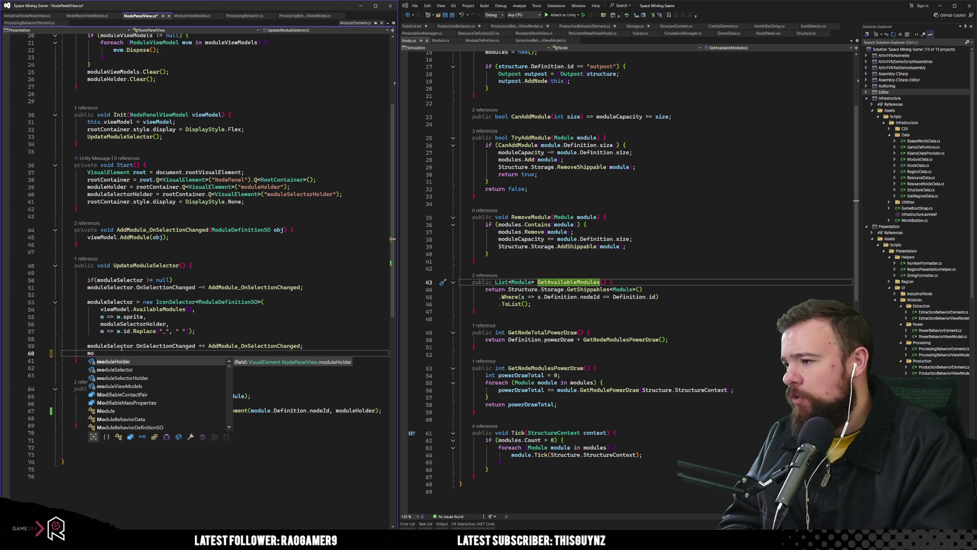
type("dul")
key("Tab")
type(".Add(")
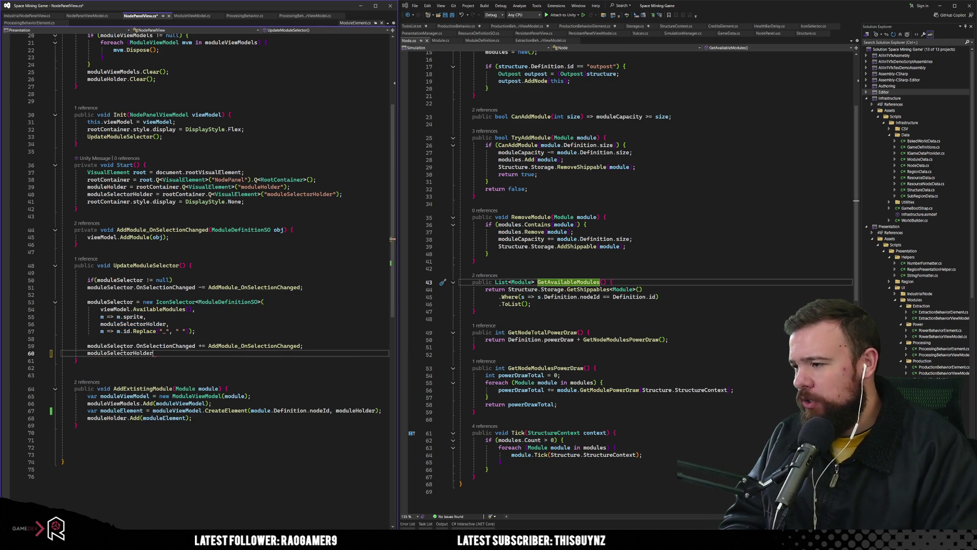
type("mo")
key("Tab")
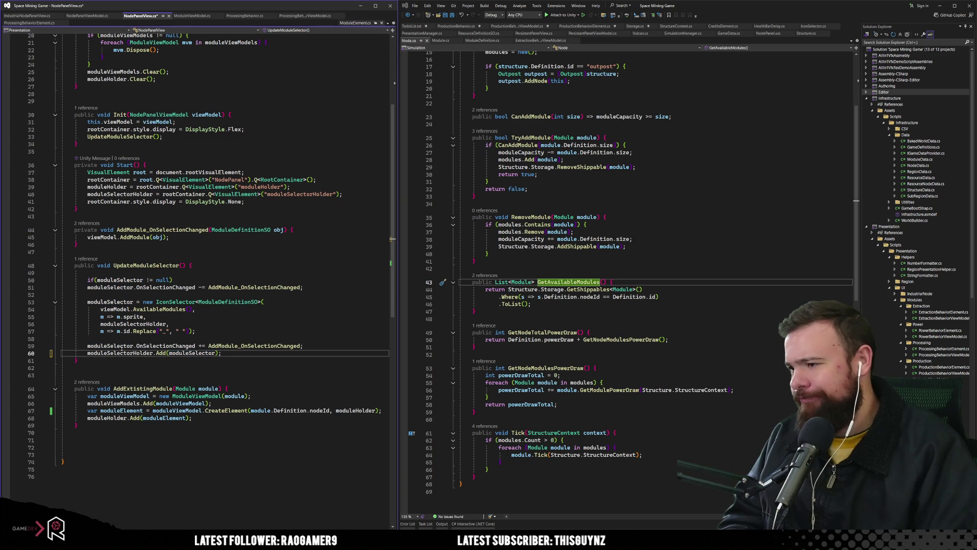
Review UpdateModuleSelector's callers and the moduleSelector null check, then run the game in Unity.
left_click(189, 266)
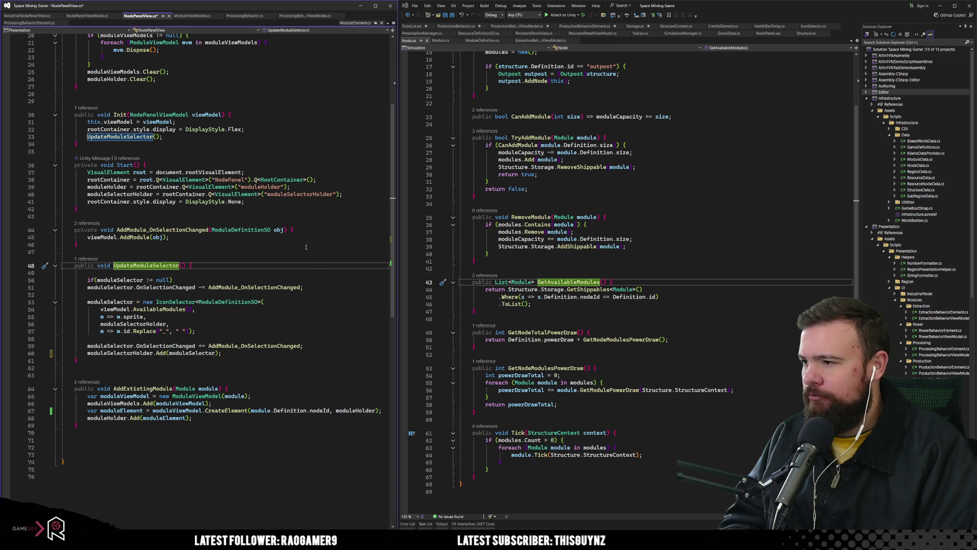
left_click(235, 280)
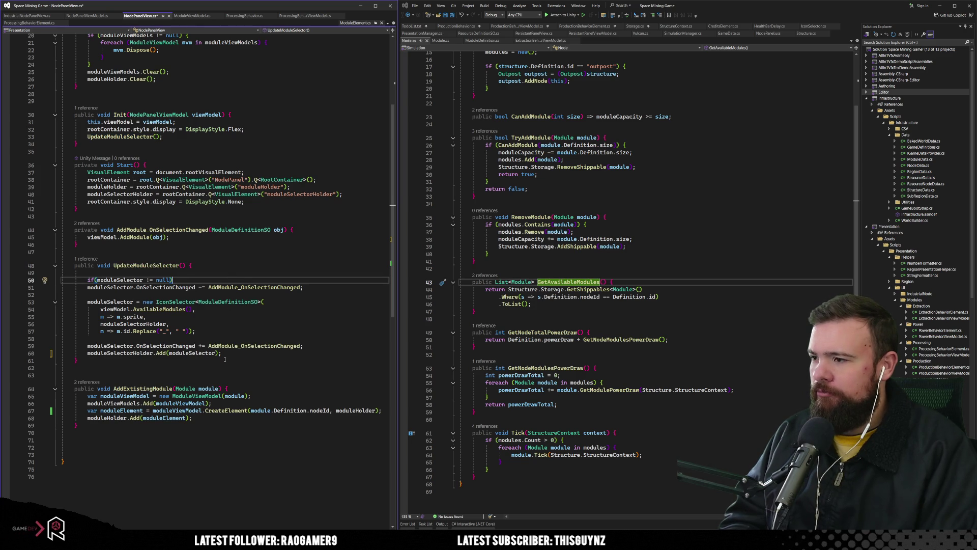
left_click(109, 302)
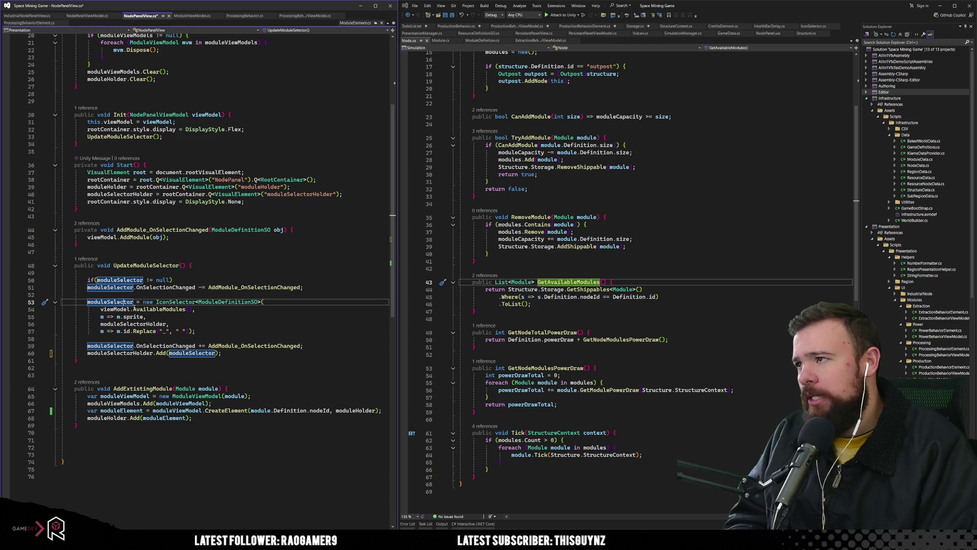
scroll(204, 273, "up", 7)
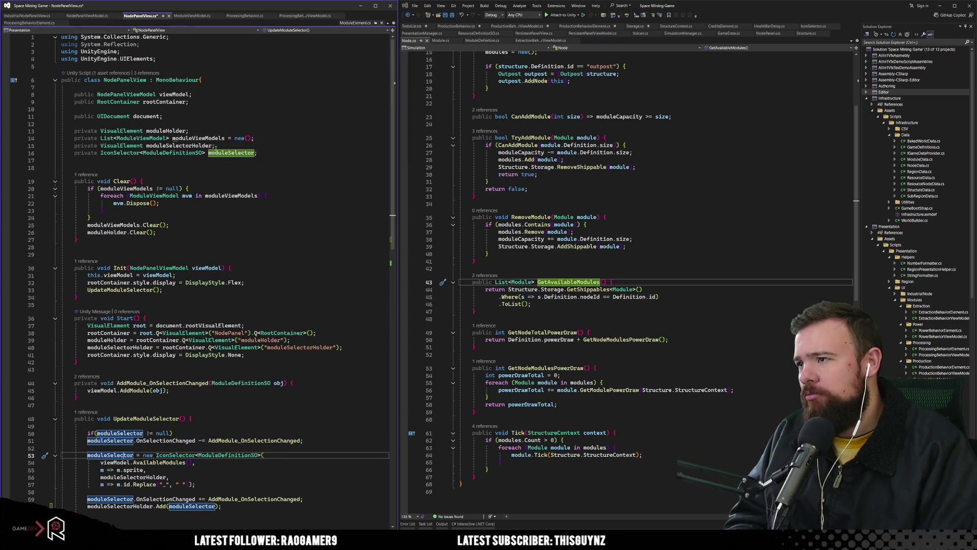
scroll(248, 418, "down", 5)
left_click(249, 404)
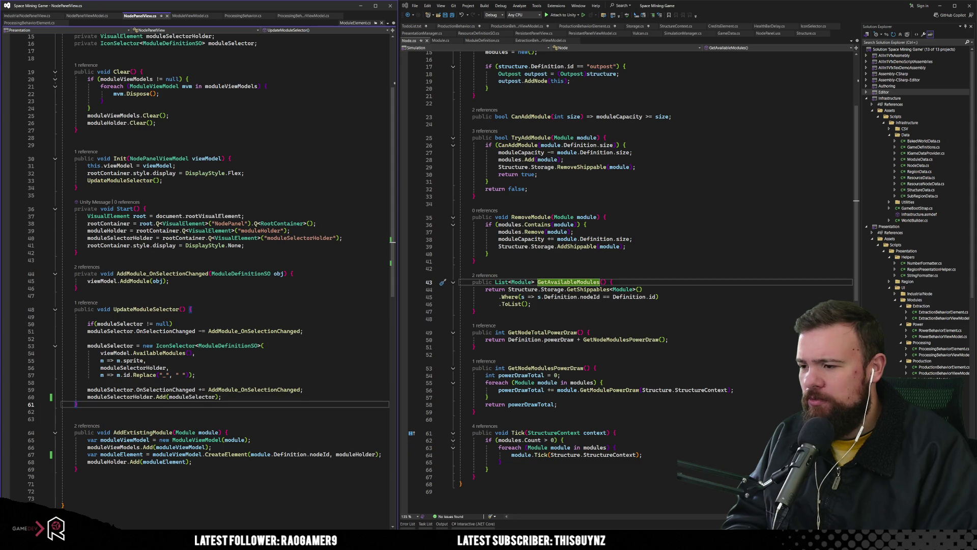
mouse_move(257, 542)
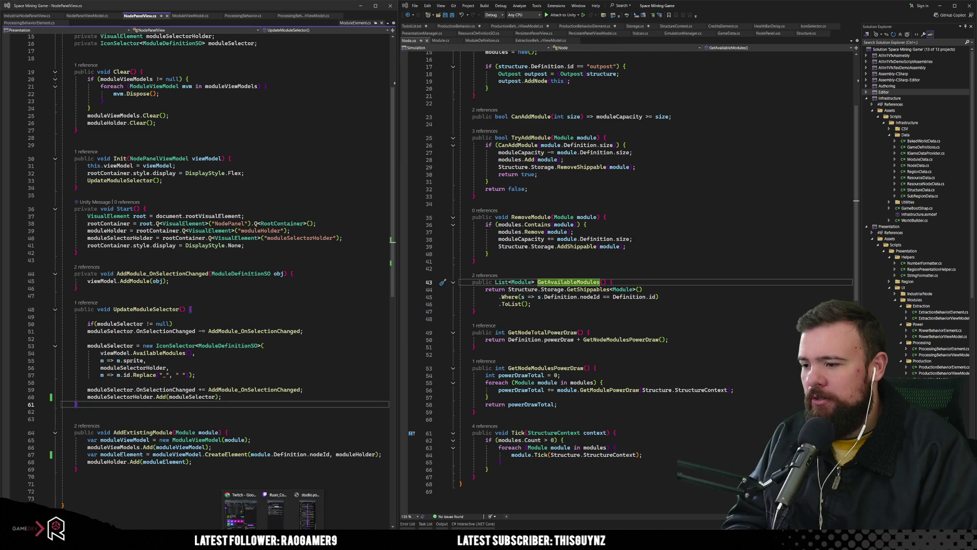
key("alt+Tab")
left_click(476, 21)
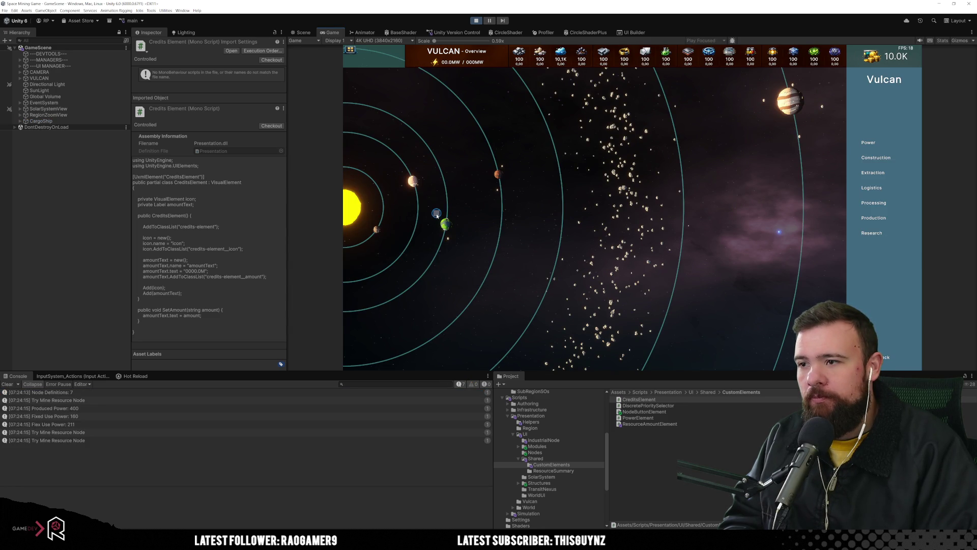
In the Production node panel, queue 2 surface_extraction modules to build.
left_click(872, 218)
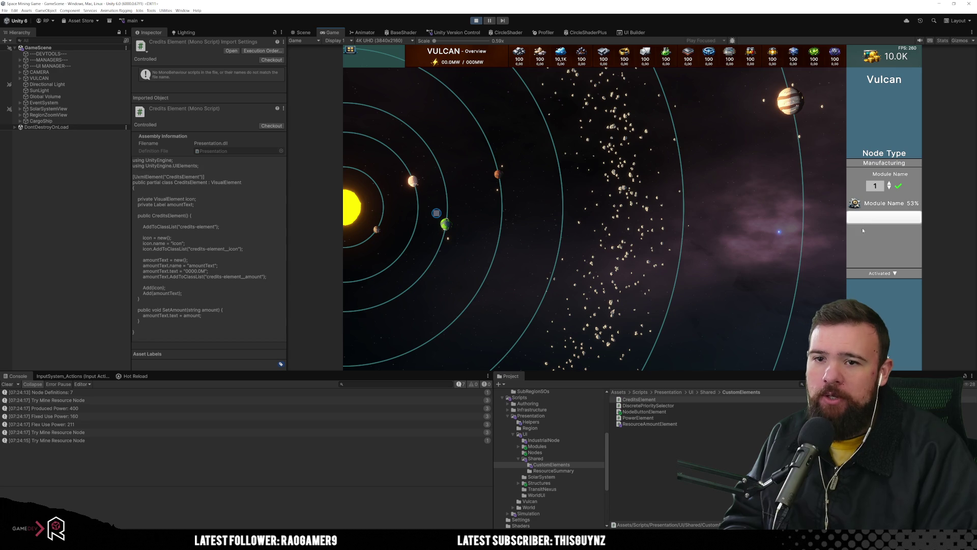
left_click(866, 163)
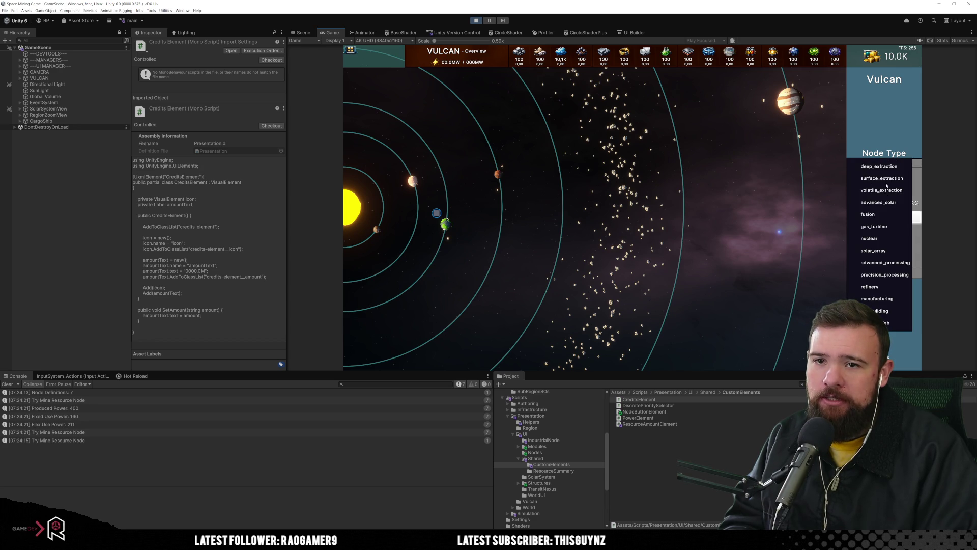
left_click(886, 185)
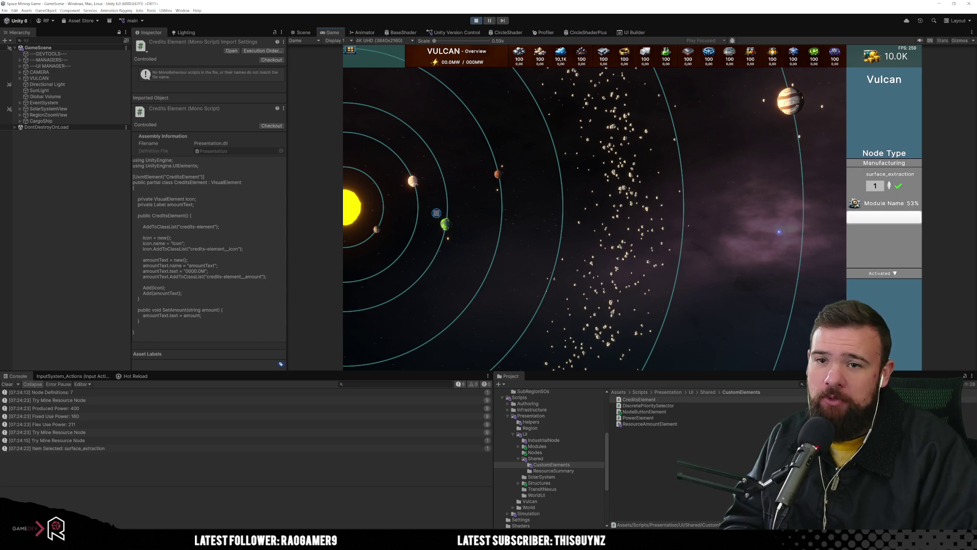
left_click(889, 184)
left_click(900, 186)
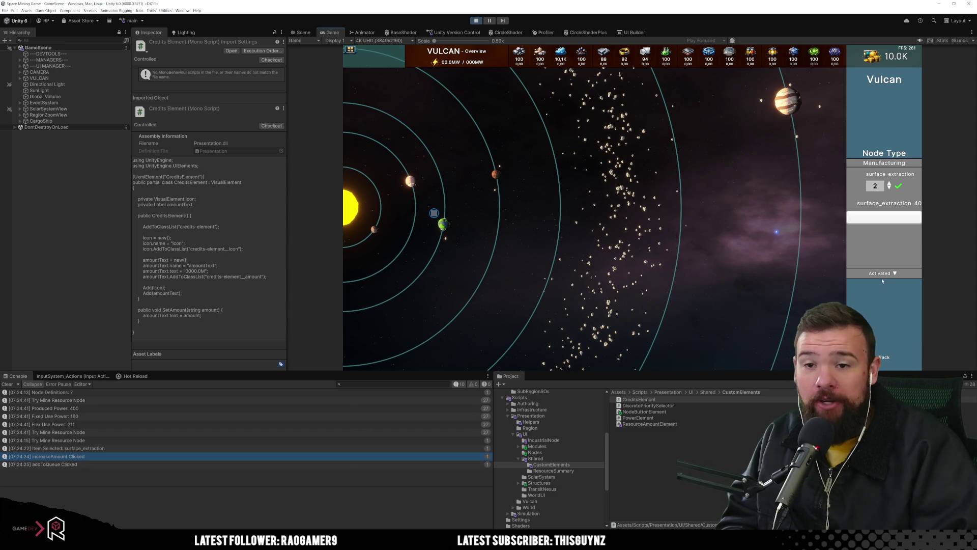
Go back to the node's categories and choose Extraction.
left_click(884, 358)
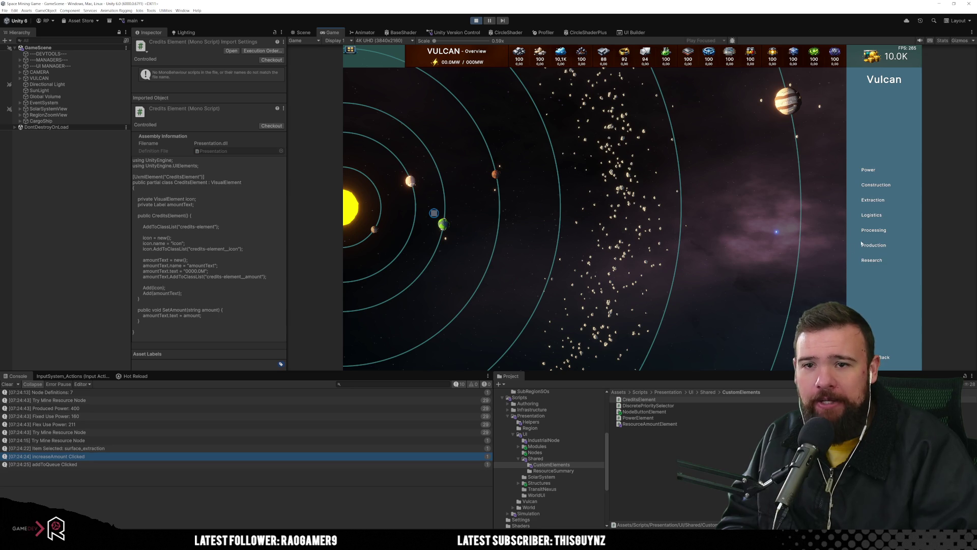
left_click(882, 203)
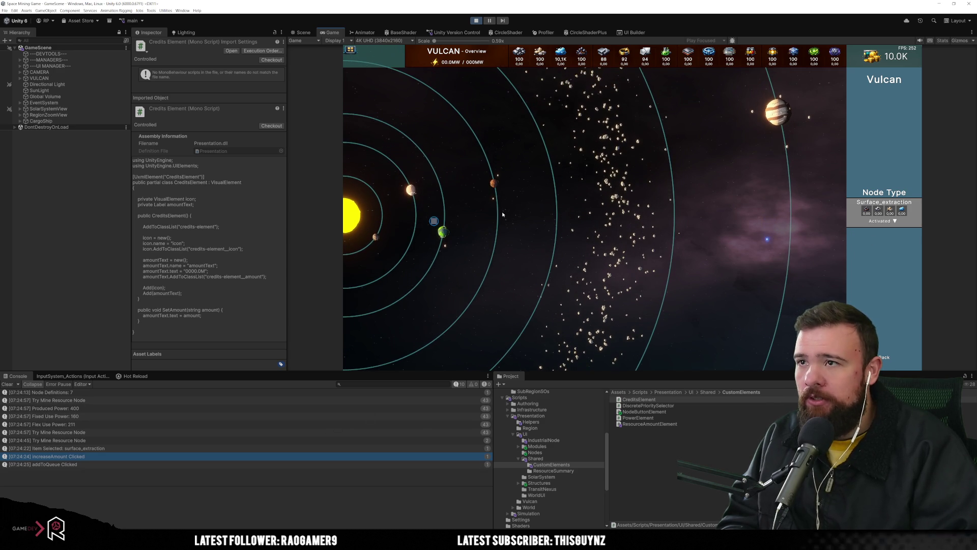
left_click(182, 10)
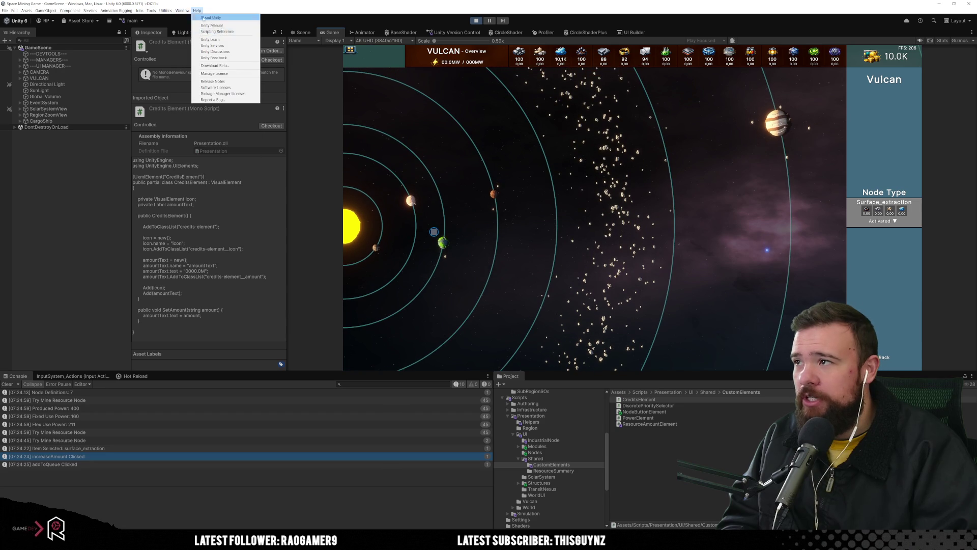
Open the UI Toolkit Debugger beside the game and pick the moduleSelectorHolder element.
mouse_move(229, 176)
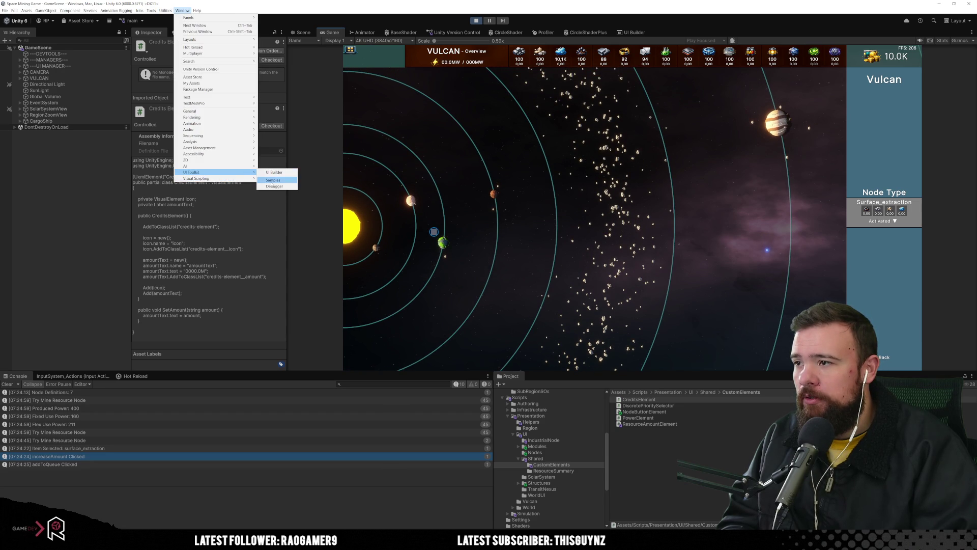
left_click(271, 186)
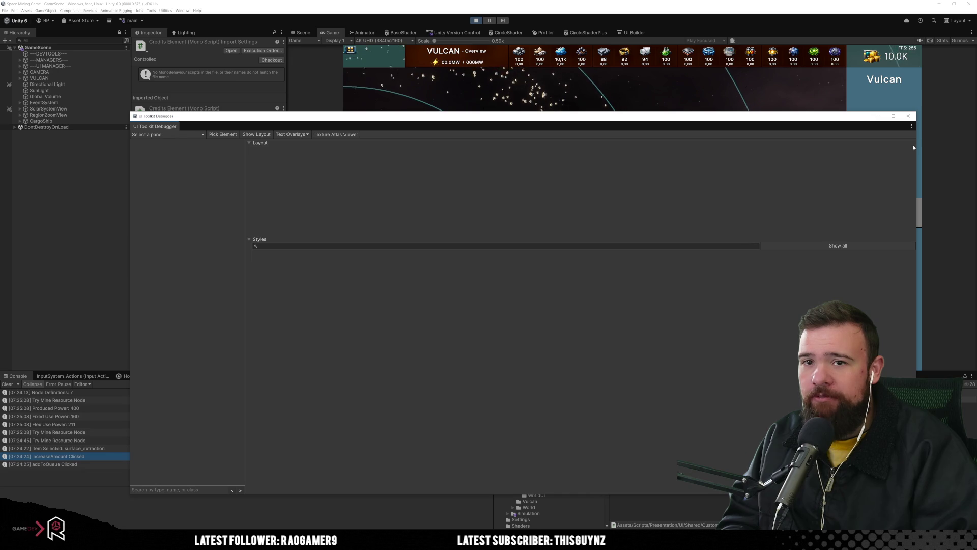
left_click_drag(916, 171, 809, 171)
left_click(223, 134)
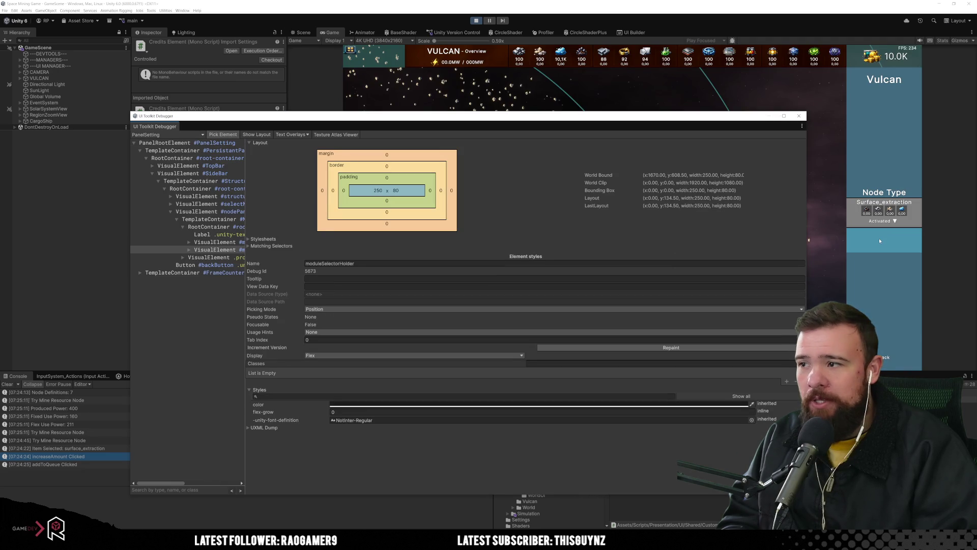
left_click(879, 241)
left_click_drag(245, 234, 367, 243)
Expand moduleSelectorHolder in the element tree and inspect its IconSelector children.
left_click(287, 249)
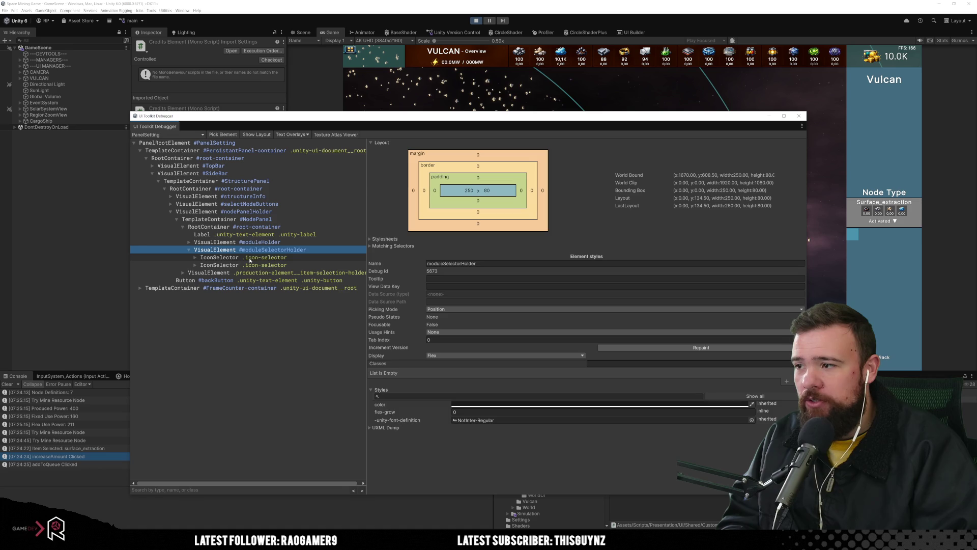
left_click(188, 250)
left_click(244, 257)
left_click(250, 265)
left_click(253, 258)
left_click(260, 264)
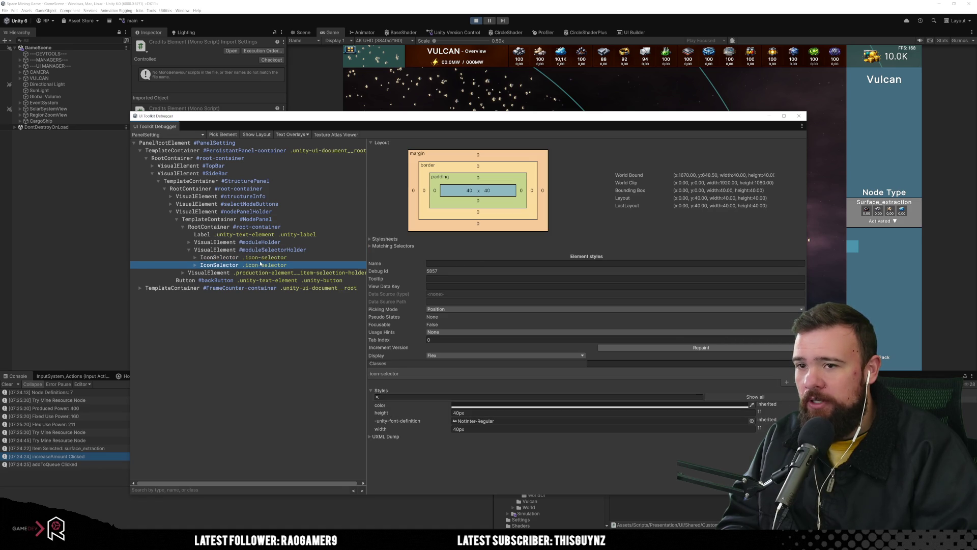
left_click(219, 259)
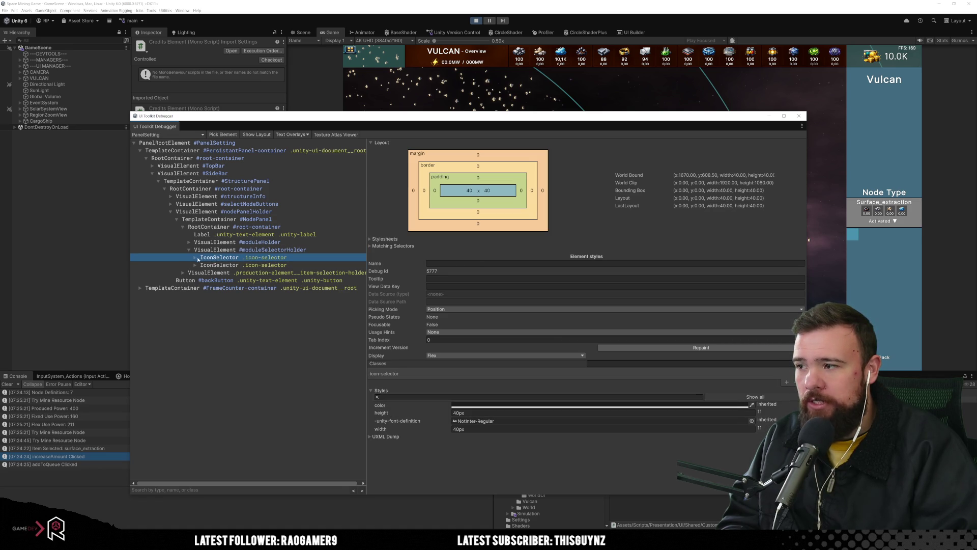
left_click(194, 258)
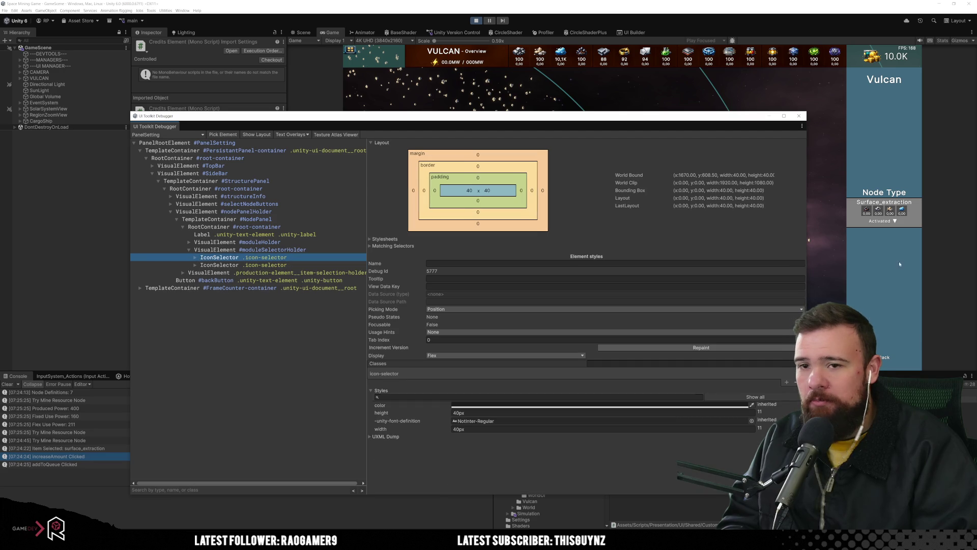
Add a second Surface_extraction module and check the resulting NullReferenceException's stack trace.
left_click(856, 236)
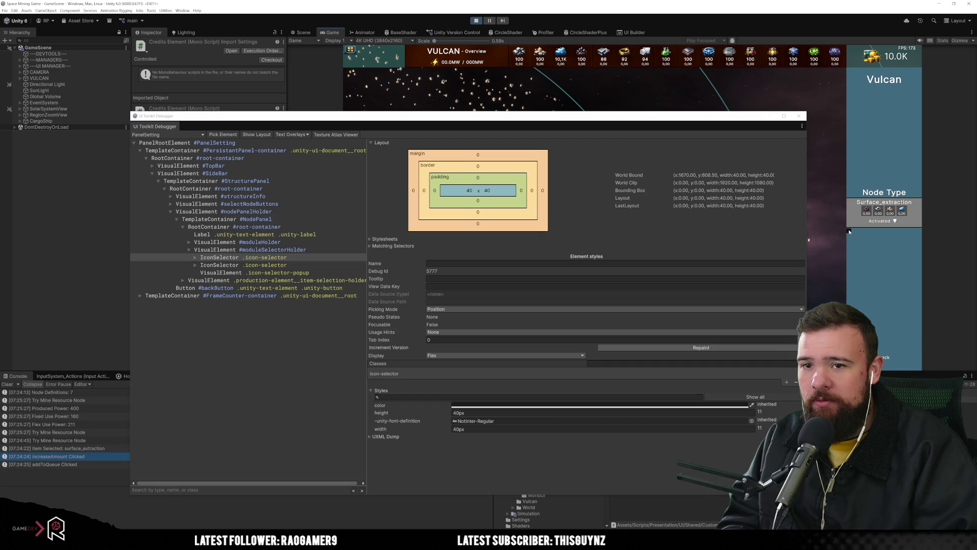
mouse_move(850, 242)
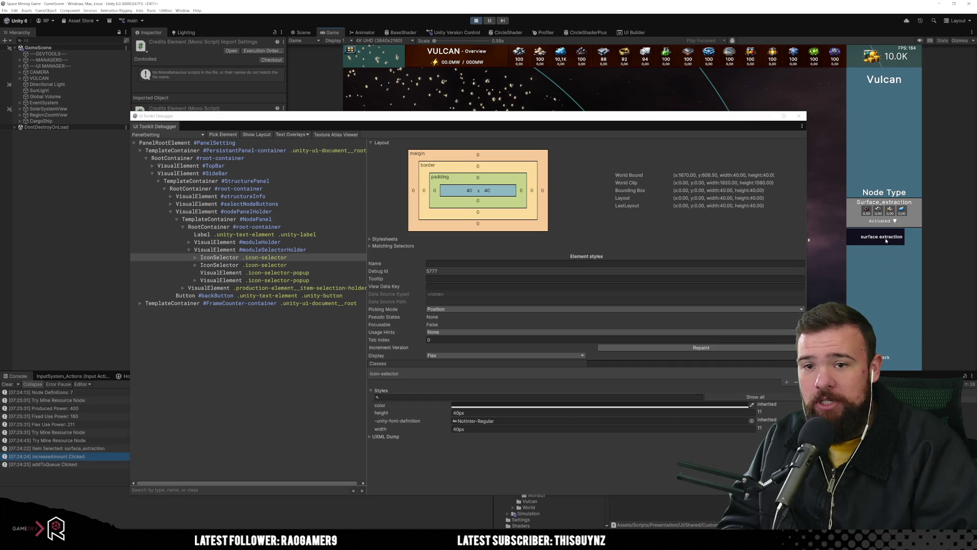
left_click(886, 241)
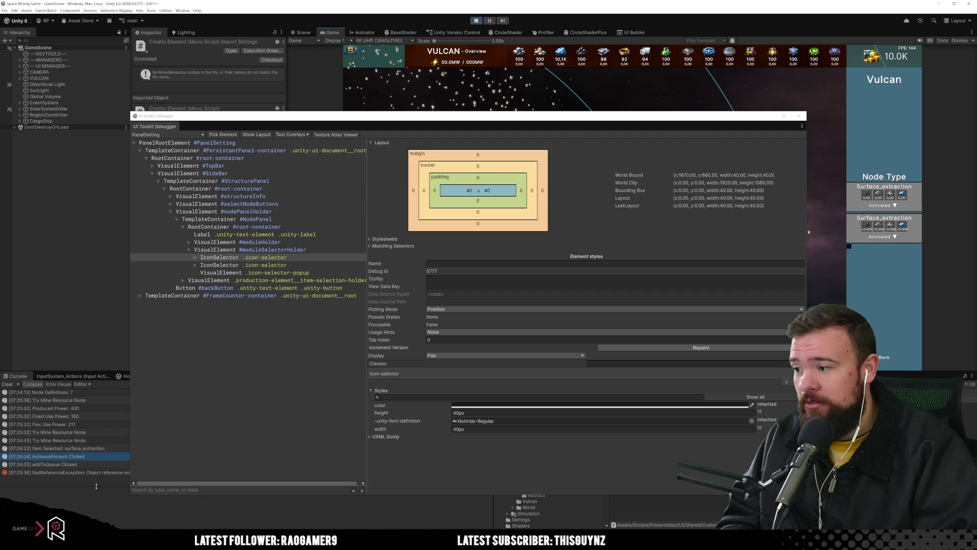
left_click(100, 472)
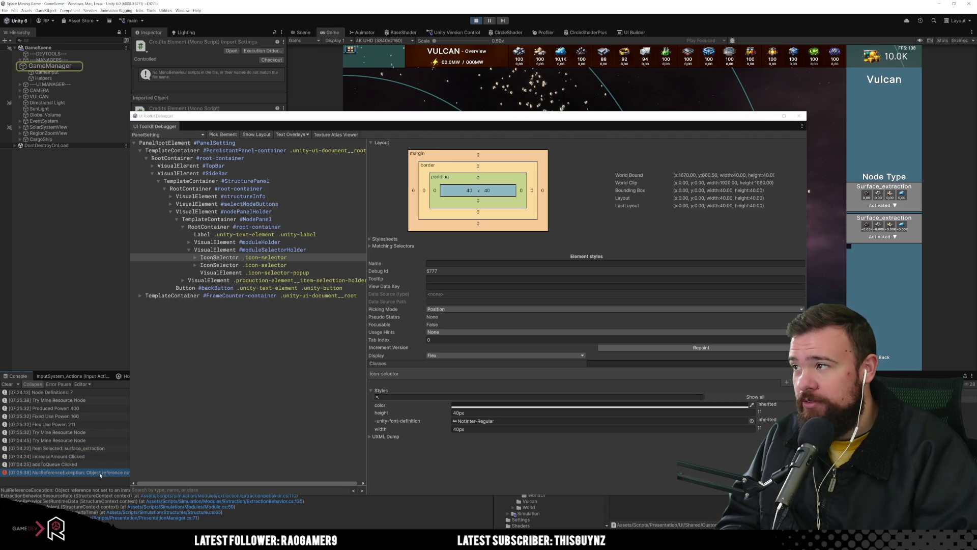
key("alt+Tab")
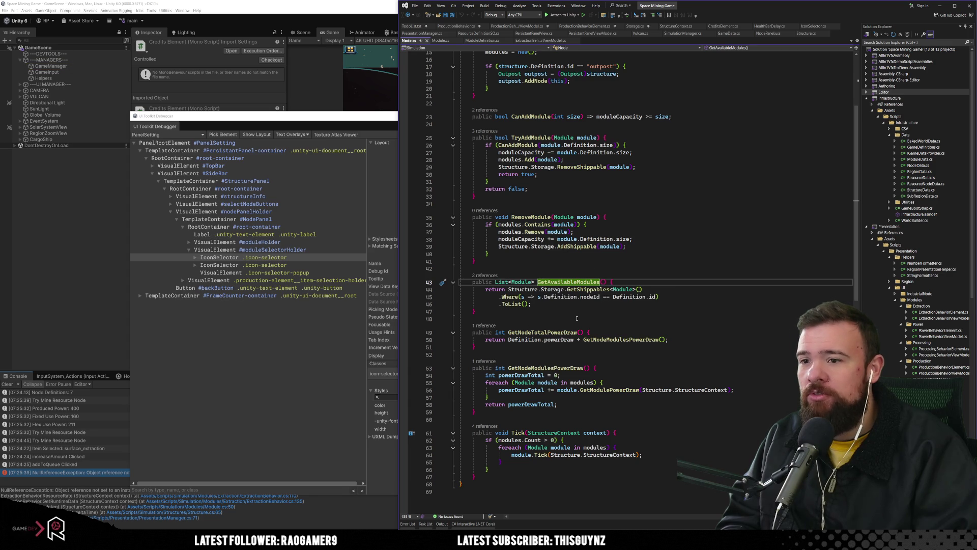
left_click(393, 95)
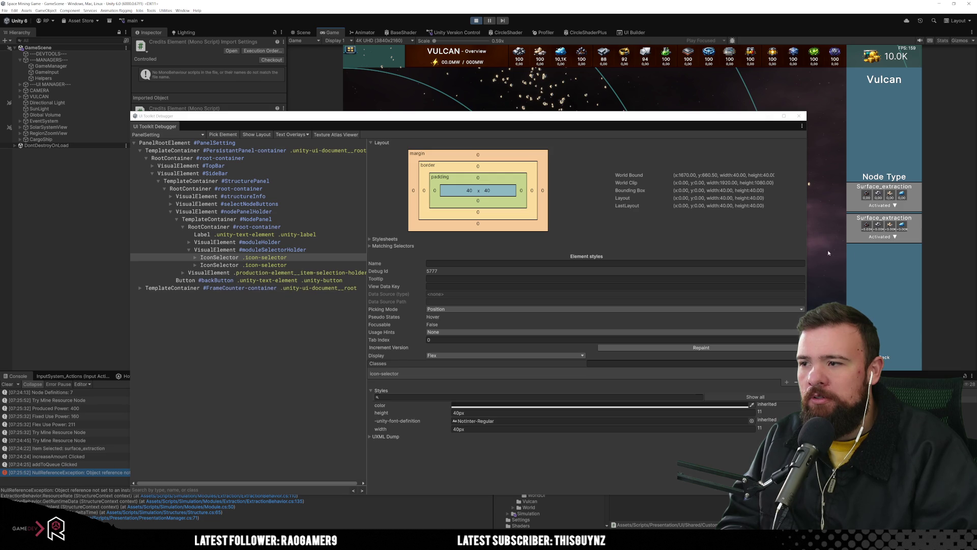
Add a third Surface_extraction module, then reopen the Extraction node view.
left_click(852, 261)
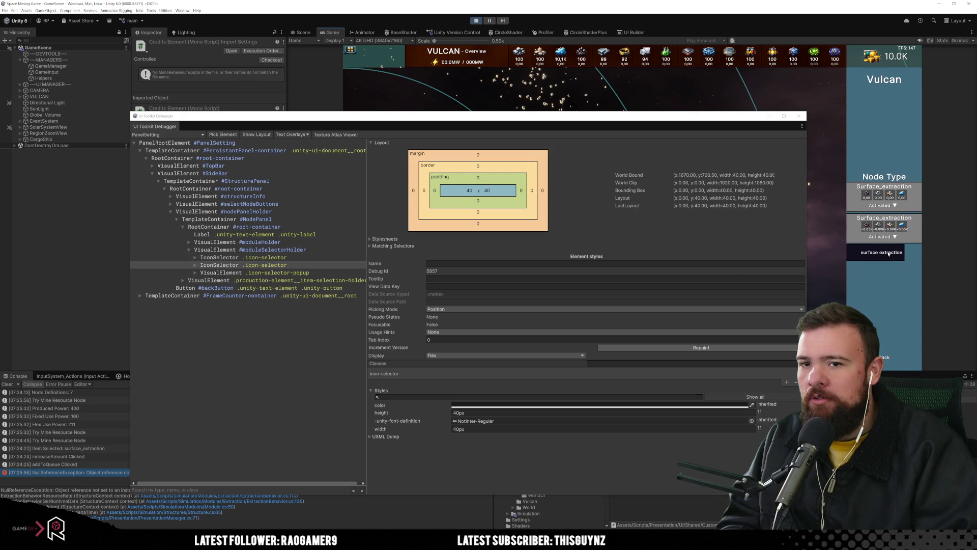
left_click(889, 254)
left_click(865, 270)
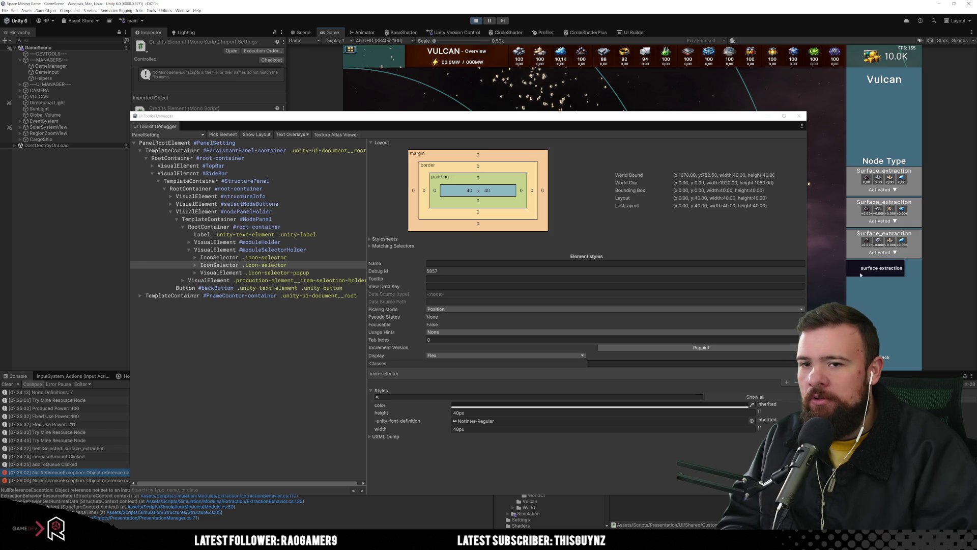
left_click(851, 285)
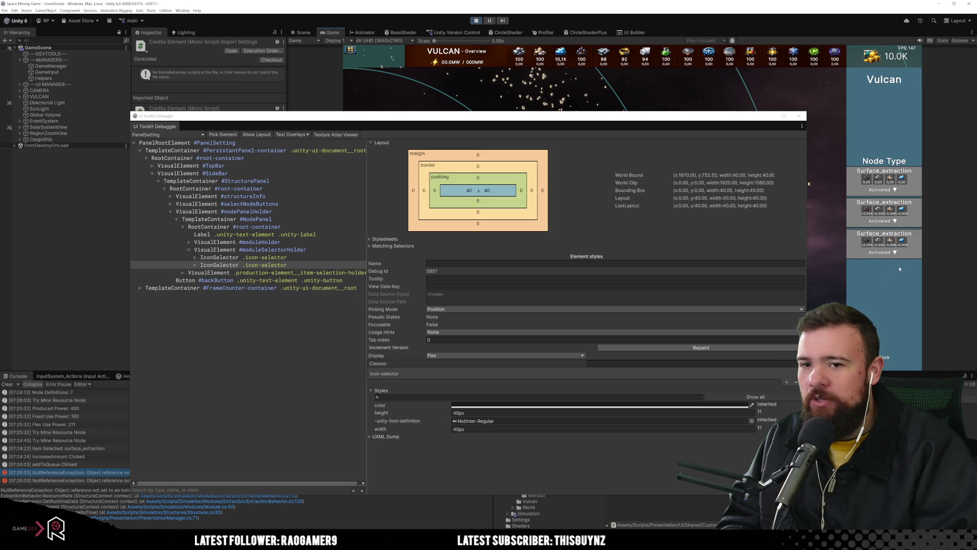
left_click(882, 357)
left_click(883, 229)
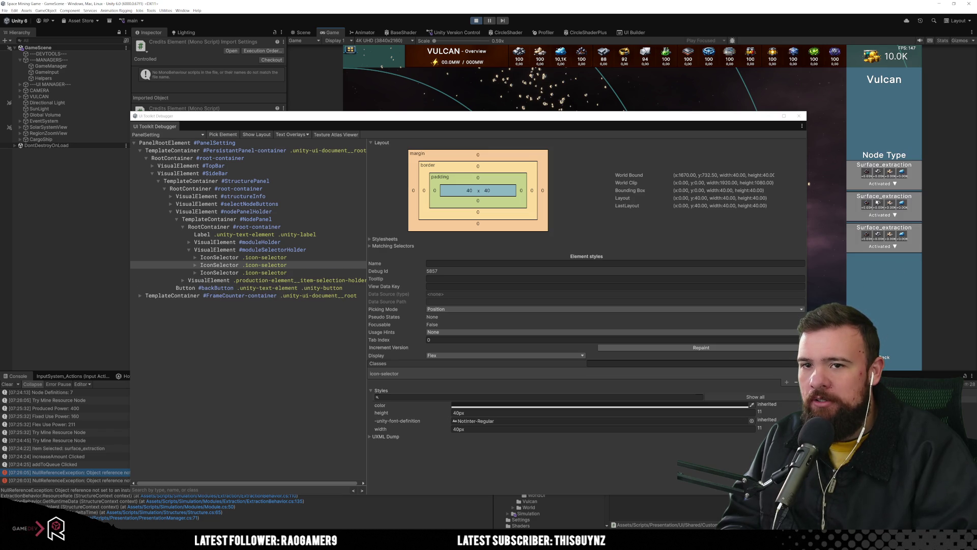
left_click(850, 272)
left_click(869, 268)
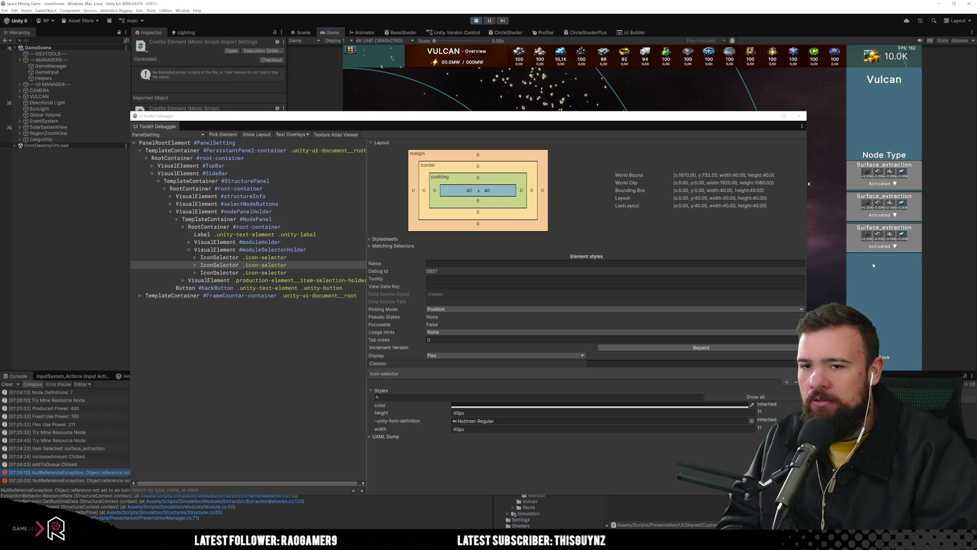
Inspect the third IconSelector in the tree and game, then close the debugger.
left_click(849, 285)
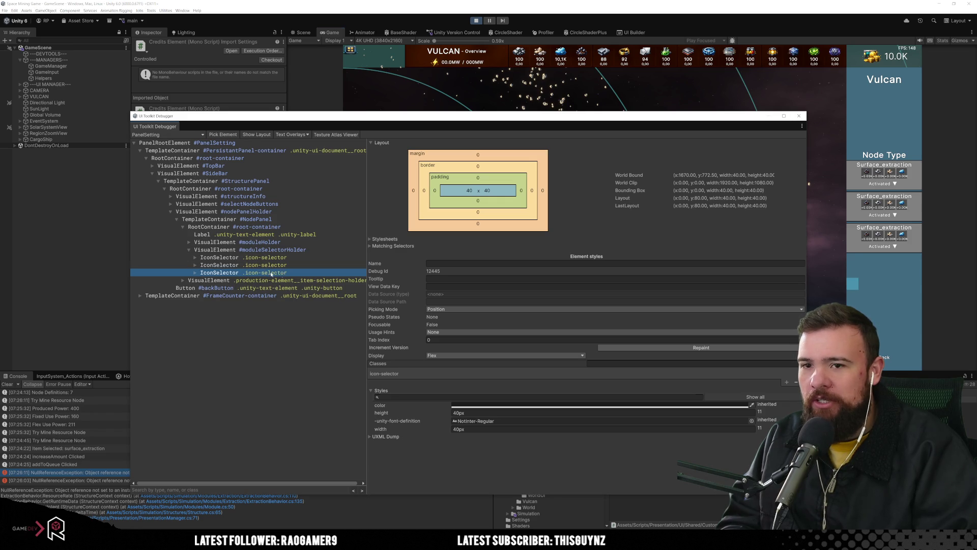
left_click(849, 289)
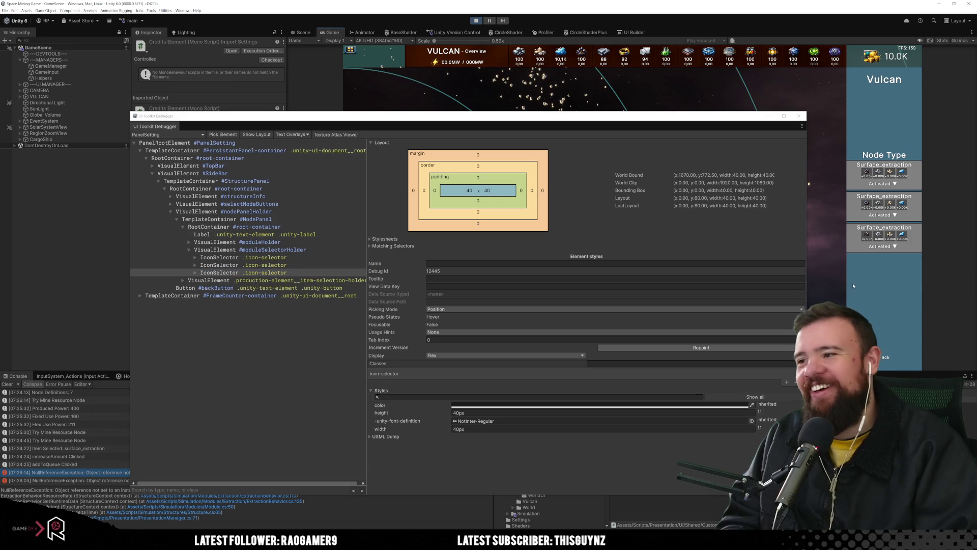
left_click(310, 271)
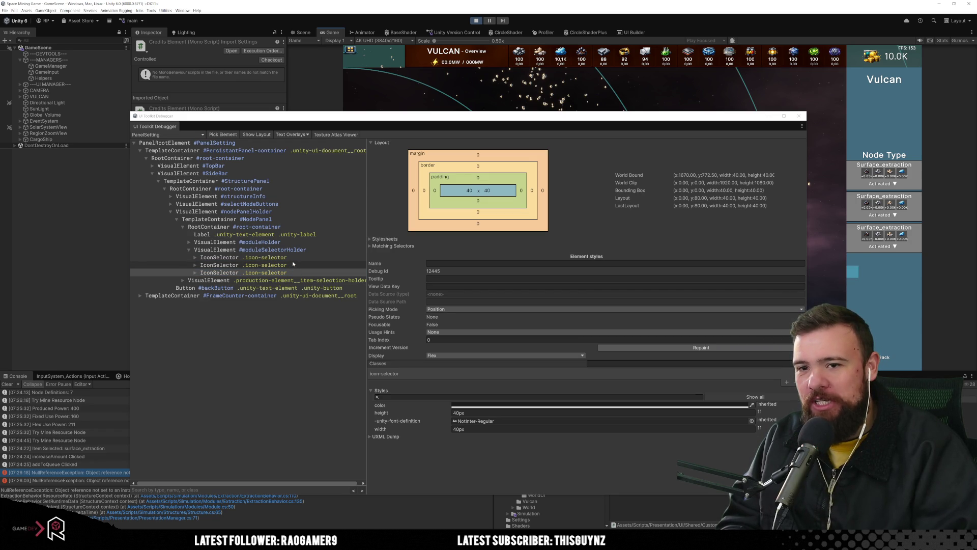
left_click_drag(655, 111, 657, 118)
left_click(442, 289)
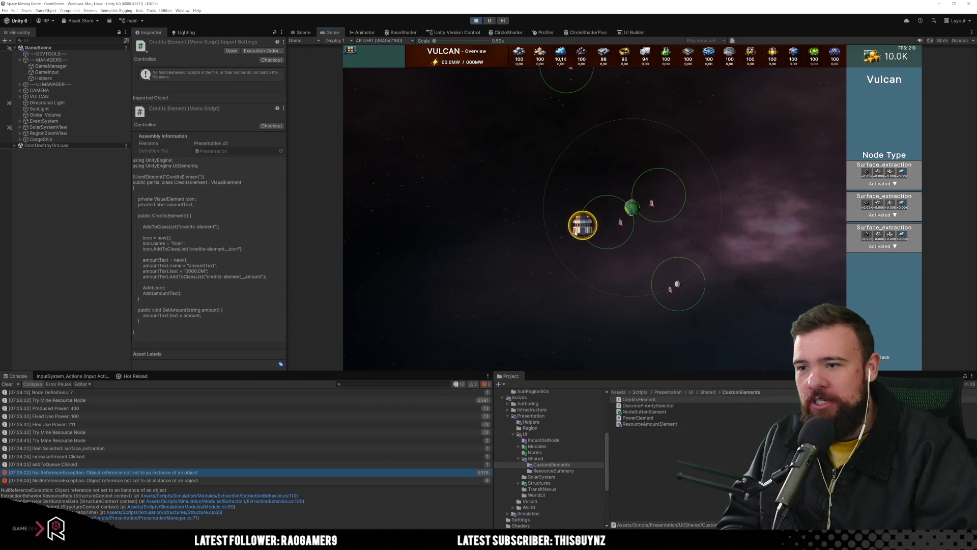
Send Vulcan travelling to a subregion near the green planet.
left_click(677, 284, "alt")
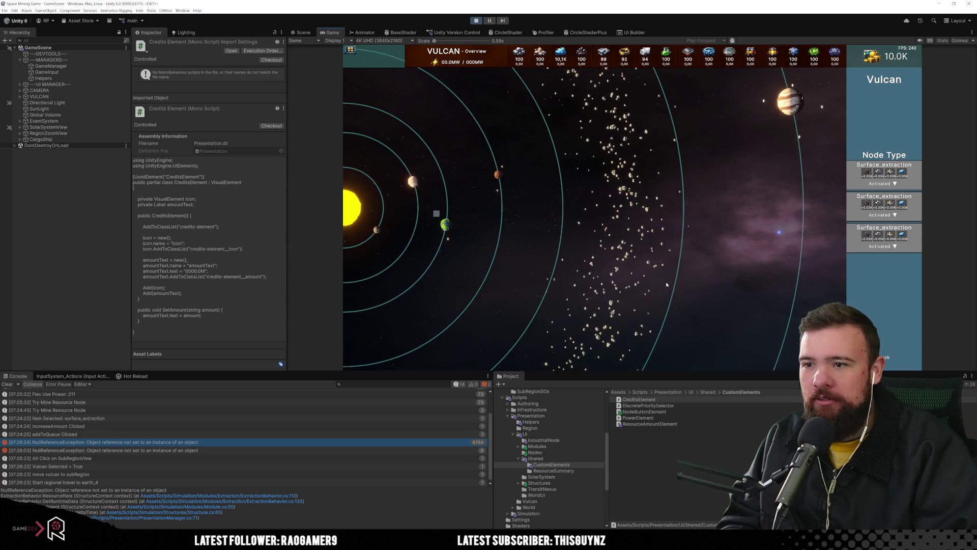
left_click(445, 225)
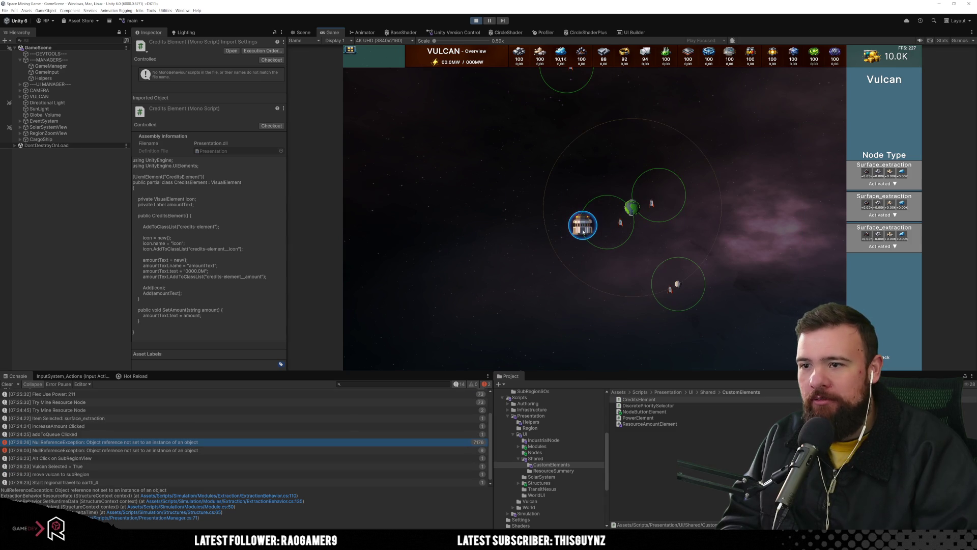
left_click(683, 293, "alt")
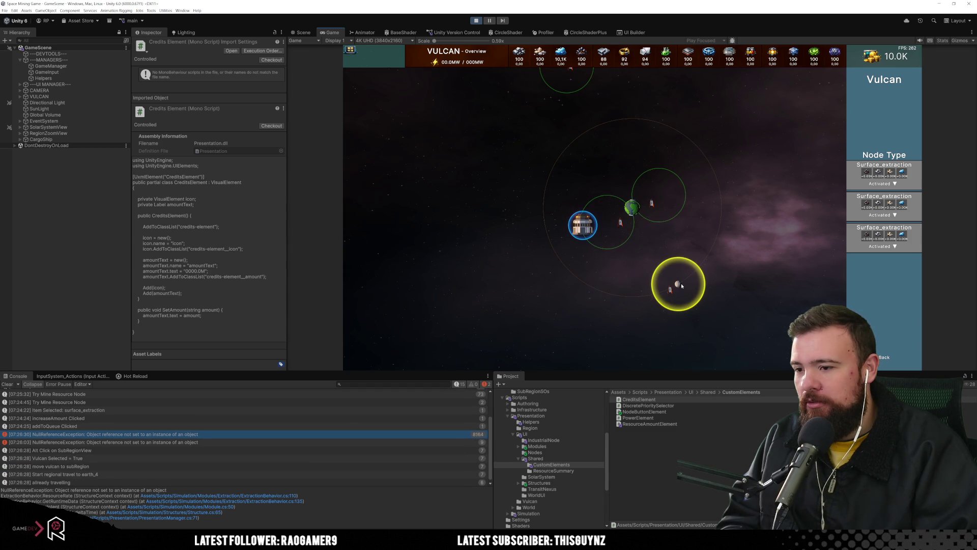
Stop play mode and open the NullReferenceException's source line in ExtractionBehavior.cs.
key("alt+Tab")
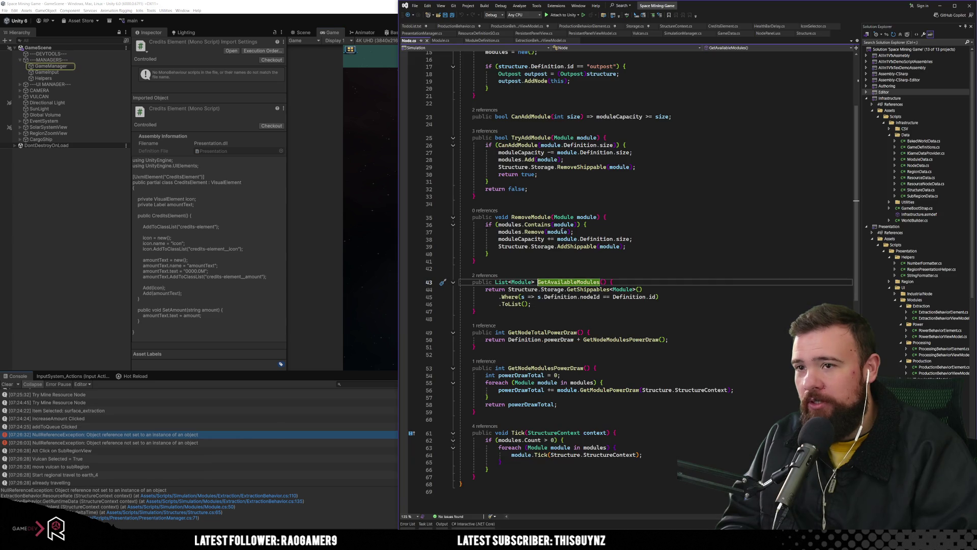
left_click(359, 207)
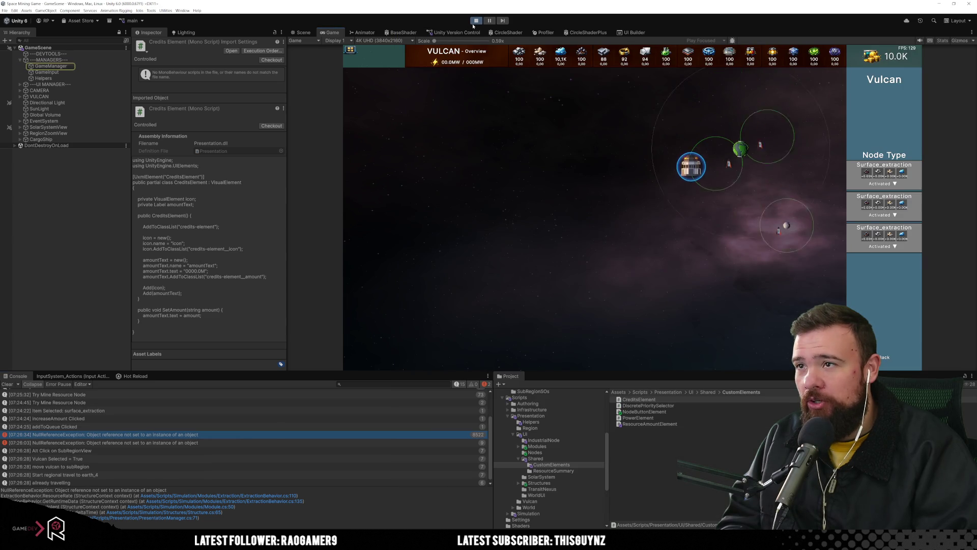
left_click(476, 21)
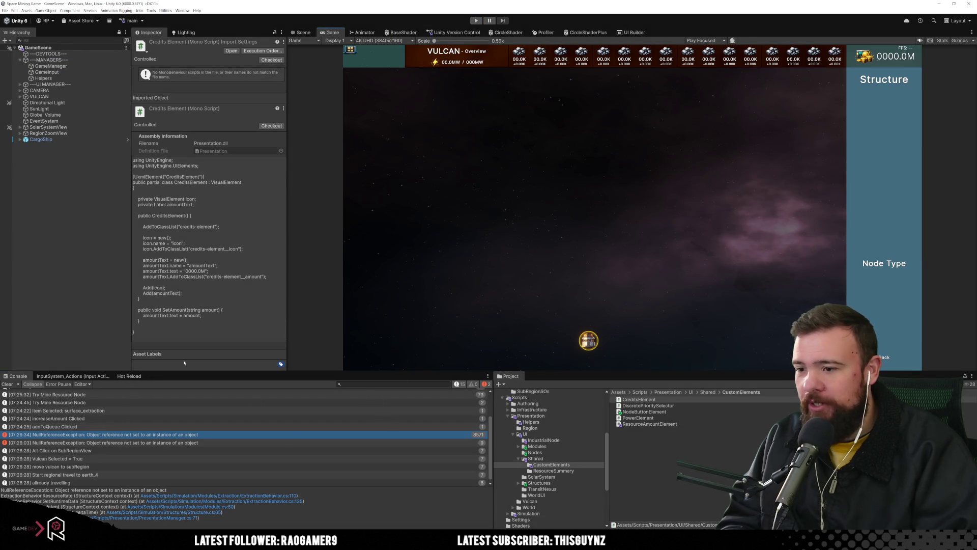
left_click(285, 496)
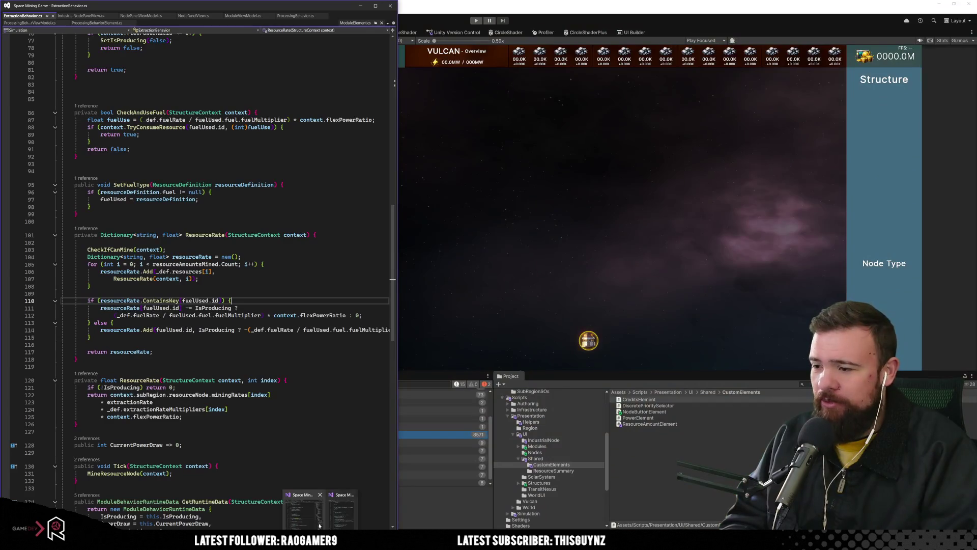
Review Node.cs's GetAvailableModules in the second window, then return to NodePanelView.cs.
key("alt+Tab")
left_click(642, 306)
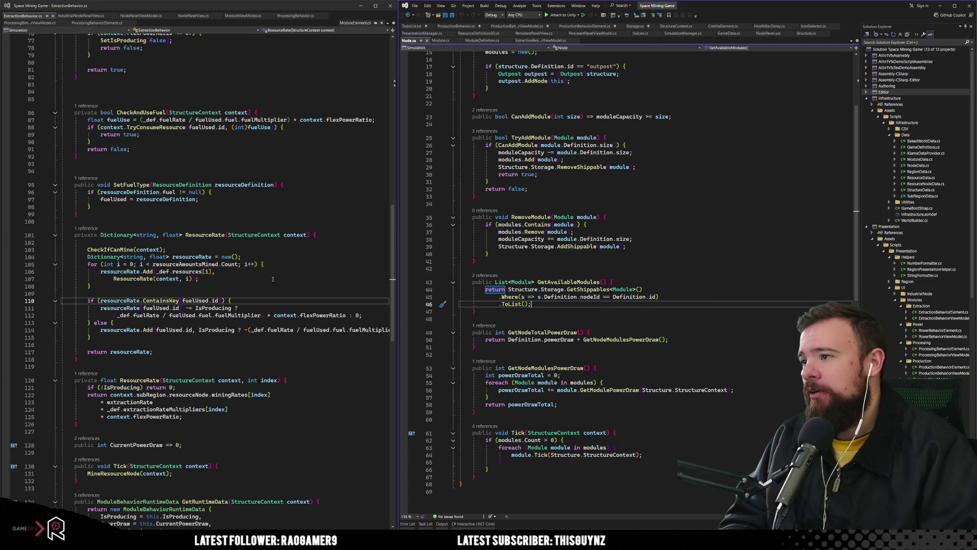
scroll(271, 306, "down", 5)
scroll(271, 305, "down", 5)
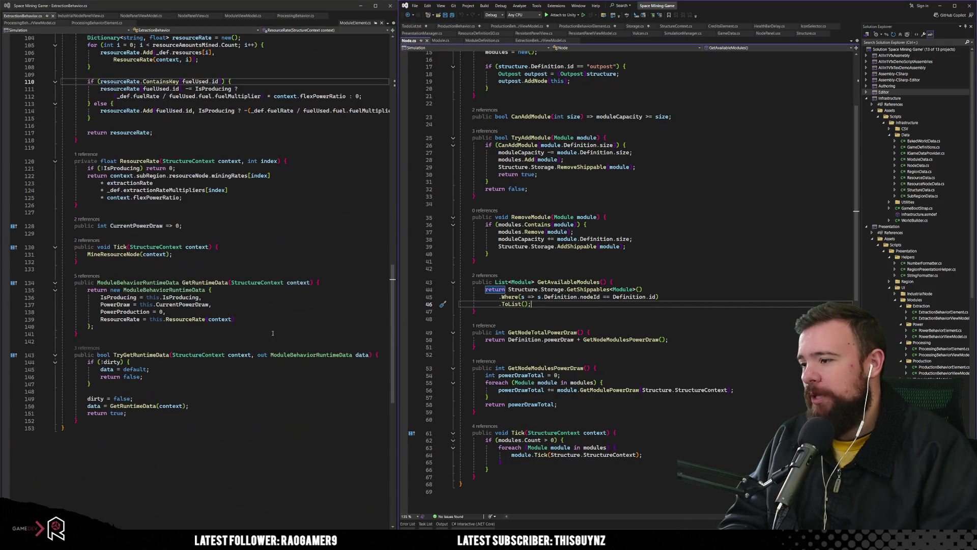
scroll(273, 333, "up", 3)
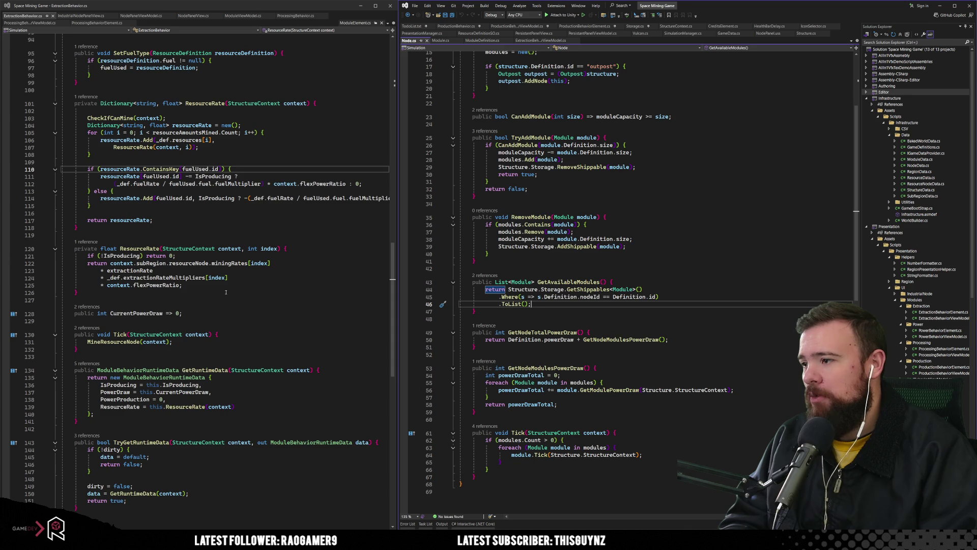
scroll(226, 292, "up", 5)
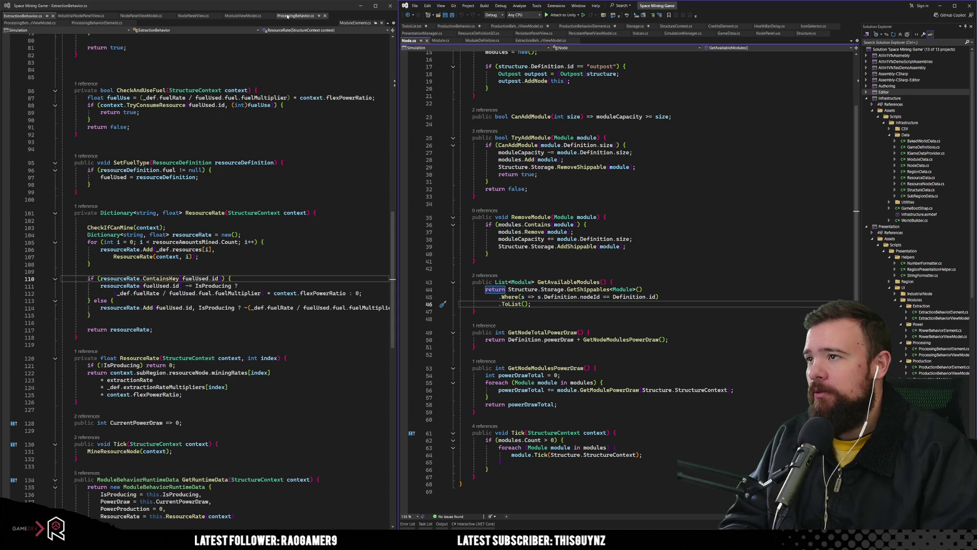
left_click(195, 15)
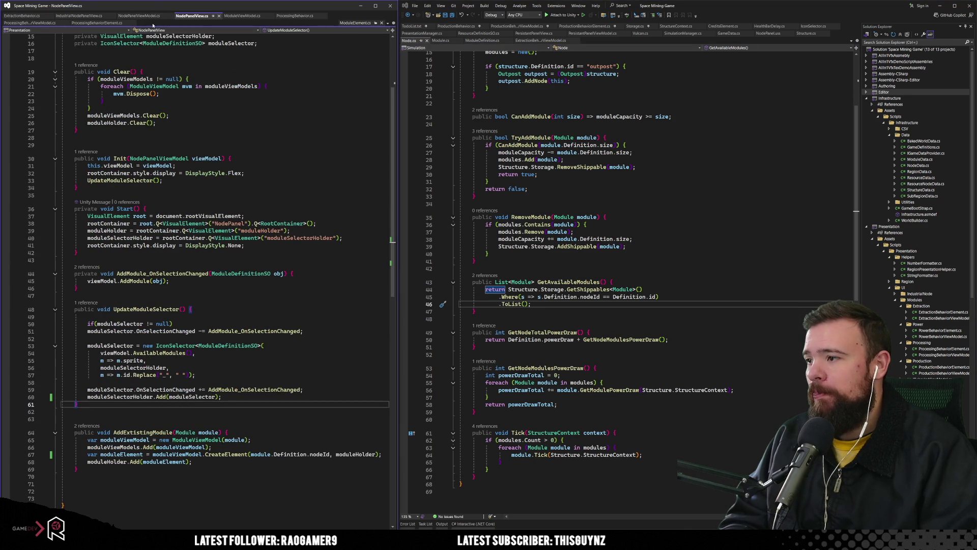
Cut moduleSelectorHolder.Add(moduleSelector); from UpdateModuleSelector and paste it at the end of Start.
left_click_drag(87, 399, 263, 399)
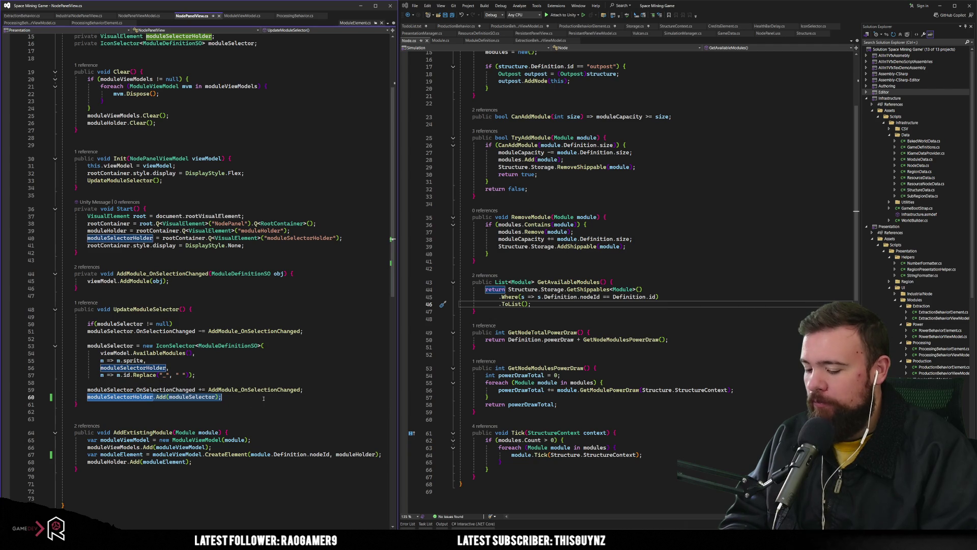
key("ctrl+x")
left_click(256, 243)
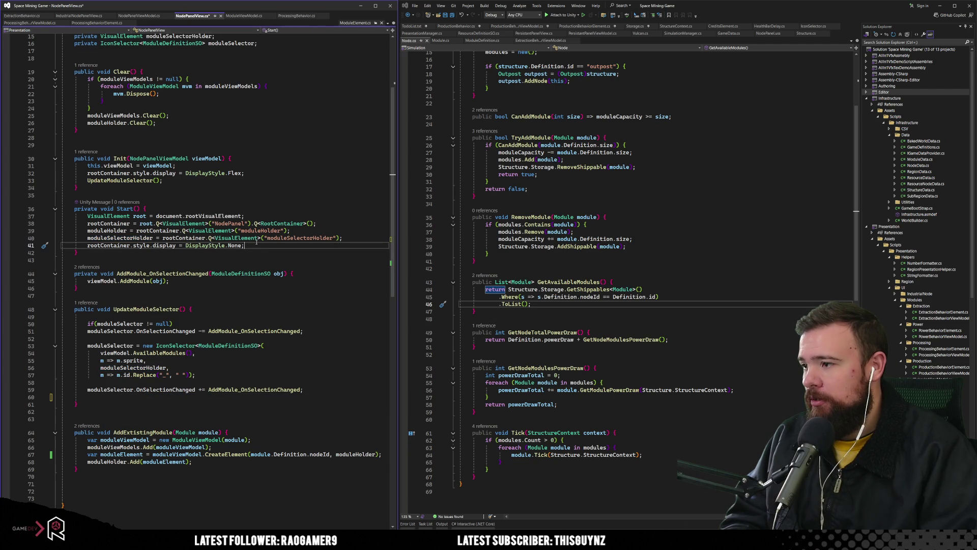
key("Return")
key("ctrl+v")
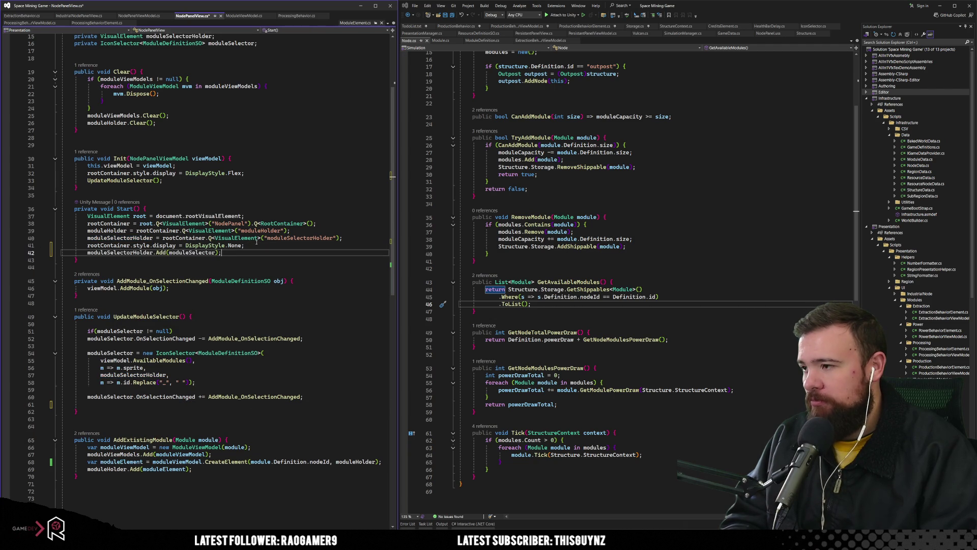
Delete the leftover blank line in UpdateModuleSelector after the selector setup.
left_click(240, 280)
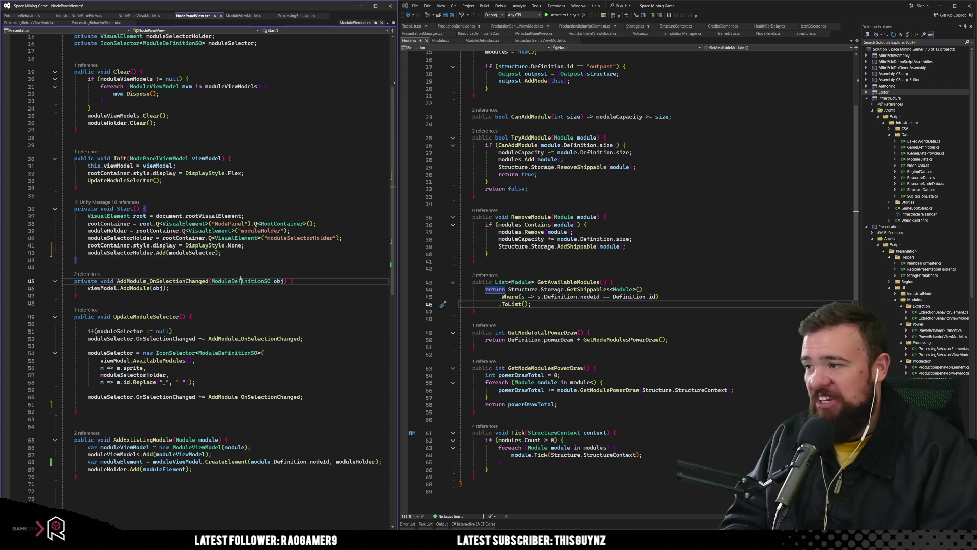
left_click(239, 325)
scroll(248, 414, "up", 5)
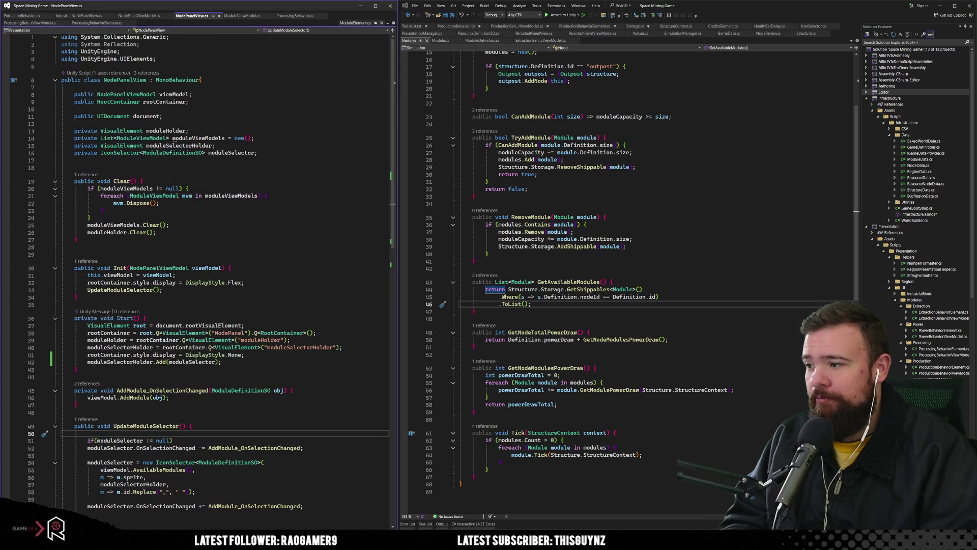
left_click(110, 362)
key("Down")
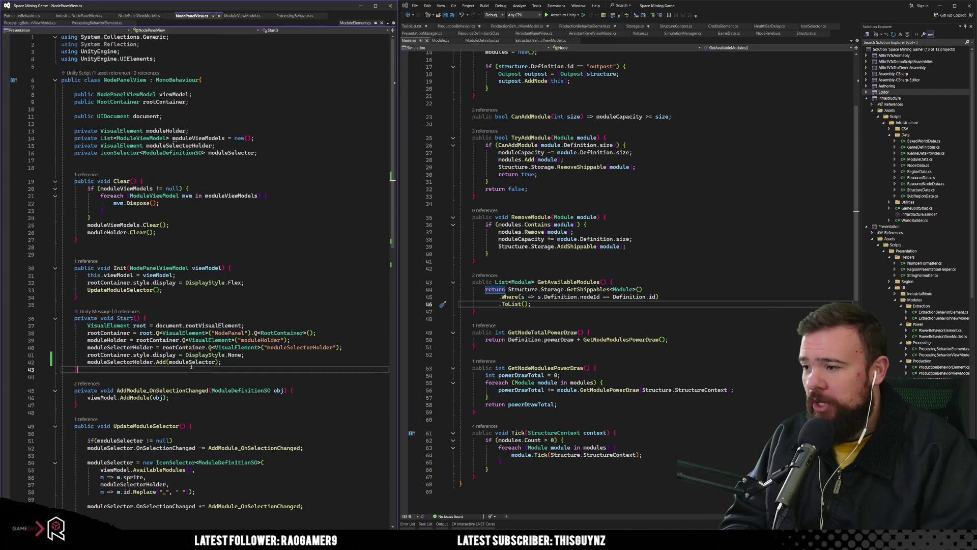
scroll(220, 396, "down", 3)
left_click(213, 425)
left_click(314, 441)
key("Delete")
key("Up")
key("Up")
key("Up")
left_click(256, 389)
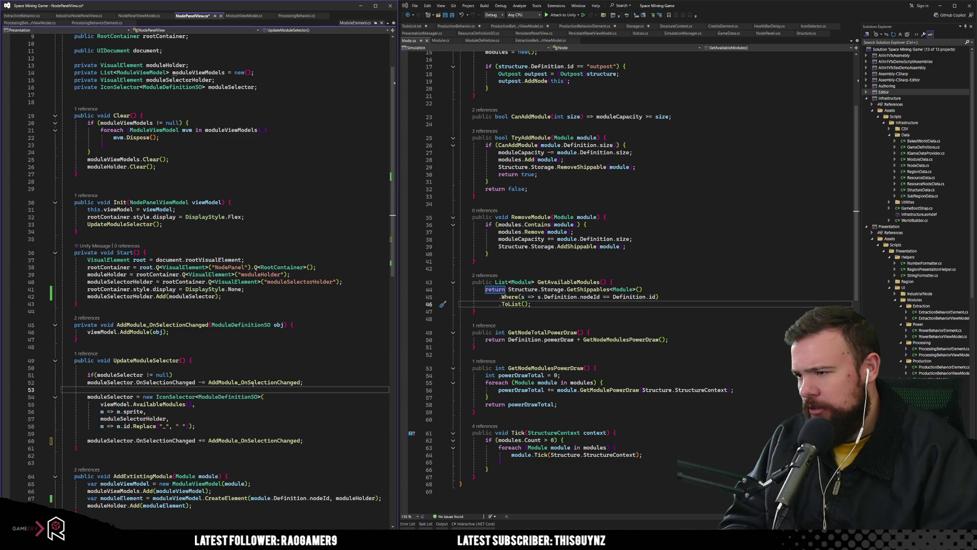
Check references to AddModule_OnSelectionChanged, UpdateModuleSelector and AvailableModules in NodePanelViewModel.cs.
left_click(252, 382)
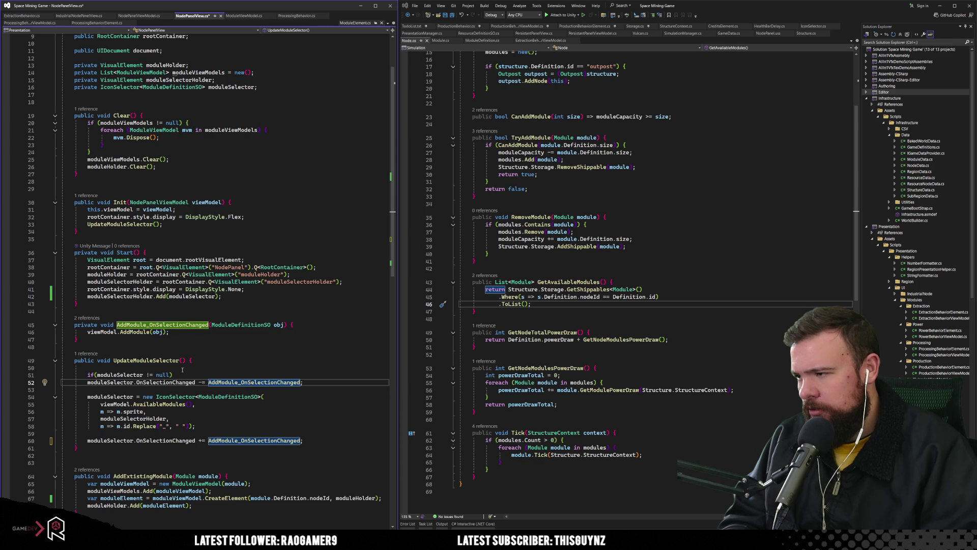
left_click(253, 362)
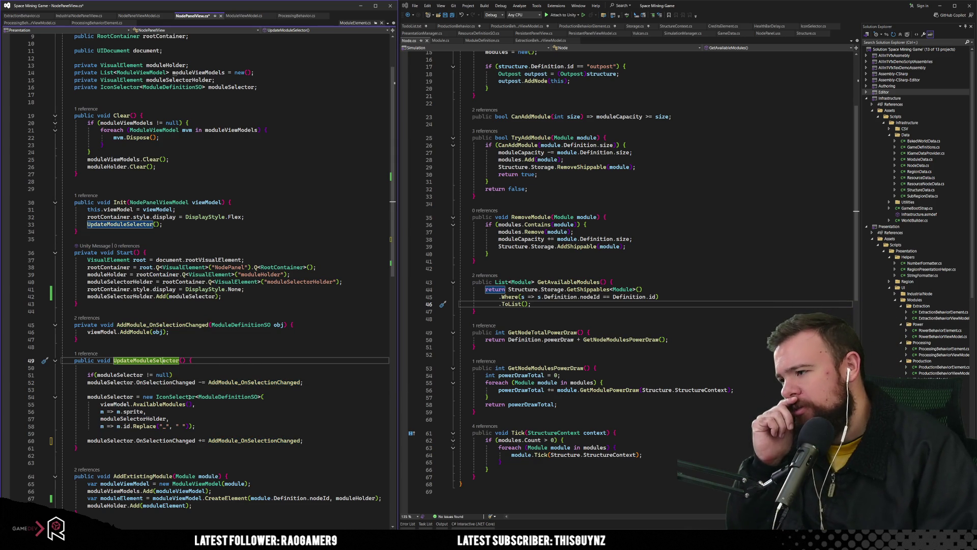
left_click(172, 404)
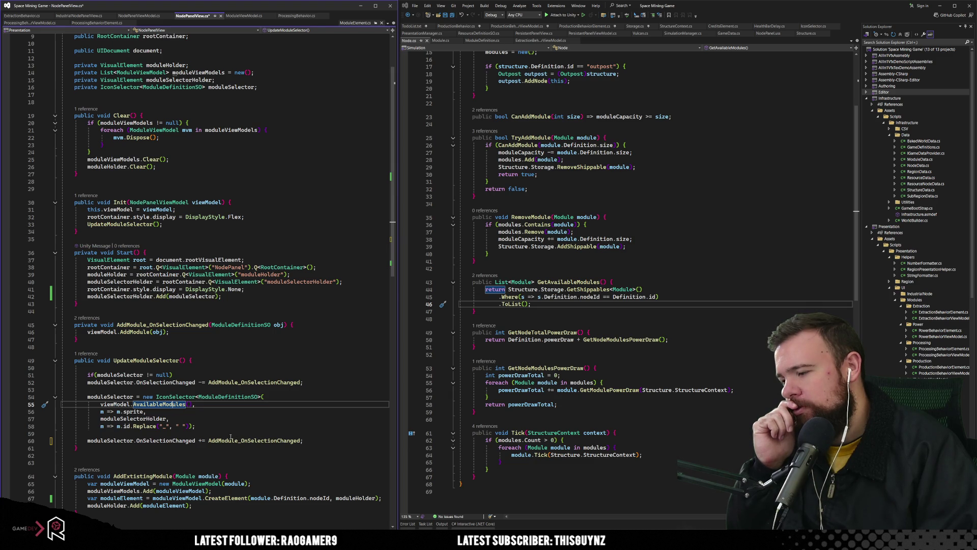
scroll(230, 437, "down", 2)
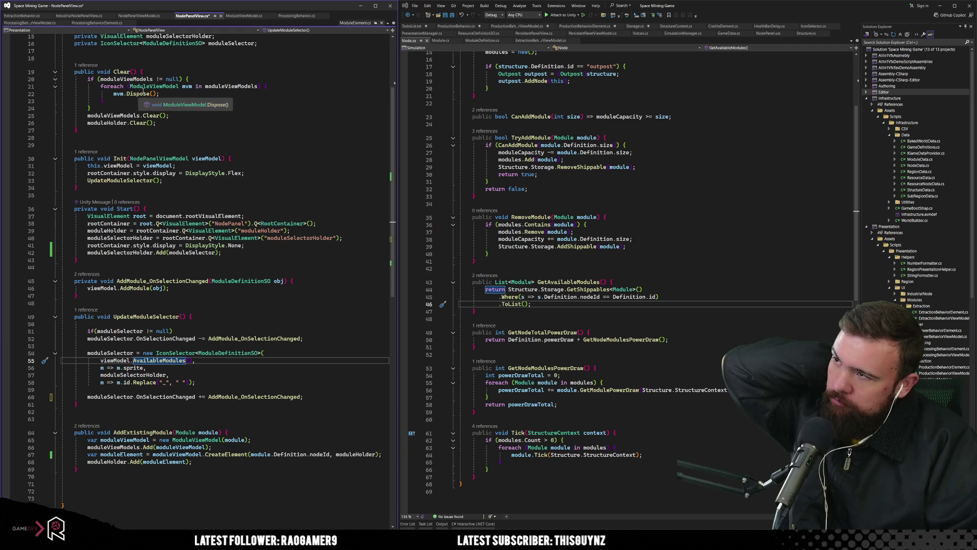
left_click(143, 15)
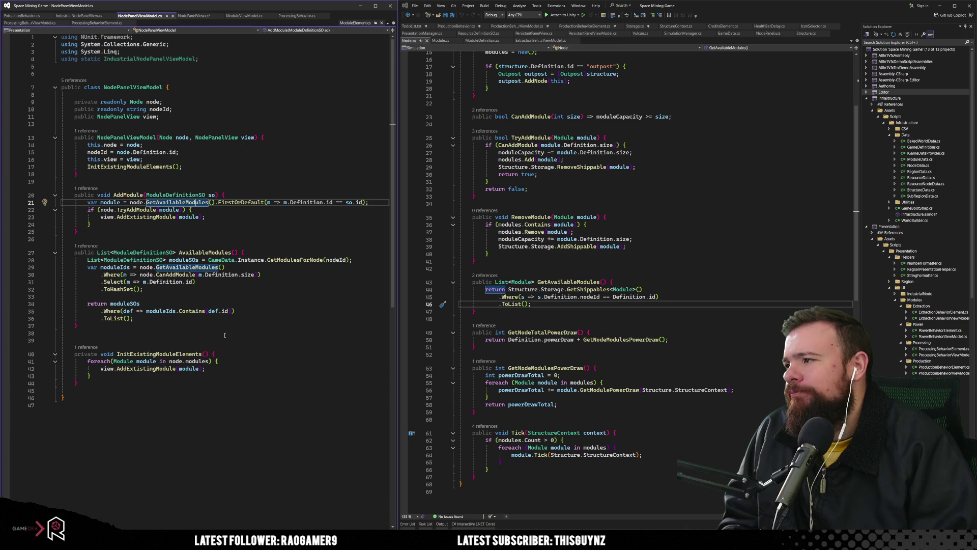
Return to NodePanelView.cs and save it with Ctrl+S.
left_click(208, 16)
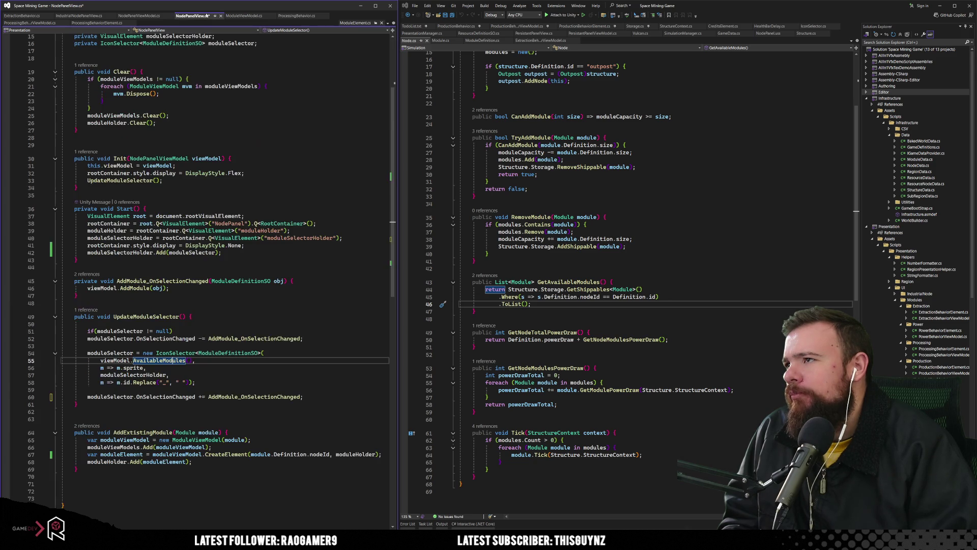
left_click(265, 197)
key("ctrl+s")
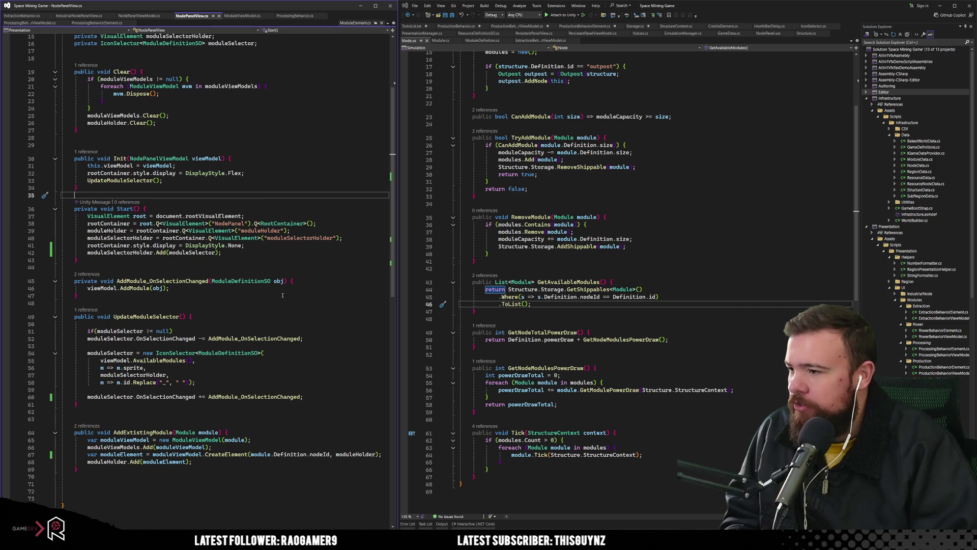
left_click(119, 353)
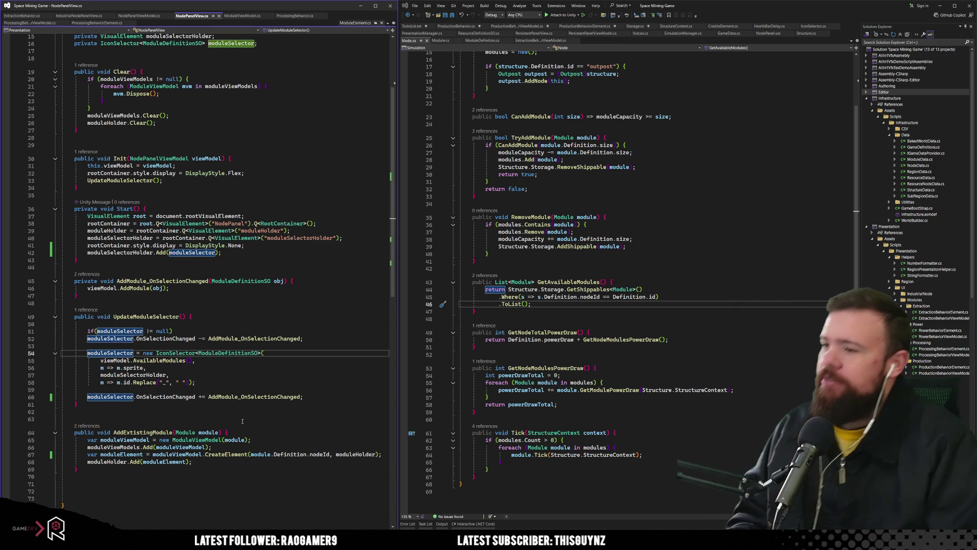